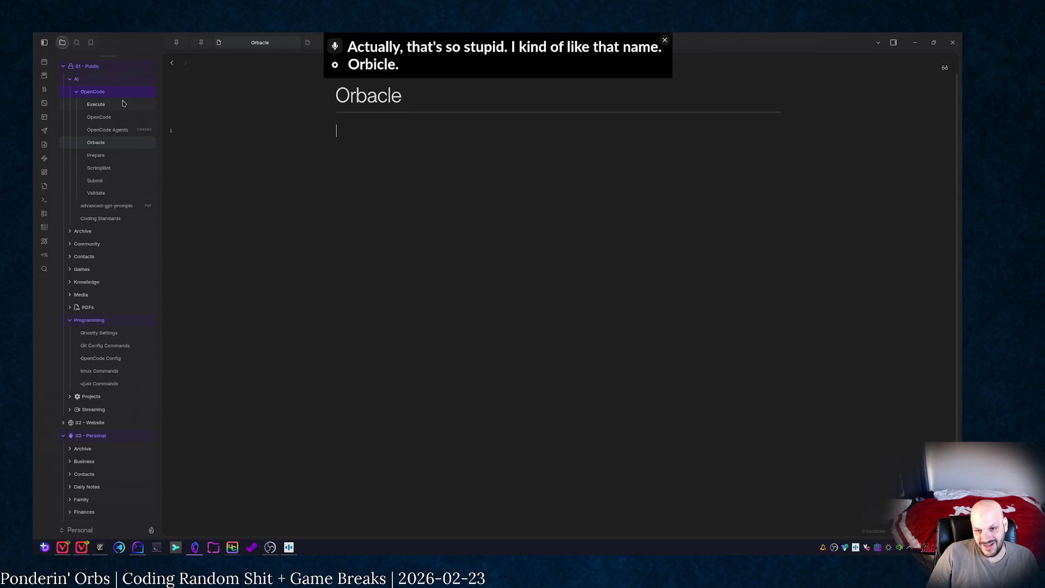
# Step: Insert the General Note Template into the Orbacle note and switch to the OpenCode Agents canvas
pyautogui.hotkey('alt', 'e')
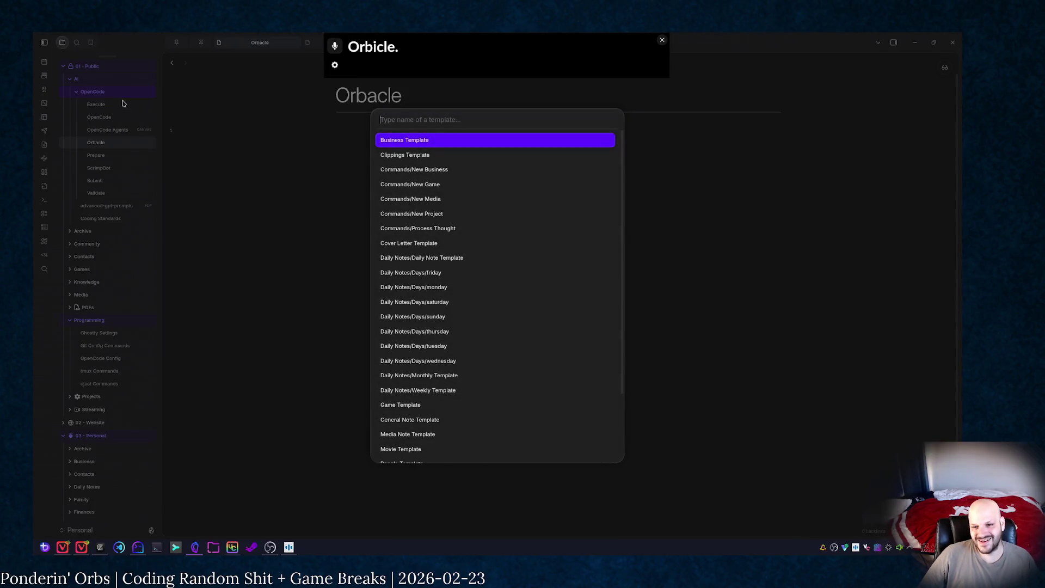
pyautogui.press('Down')
pyautogui.press('Down')
pyautogui.press('Down')
pyautogui.press('Down')
pyautogui.press('Down')
pyautogui.press('Down')
pyautogui.press('Down')
pyautogui.press('Down')
pyautogui.press('Down')
pyautogui.press('Down')
pyautogui.press('Down')
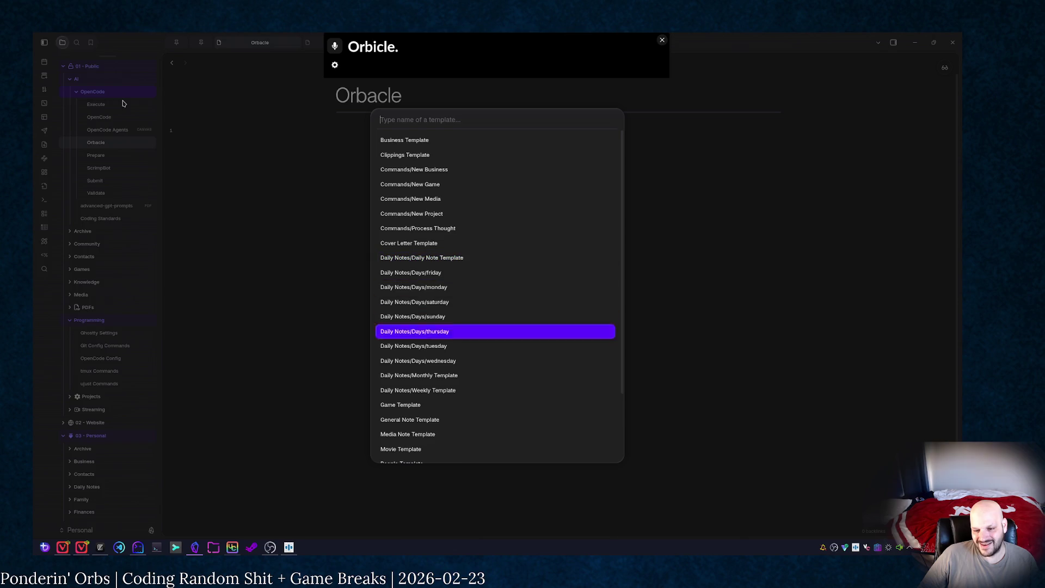
pyautogui.press('Down')
pyautogui.press('Down')
pyautogui.press('Down')
pyautogui.press('Down')
pyautogui.press('Up')
pyautogui.press('Return')
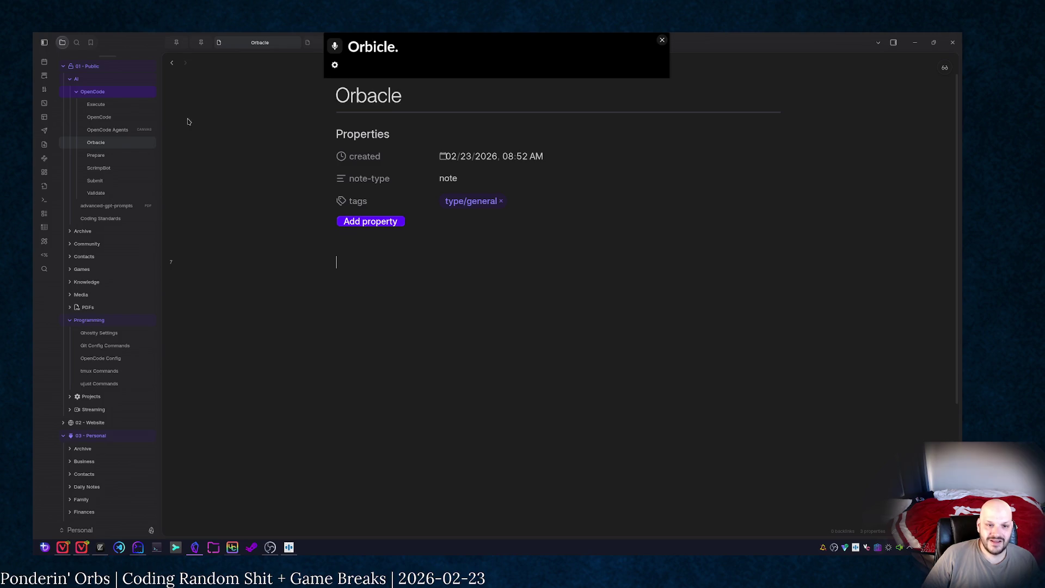
pyautogui.click(107, 130)
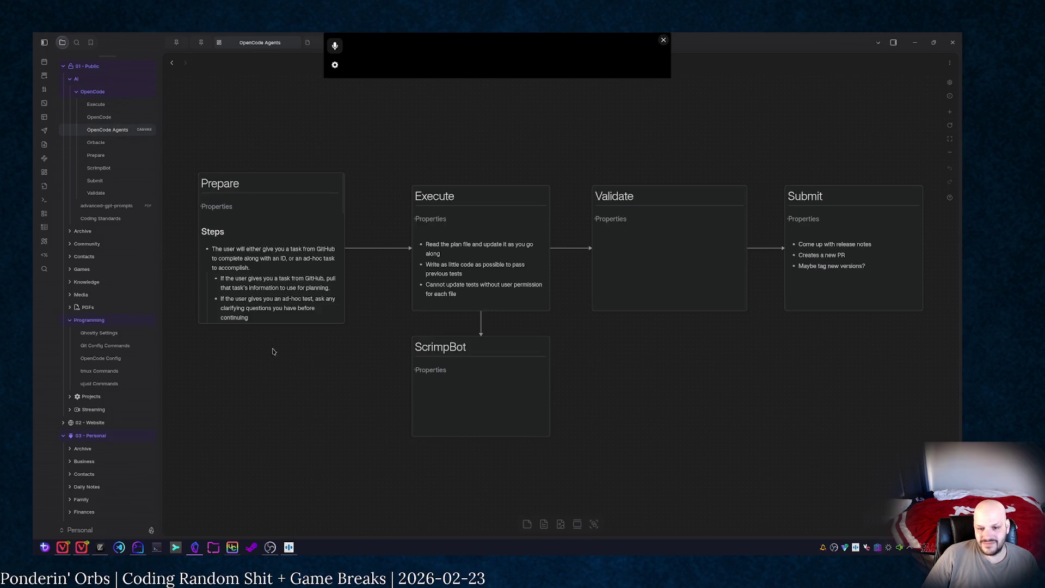
# Step: Link a new Orbacle vault-note card below Prepare, enlarge it and collapse its properties
pyautogui.moveTo(270, 327); pyautogui.dragTo(270, 360)
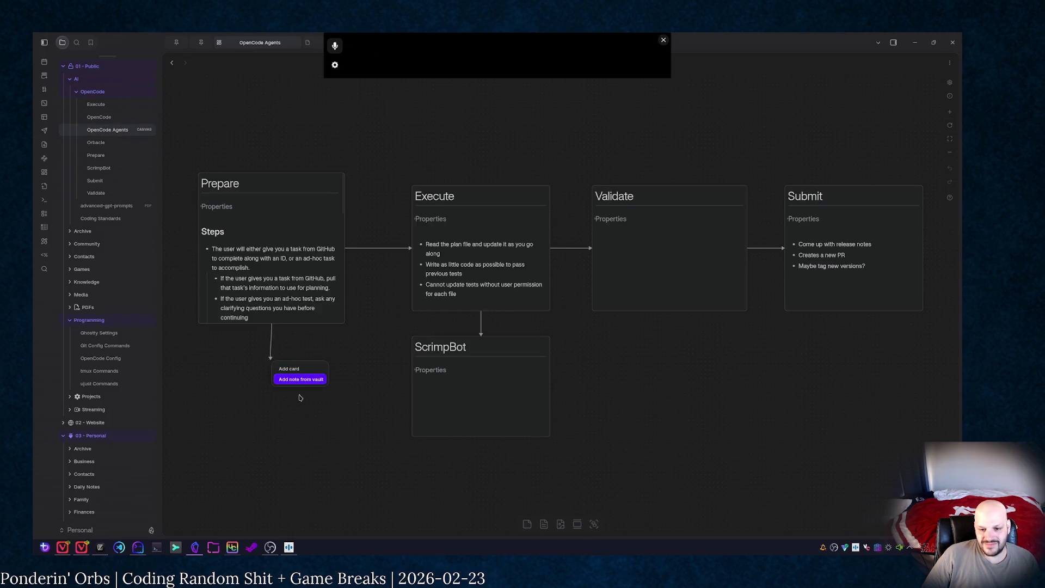
pyautogui.click(301, 379)
pyautogui.press('Return')
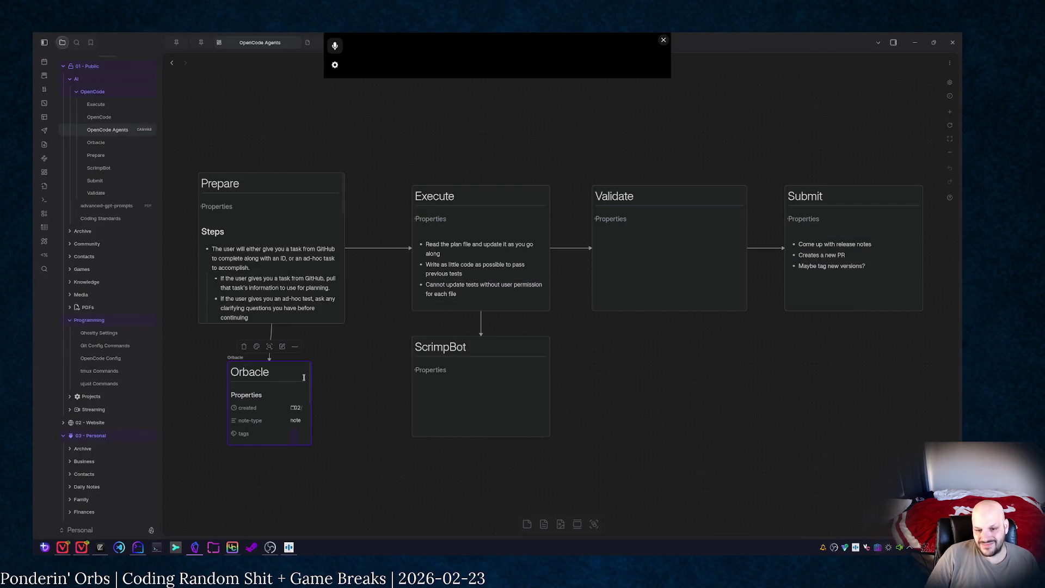
pyautogui.moveTo(302, 384)
pyautogui.mouseDown()
pyautogui.moveTo(490, 344)
pyautogui.moveTo(438, 327)
pyautogui.mouseUp()
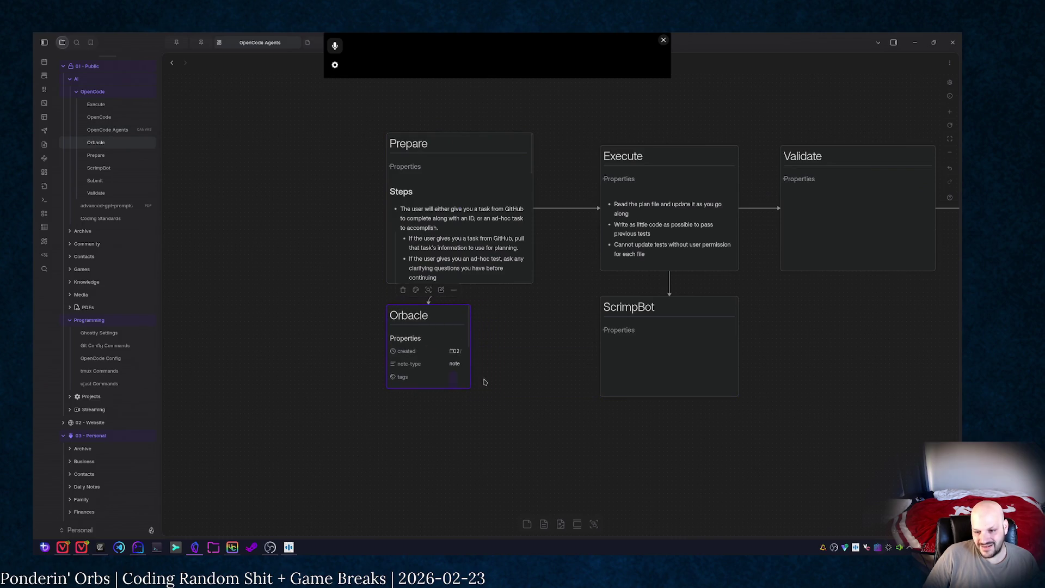
pyautogui.moveTo(468, 394); pyautogui.dragTo(533, 428)
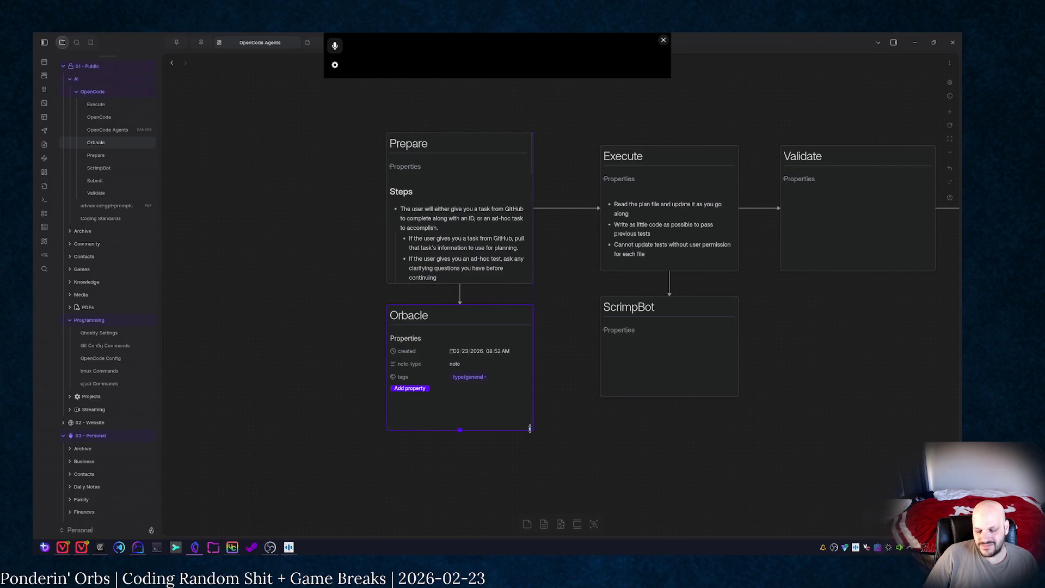
pyautogui.click(398, 340)
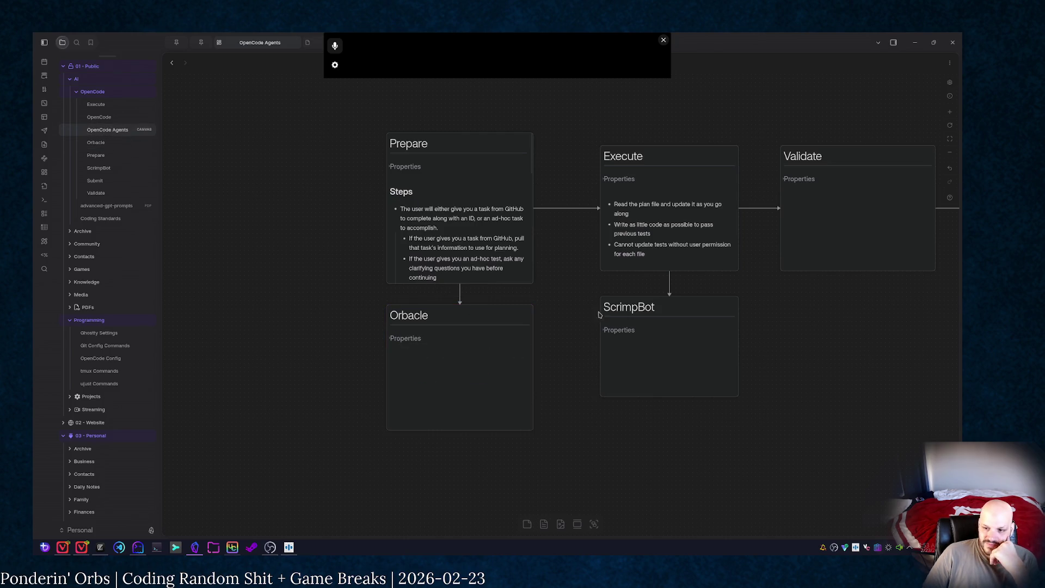
# Step: Tidy the ScrimpBot card position, then open the Prepare note for editing above Steps
pyautogui.moveTo(653, 345); pyautogui.dragTo(654, 354)
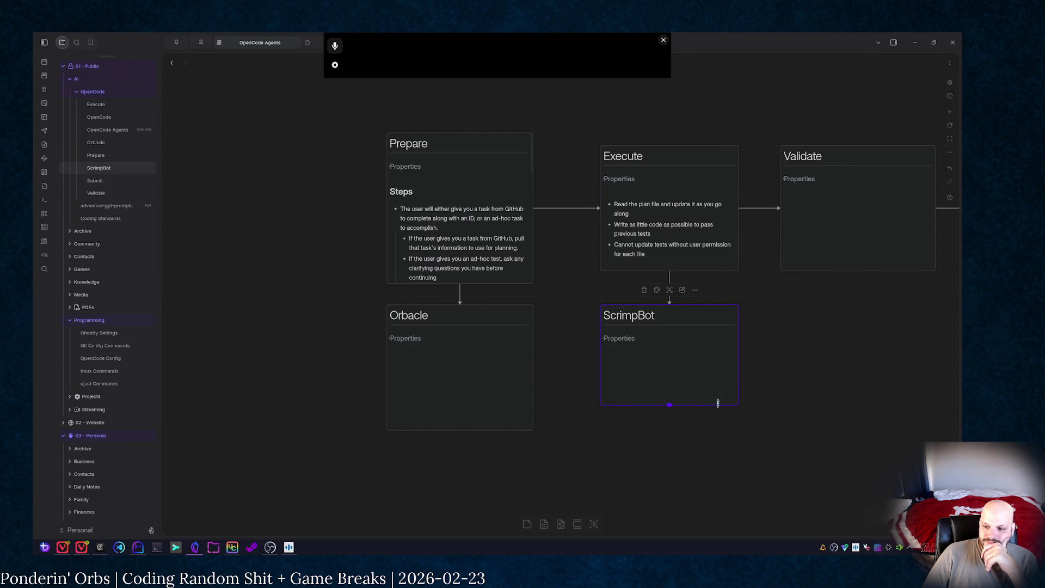
pyautogui.moveTo(717, 360); pyautogui.dragTo(514, 287)
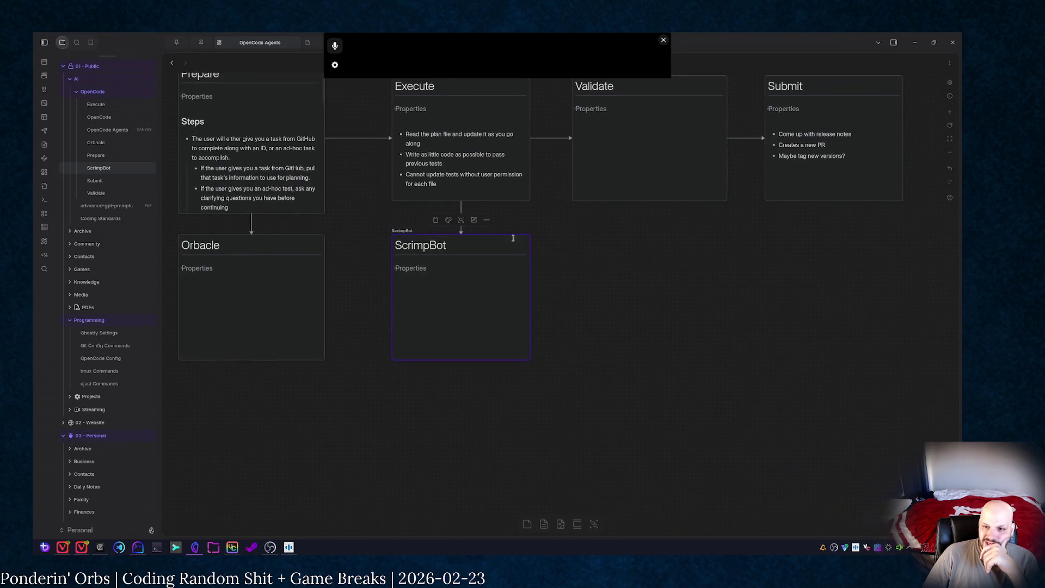
pyautogui.click(559, 219)
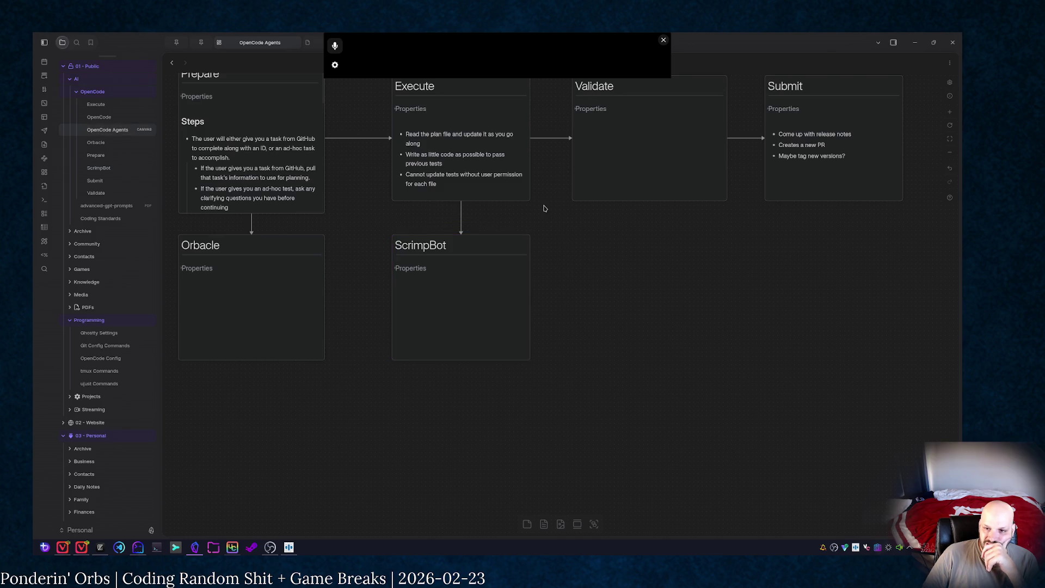
pyautogui.moveTo(245, 49); pyautogui.dragTo(422, 219)
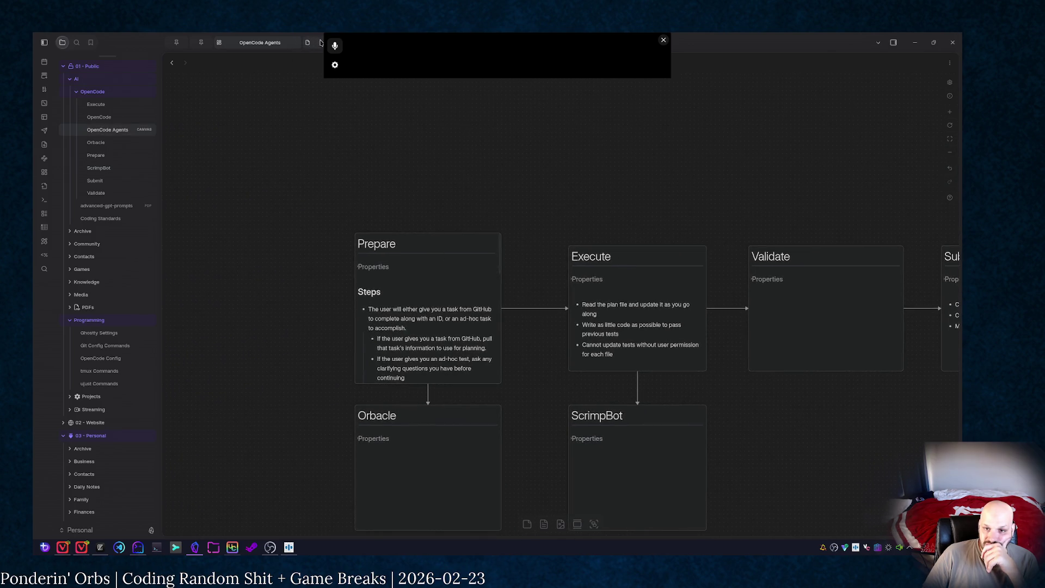
pyautogui.doubleClick(408, 244)
pyautogui.click(406, 176)
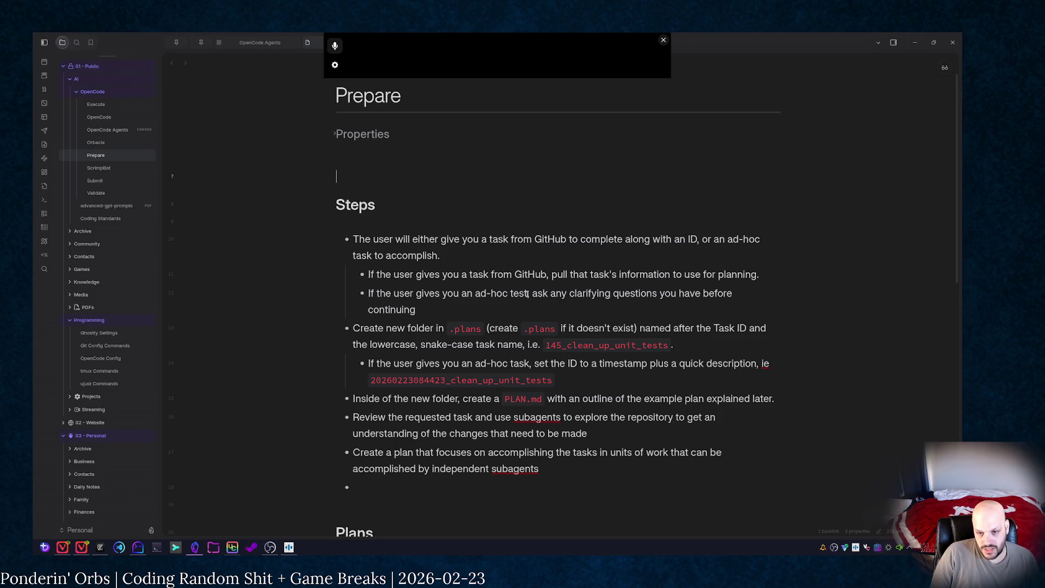
pyautogui.write('## ')
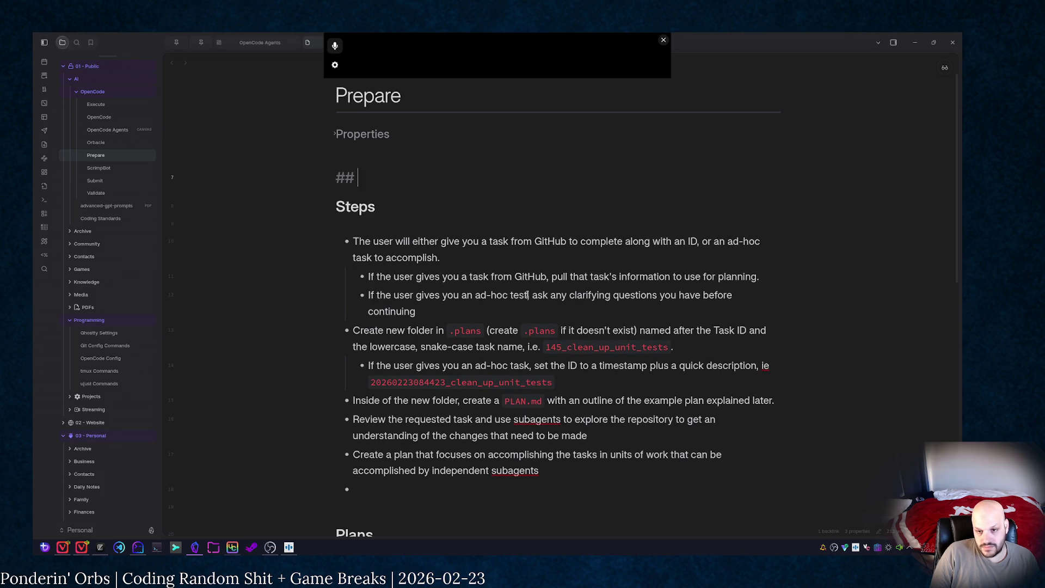
pyautogui.write('Info')
# Step: Add an '## Info' heading with a '- **Primary Model**: ' bullet, then switch to Ghostty
pyautogui.press('Return')
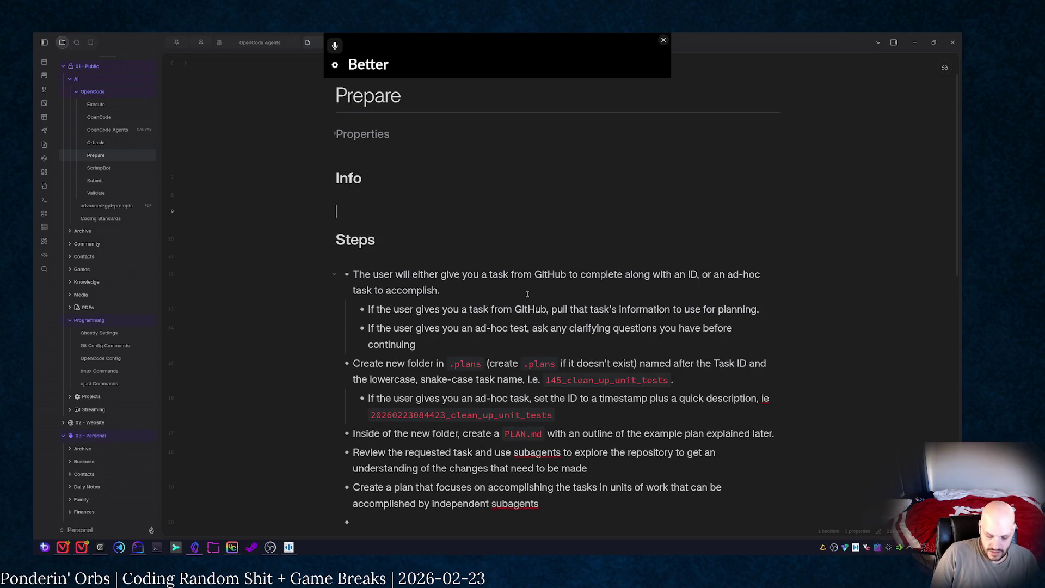
pyautogui.write('- **')
pyautogui.write('Prim')
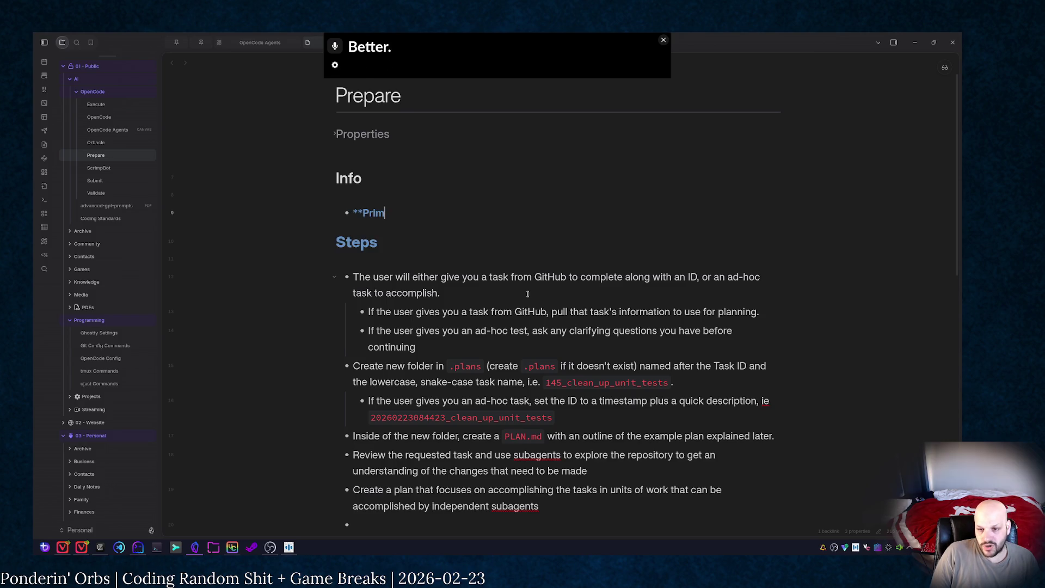
pyautogui.write('Mp')
pyautogui.press('BackSpace')
pyautogui.write('ode')
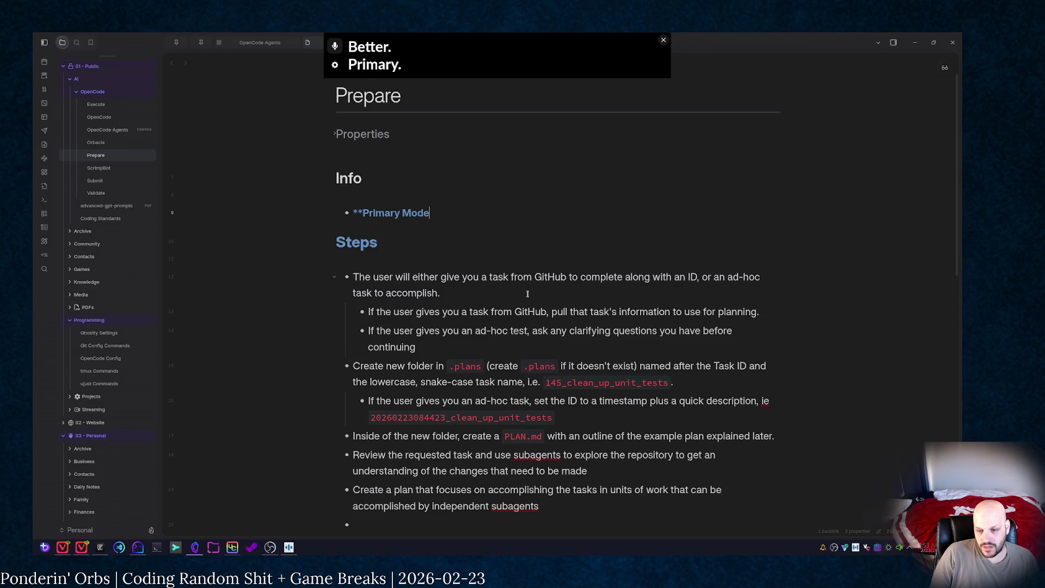
pyautogui.write('*:')
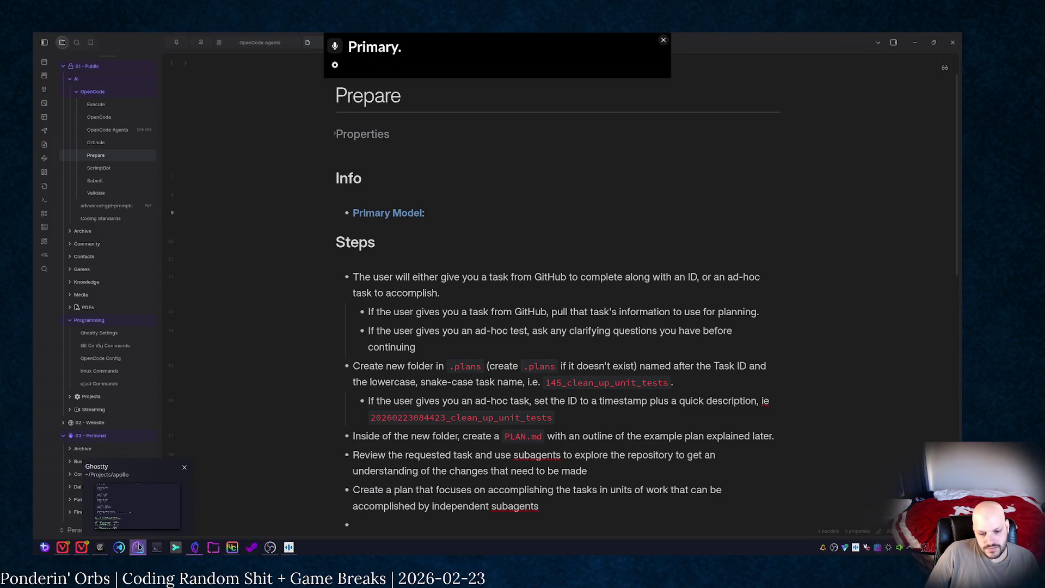
pyautogui.hotkey('alt', 'Tab')
pyautogui.write('openco')
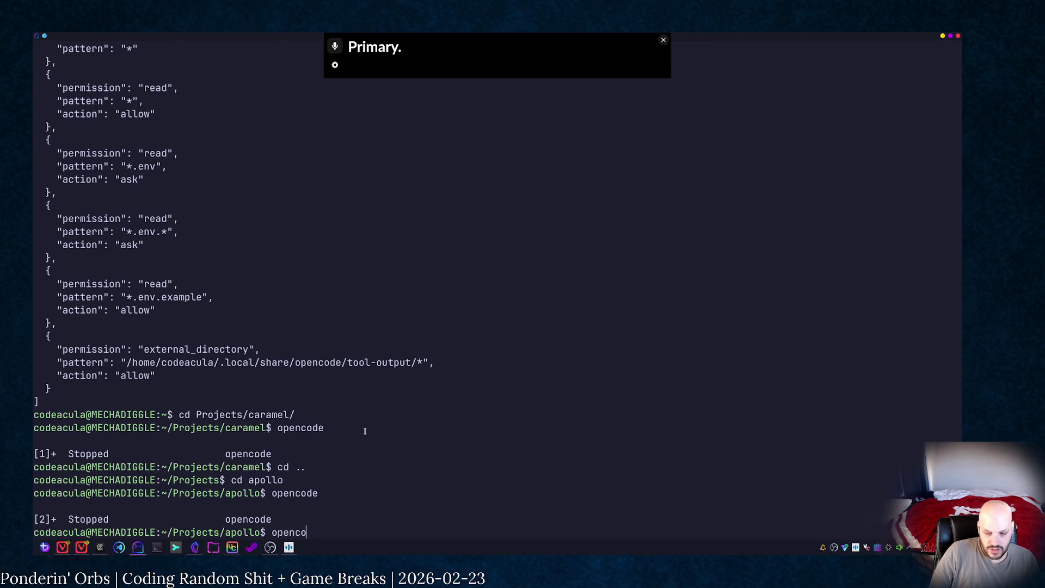
pyautogui.write('de models')
# Step: Run 'opencode models | grep opus', correcting the grep term to lowercase opus
pyautogui.press('Return')
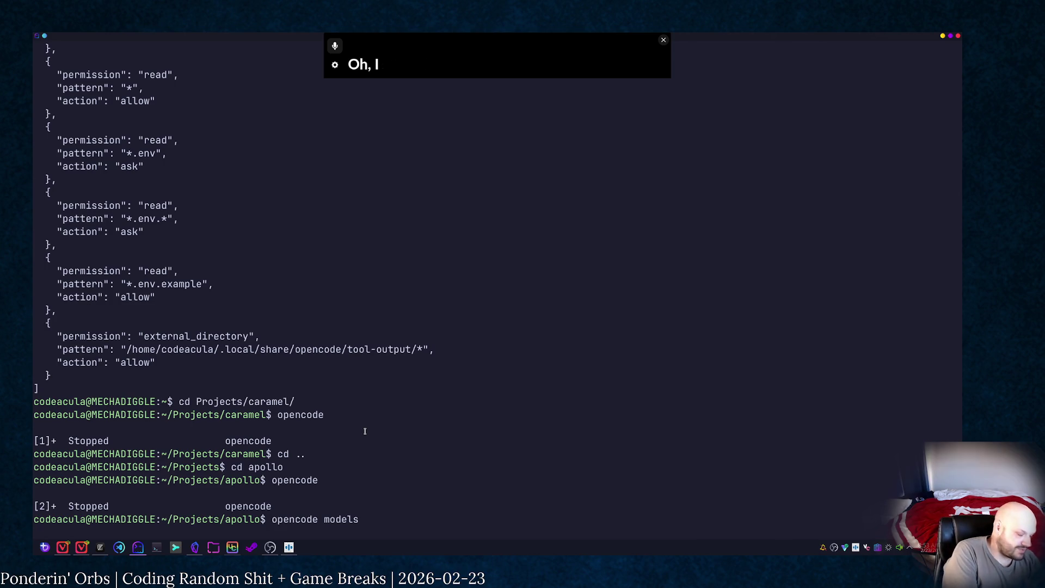
pyautogui.press('Up')
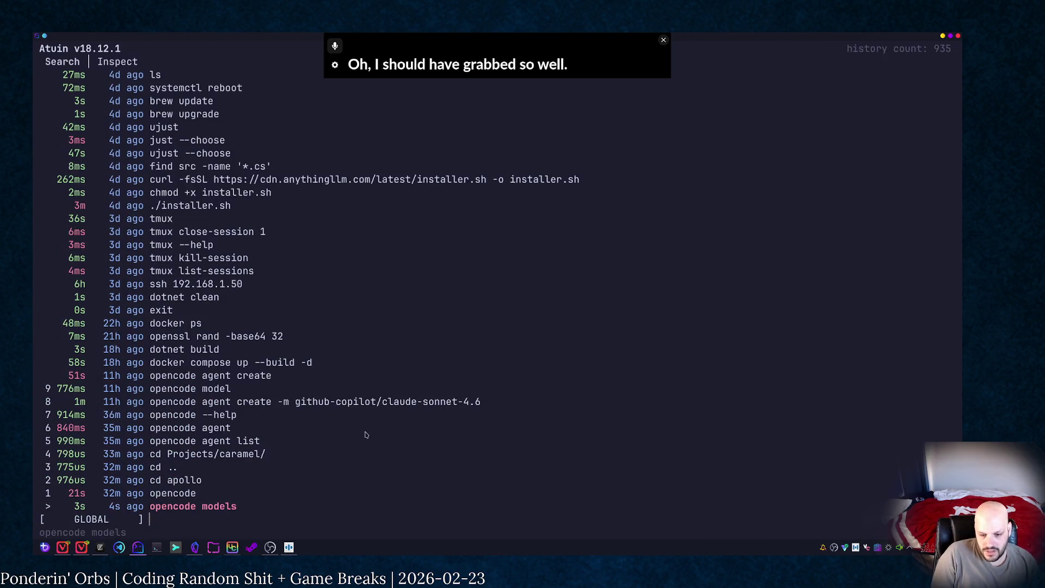
pyautogui.press('Tab')
pyautogui.write('g')
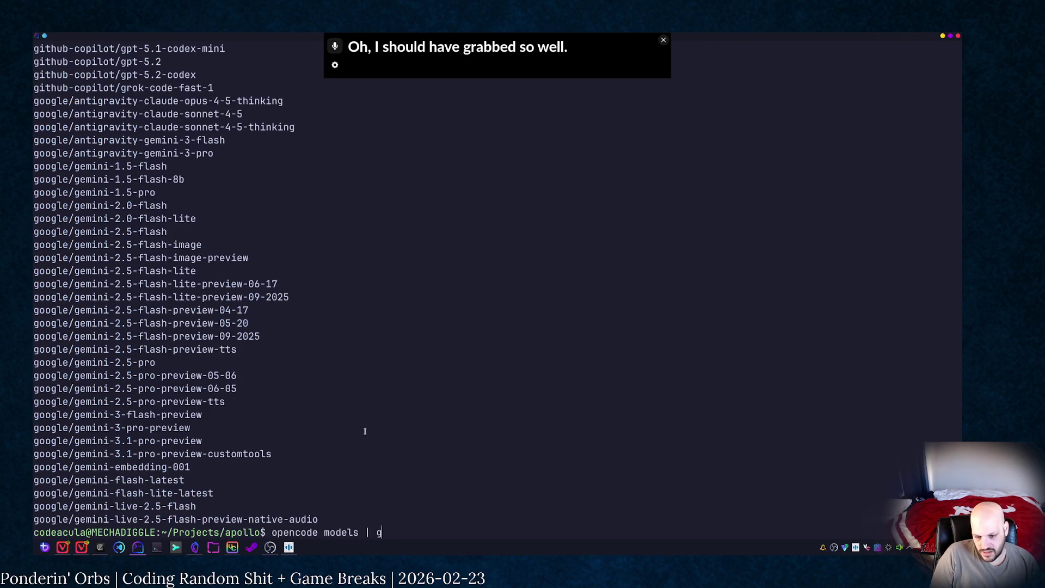
pyautogui.write("rep 'Opus")
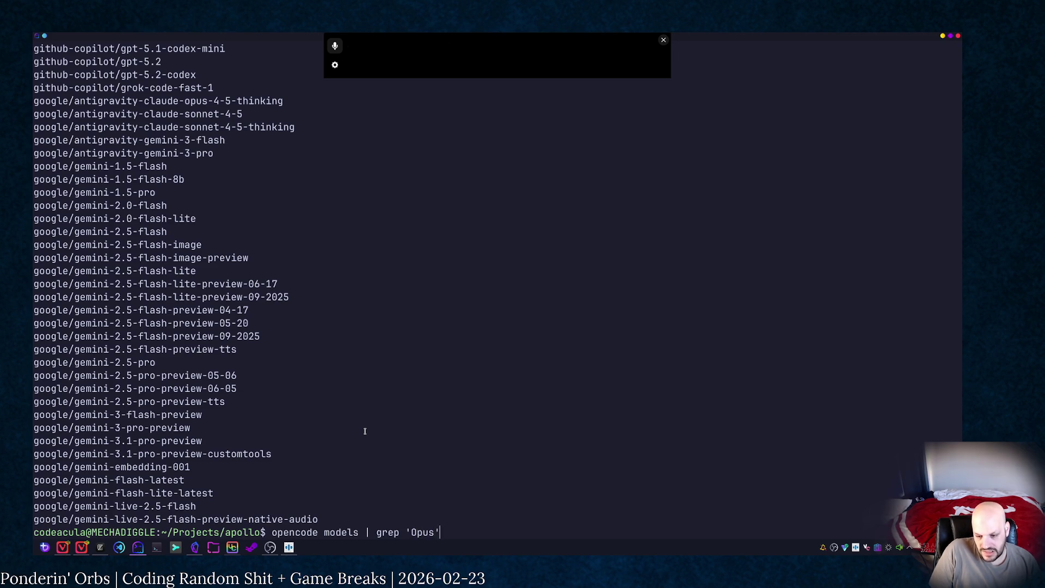
pyautogui.press('Return')
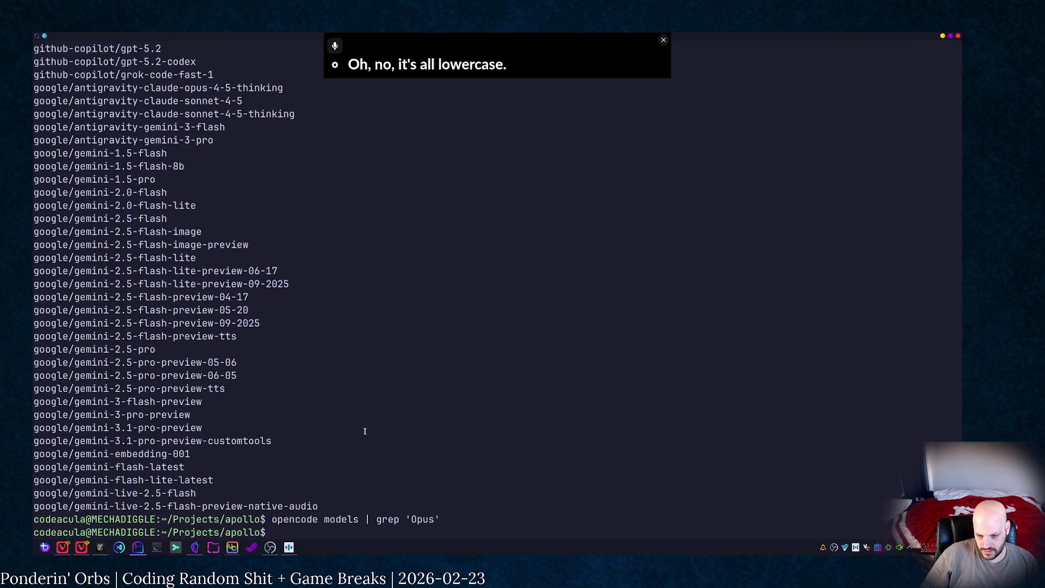
pyautogui.press('Up')
pyautogui.press('Left')
pyautogui.press('Left')
pyautogui.press('Left')
pyautogui.press('BackSpace')
pyautogui.write('o')
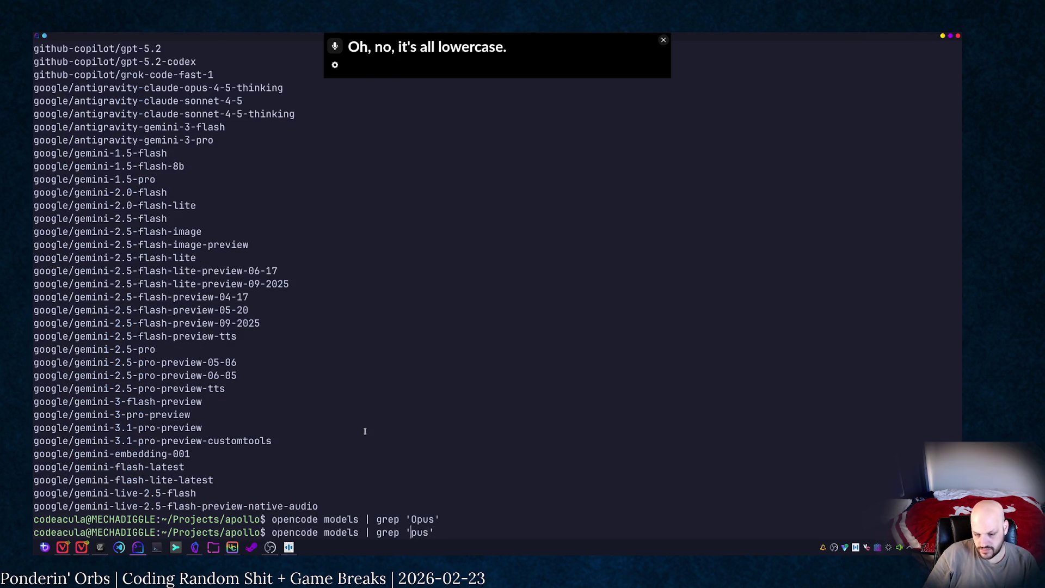
pyautogui.press('Return')
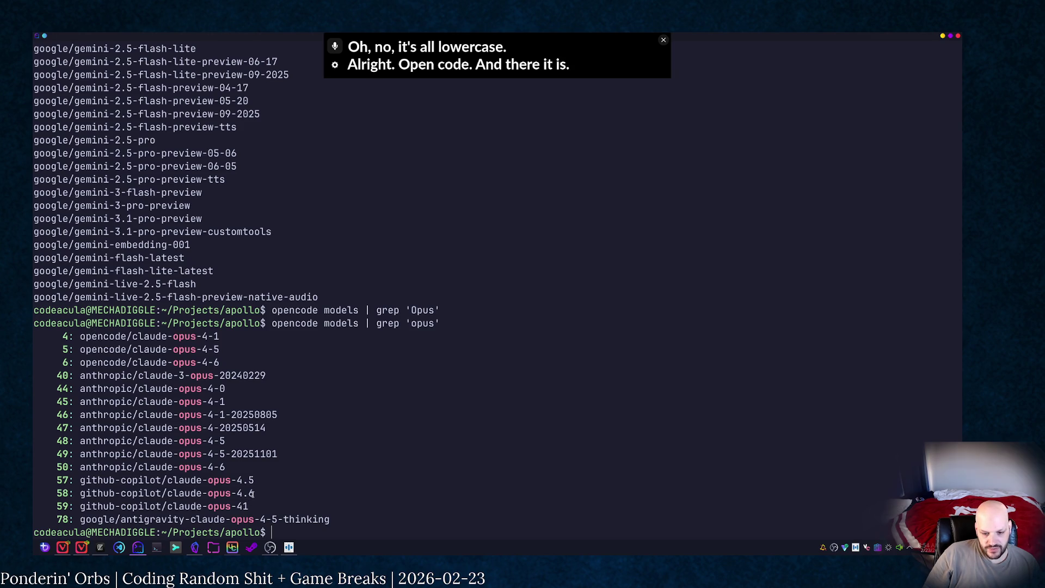
# Step: Copy github-copilot/claude-opus-4.6 from the output and return to Obsidian
pyautogui.moveTo(254, 493); pyautogui.dragTo(81, 493)
pyautogui.hotkey('ctrl', 'c')
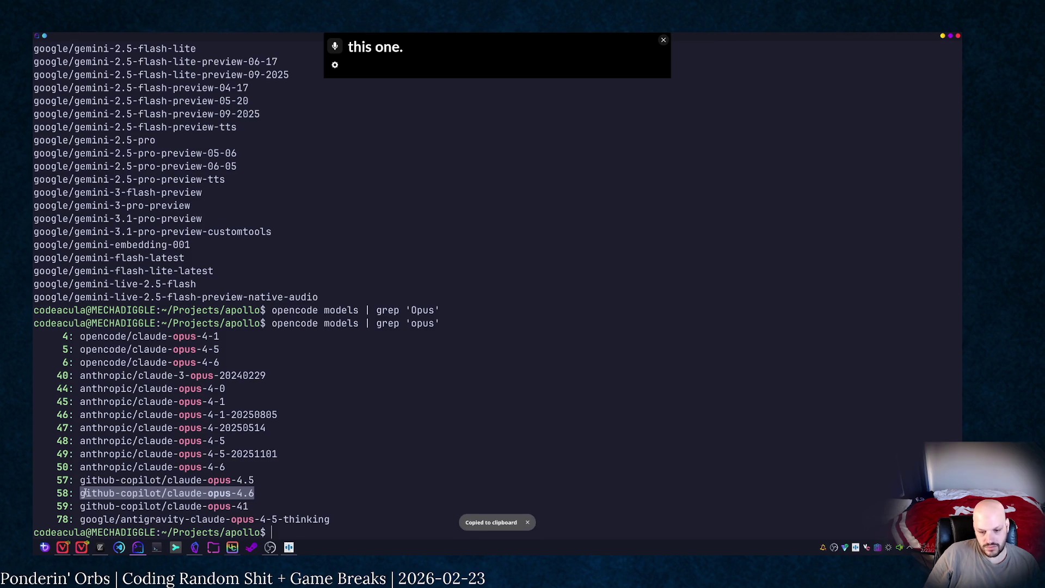
pyautogui.hotkey('alt', 'Tab')
# Step: Paste the model name as inline code after Primary Model and add a Primary Sub-agent bullet linking [[Orbacle]]
pyautogui.hotkey('ctrl', 'v')
pyautogui.hotkey('ctrl', 'z')
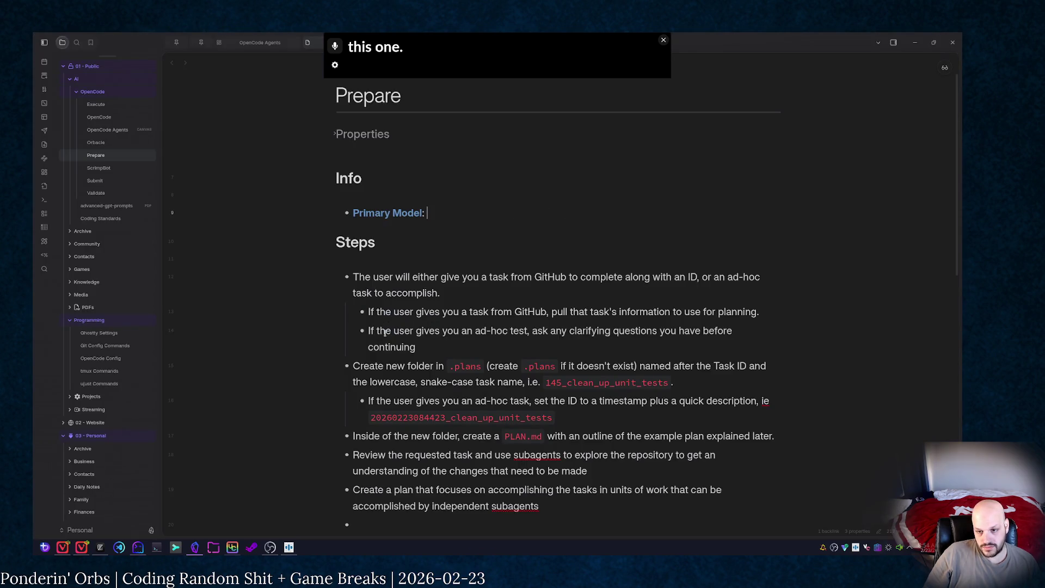
pyautogui.hotkey('ctrl', 'v')
pyautogui.press('Down')
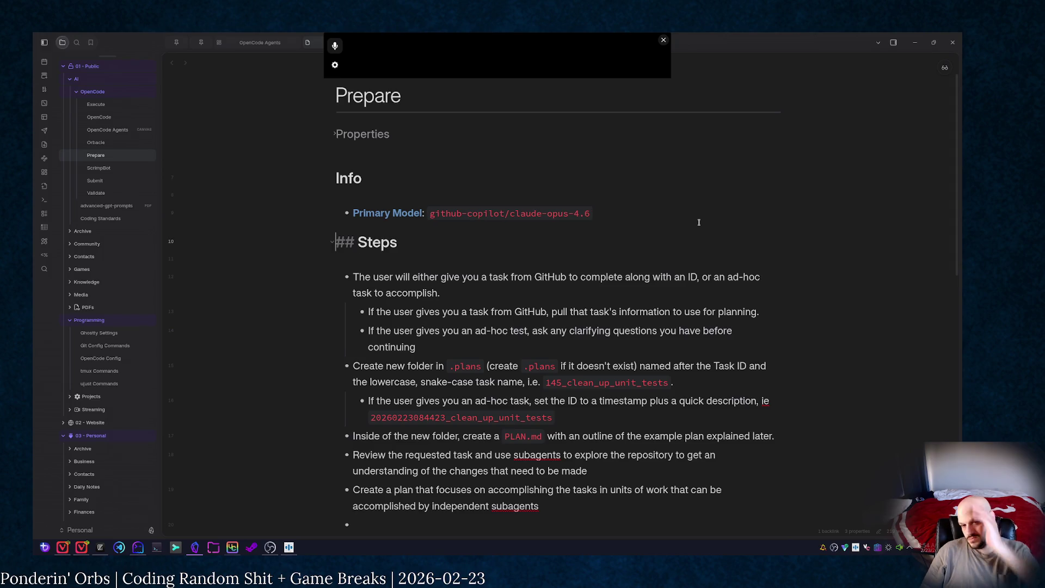
pyautogui.press('Up')
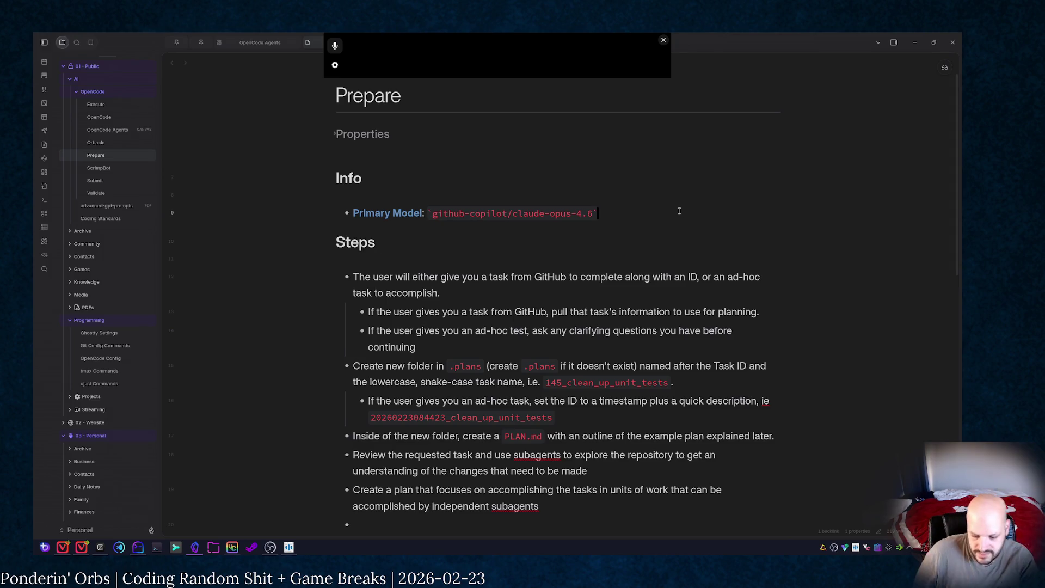
pyautogui.press('End')
pyautogui.press('Return')
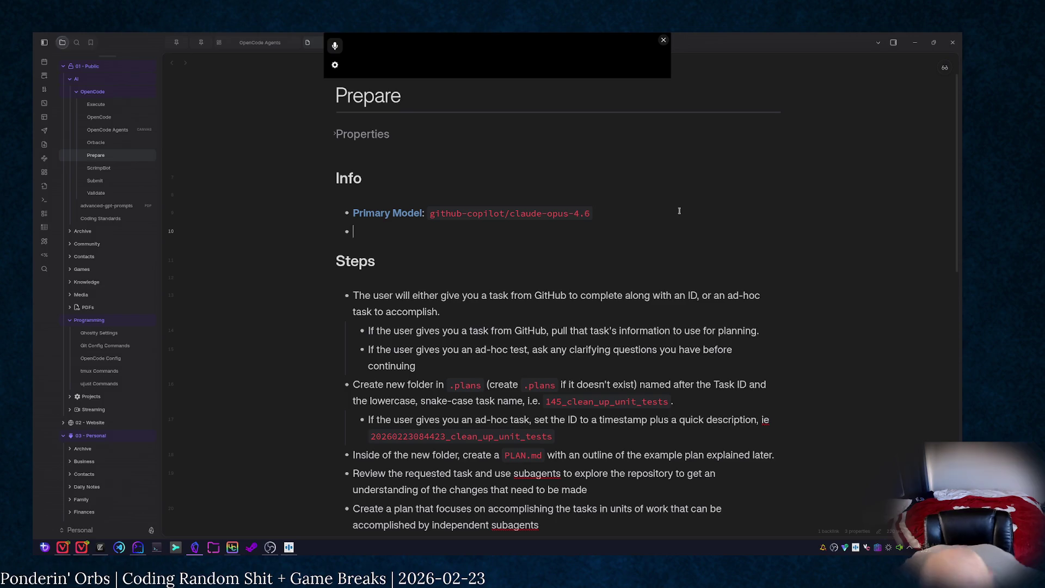
pyautogui.write('=')
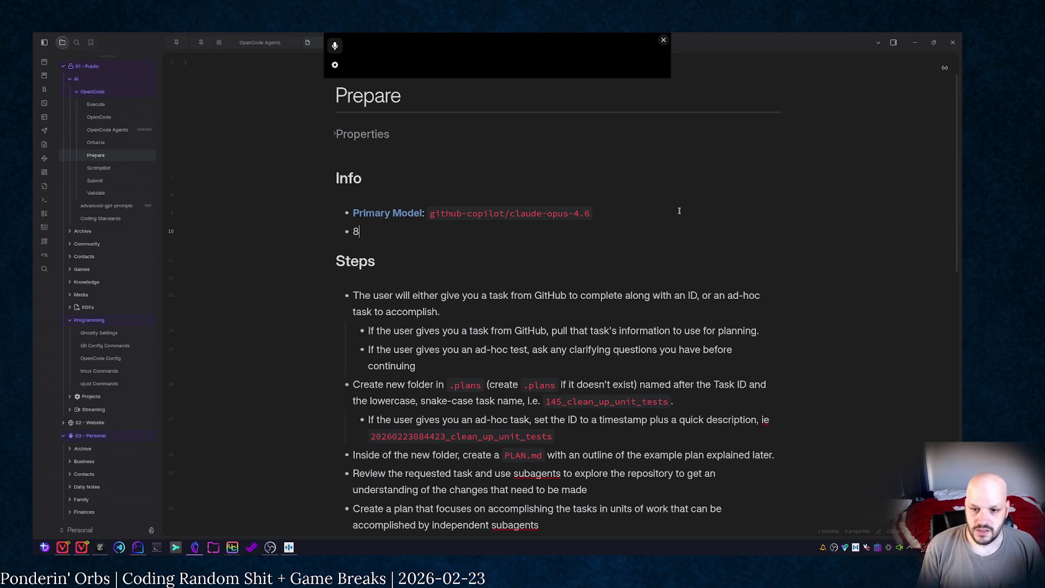
pyautogui.press('BackSpace')
pyautogui.write('**')
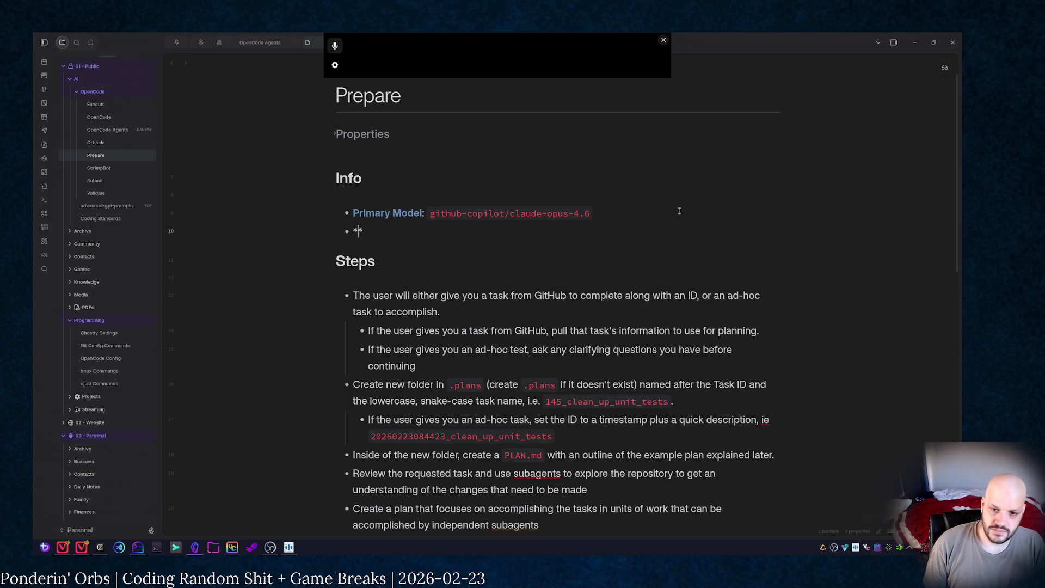
pyautogui.write('P')
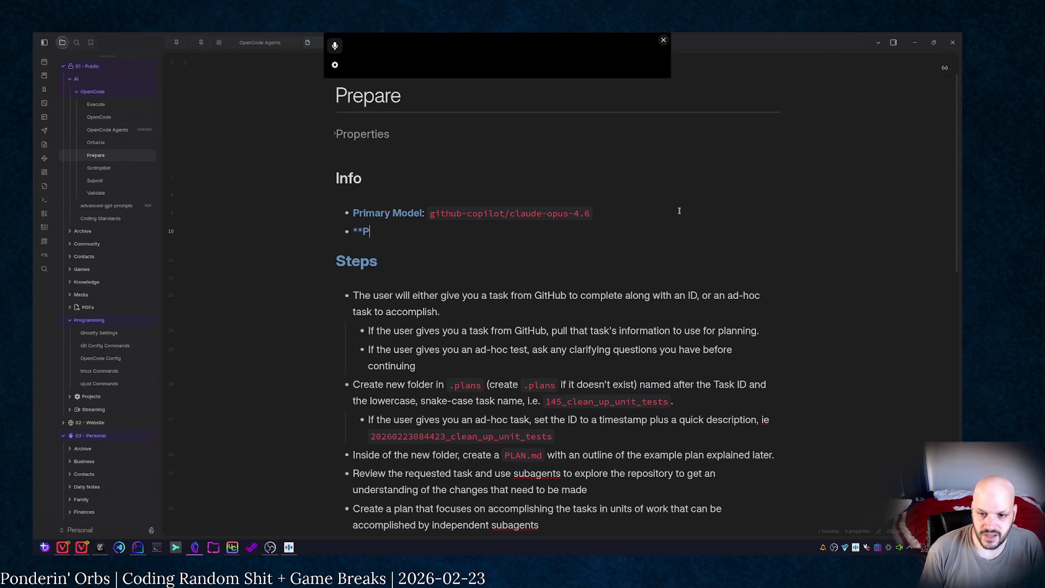
pyautogui.write('mary Suba')
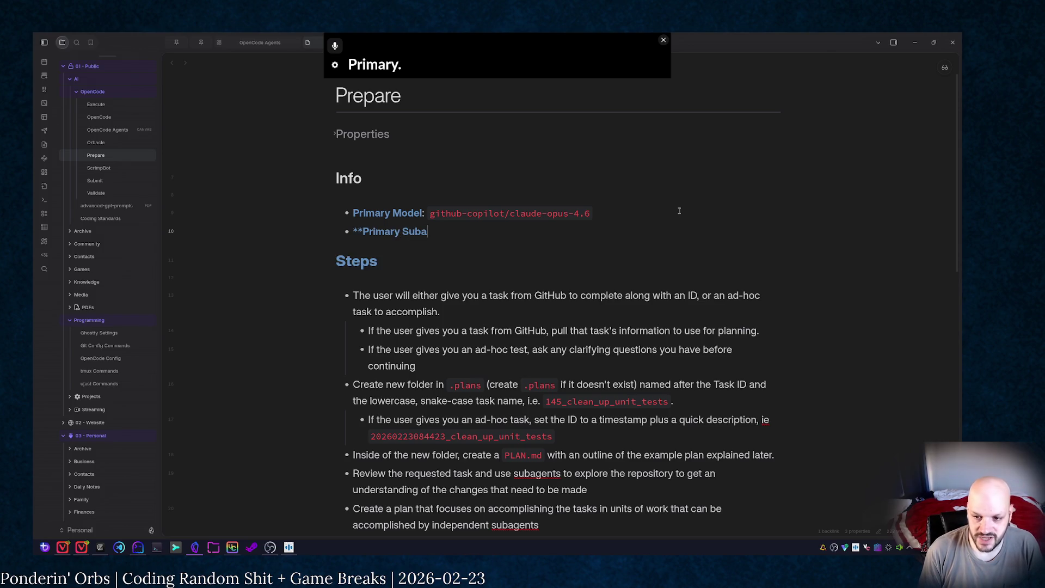
pyautogui.write('gent')
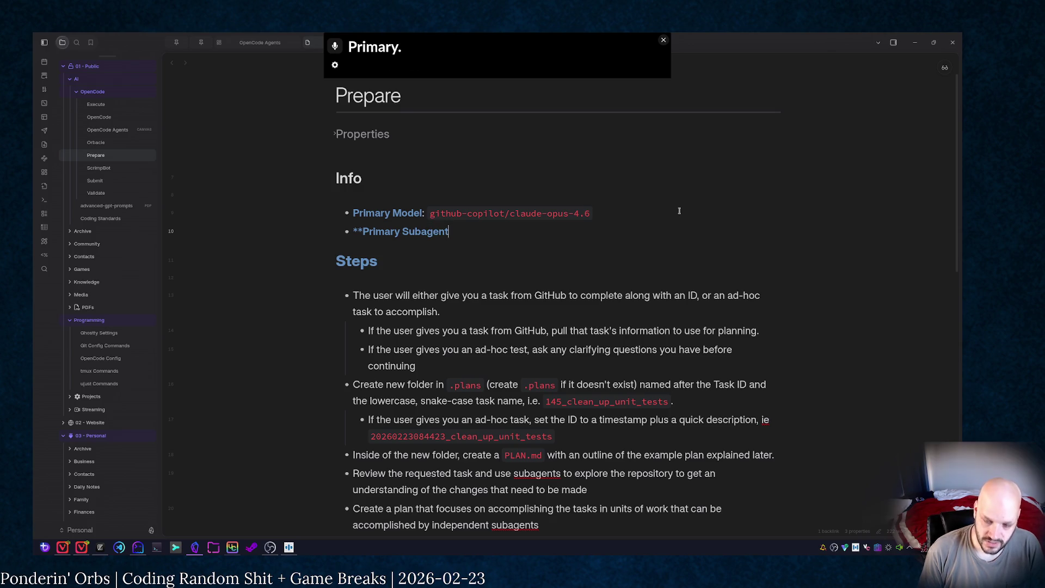
pyautogui.write('**: ')
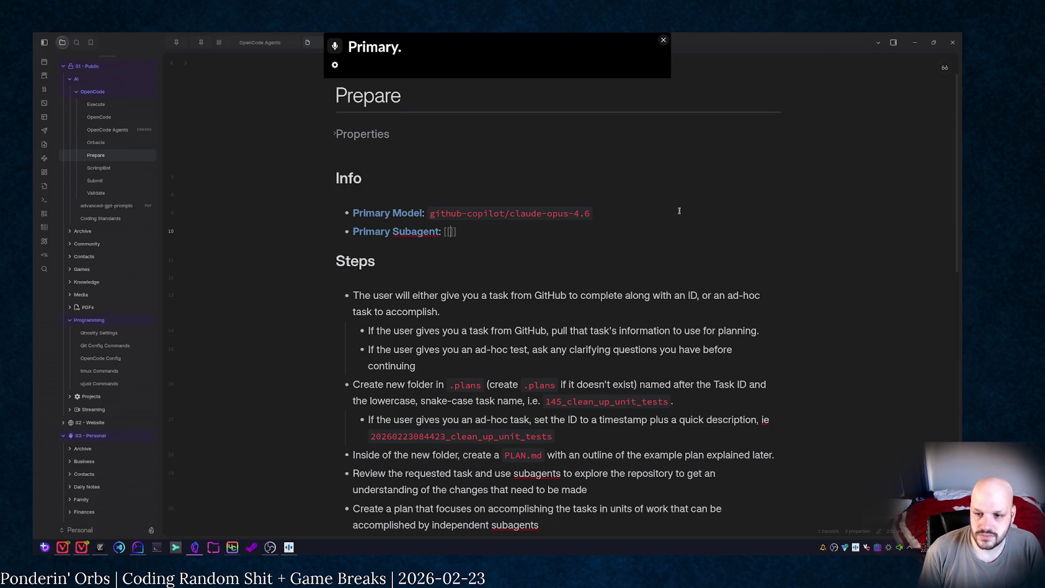
pyautogui.write('Orb')
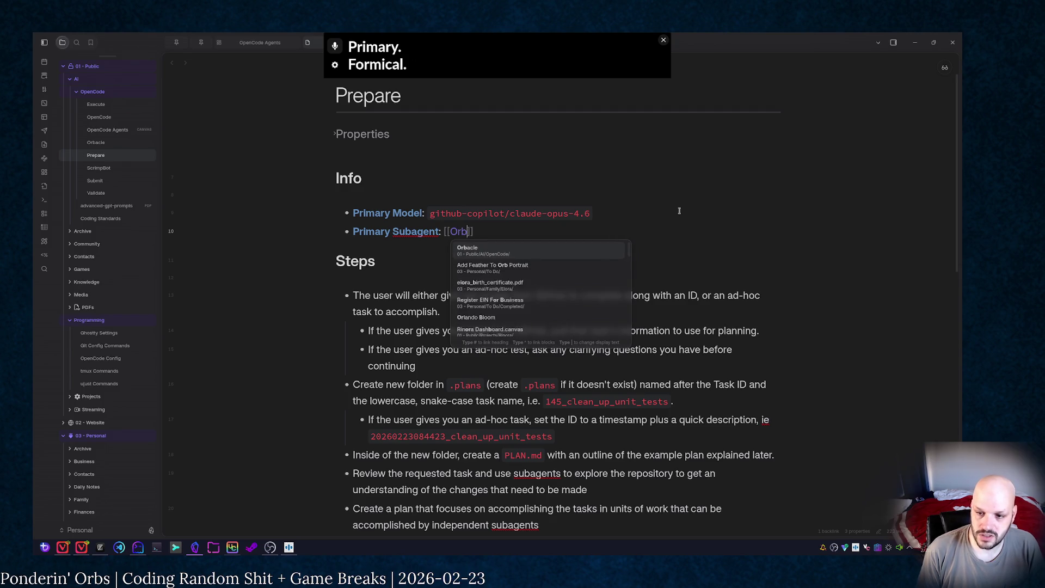
pyautogui.press('Return')
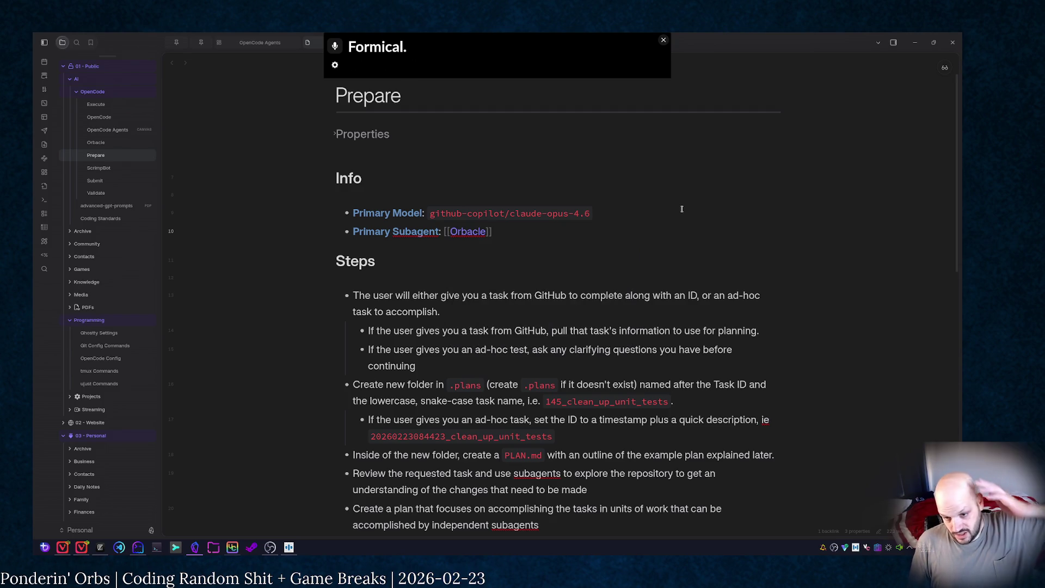
pyautogui.click(610, 314)
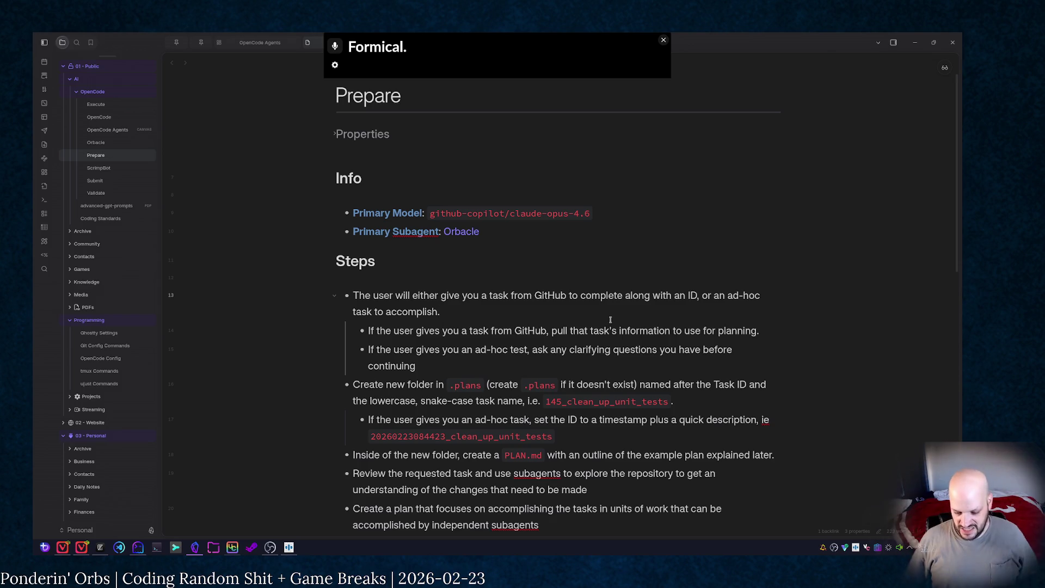
# Step: Hyphenate the Sub-agent label and spell 'subagents' as 'sub-agents' in the Prepare steps
pyautogui.click(414, 233)
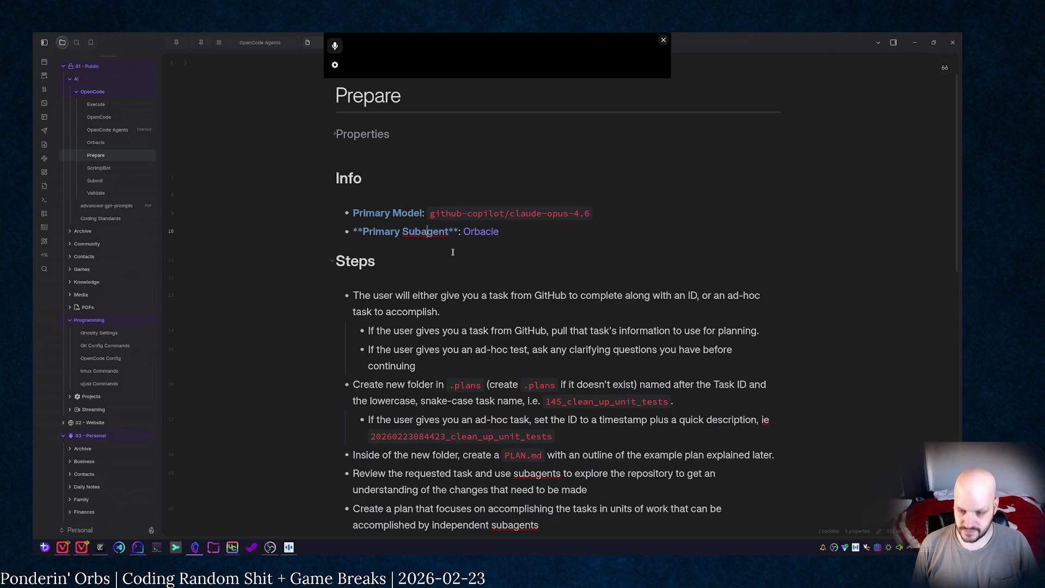
pyautogui.write('-')
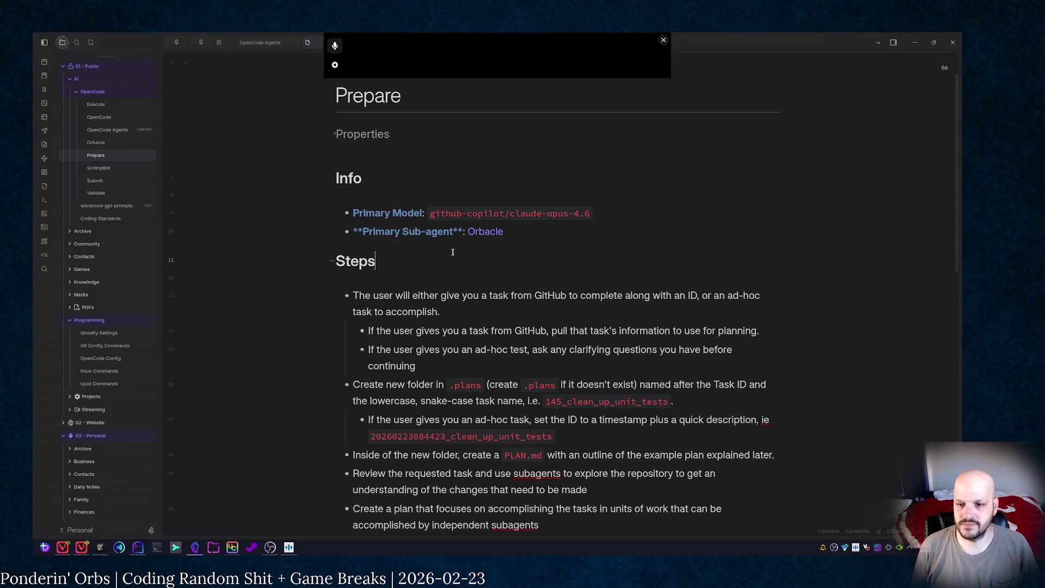
pyautogui.click(452, 257)
pyautogui.click(471, 303)
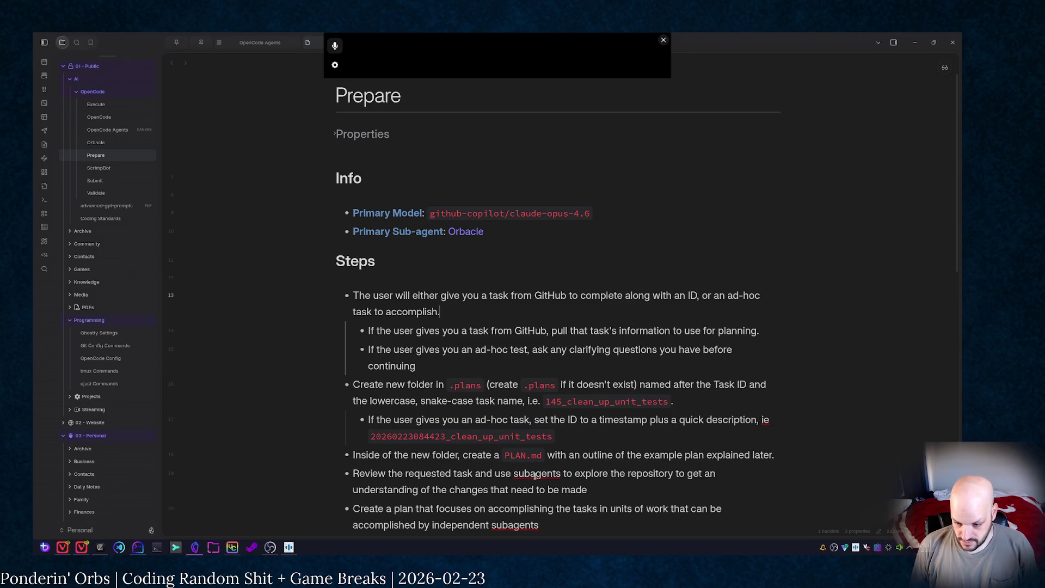
pyautogui.write('-')
pyautogui.scroll(-1, 531, 474)
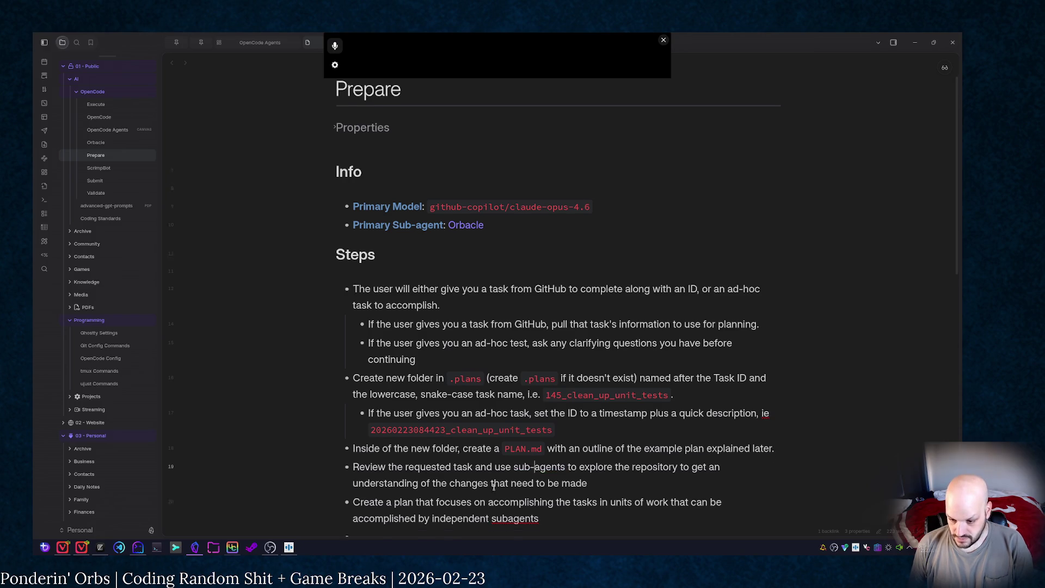
pyautogui.click(573, 436)
pyautogui.press('Return')
pyautogui.write('-')
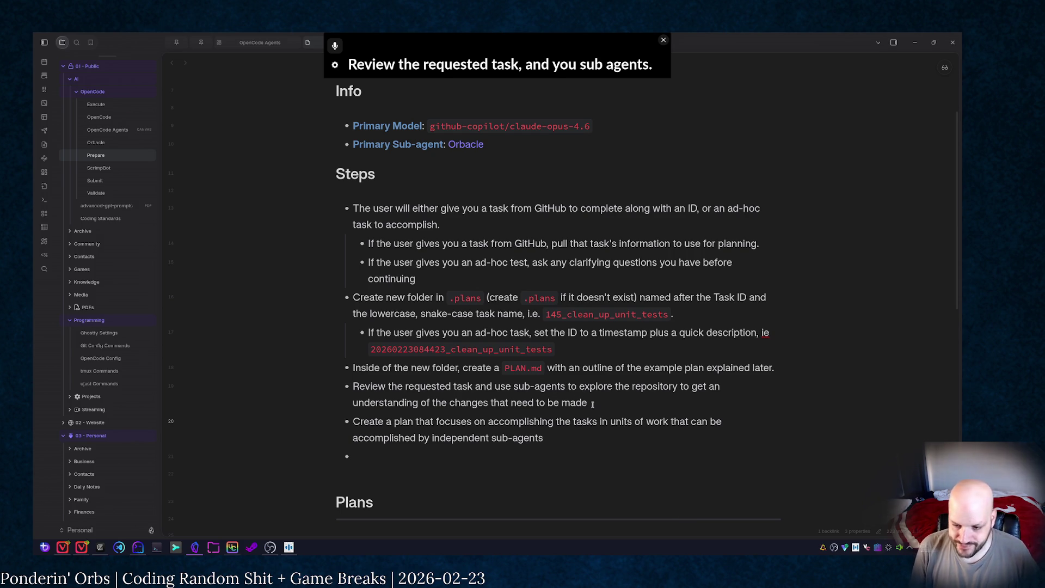
pyautogui.tripleClick(369, 389)
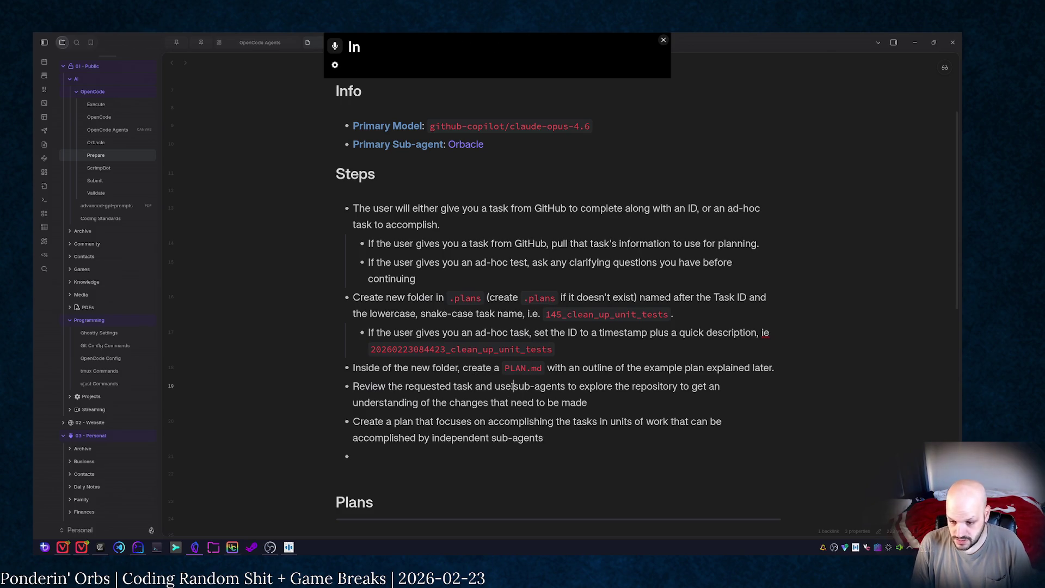
pyautogui.moveTo(516, 385); pyautogui.dragTo(556, 386)
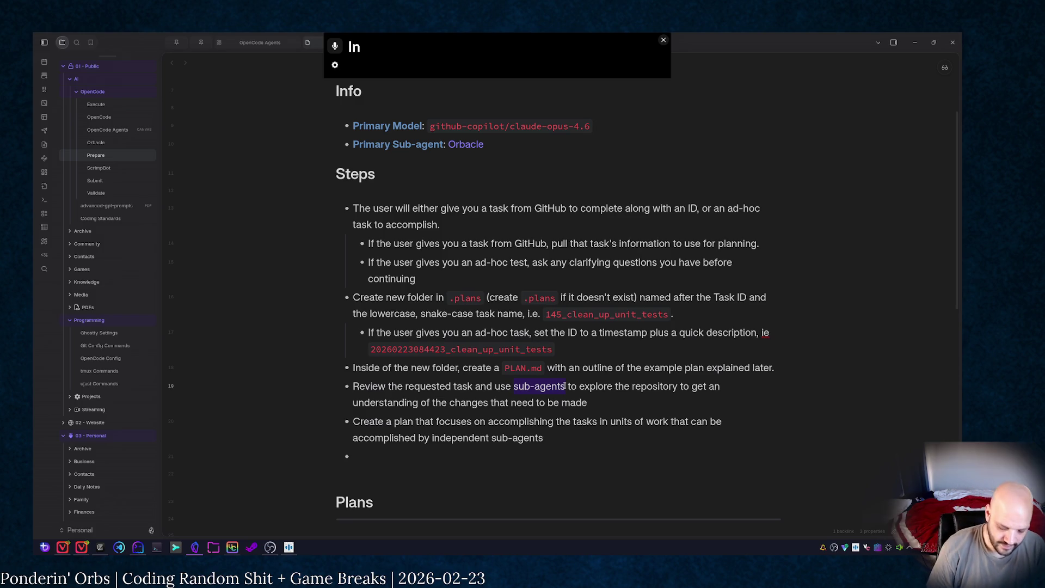
pyautogui.write('@orba')
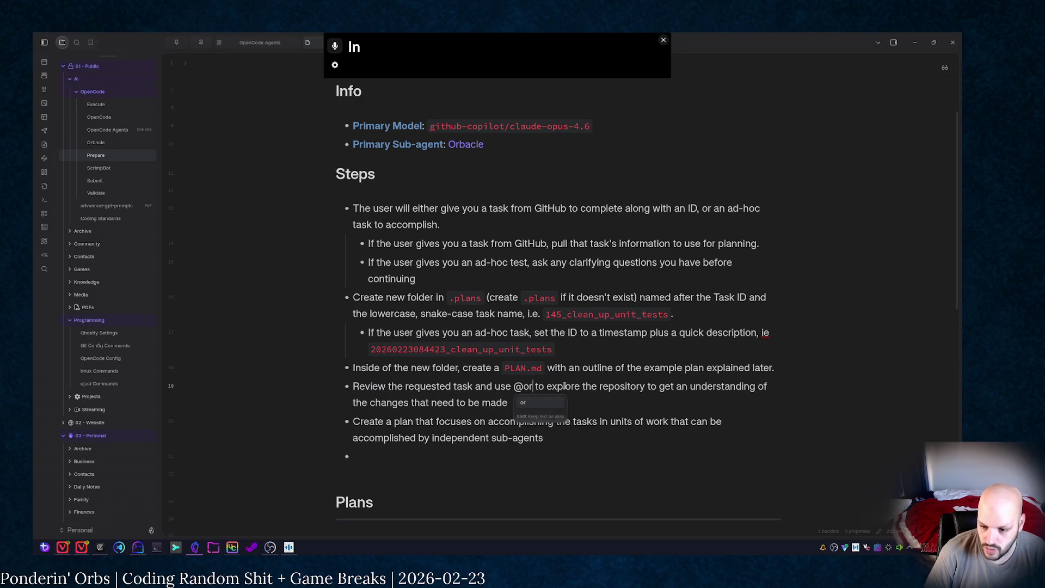
pyautogui.write('cle')
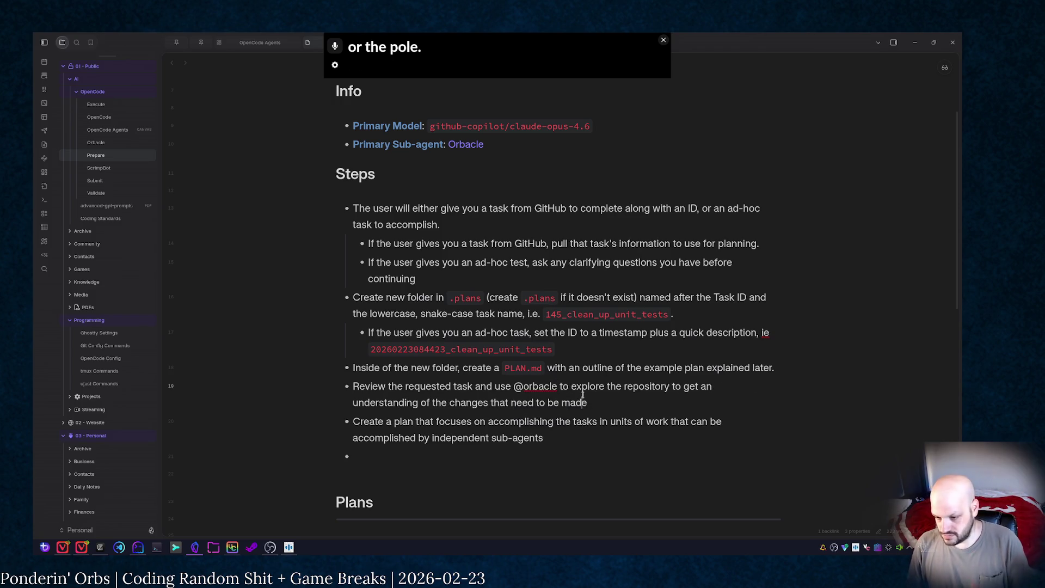
pyautogui.hotkey('ctrl', 'Left')
pyautogui.write('the')
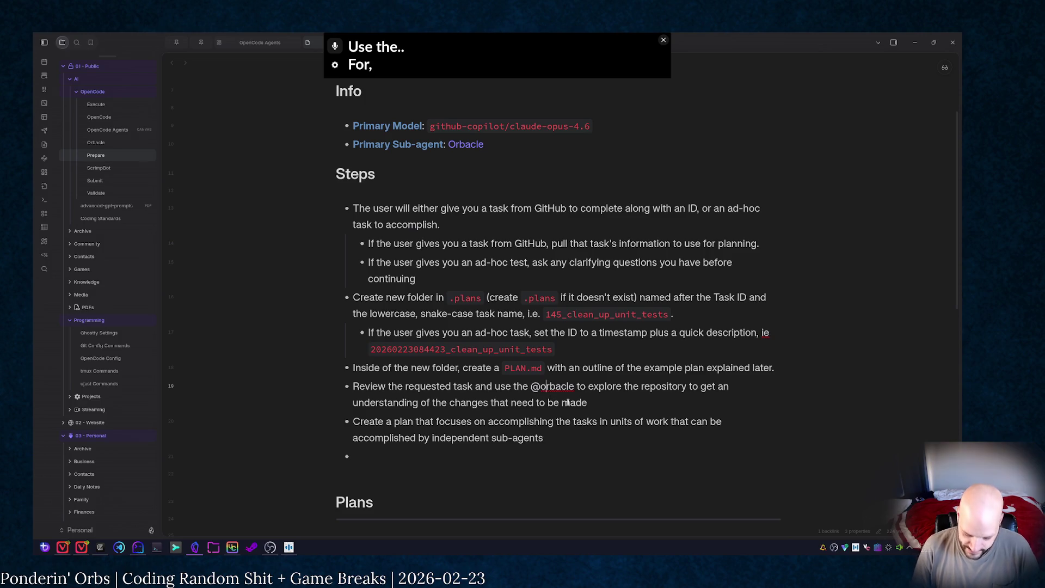
pyautogui.press('Delete')
pyautogui.write('O')
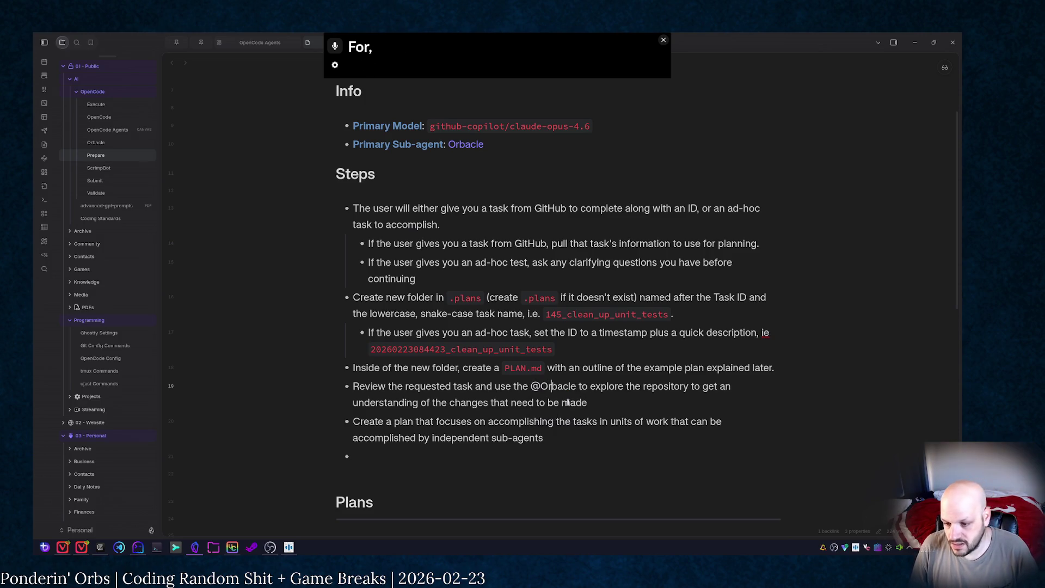
pyautogui.write(' sub-agemnt')
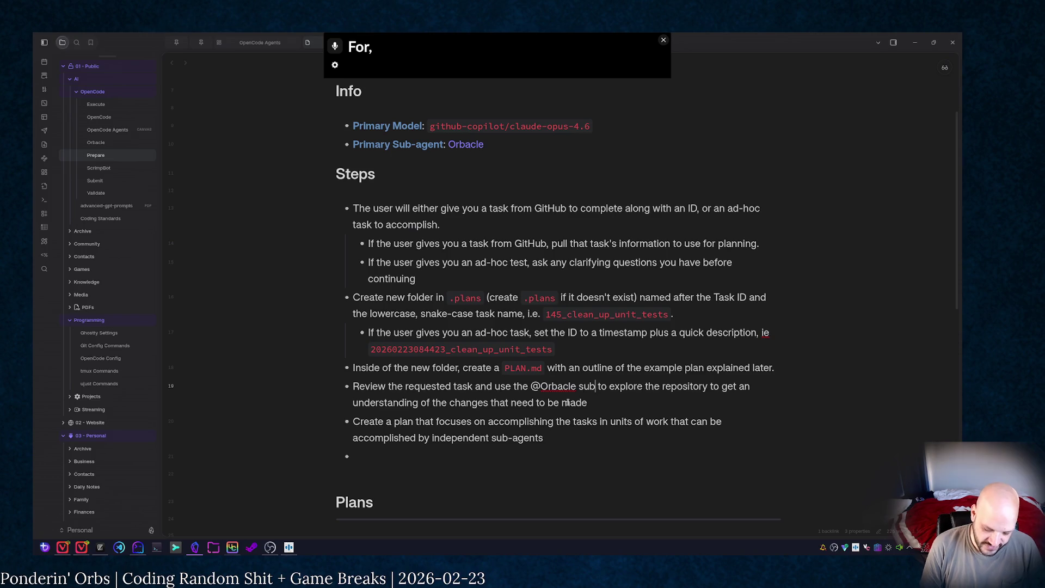
pyautogui.press('BackSpace')
pyautogui.press('BackSpace')
pyautogui.press('BackSpace')
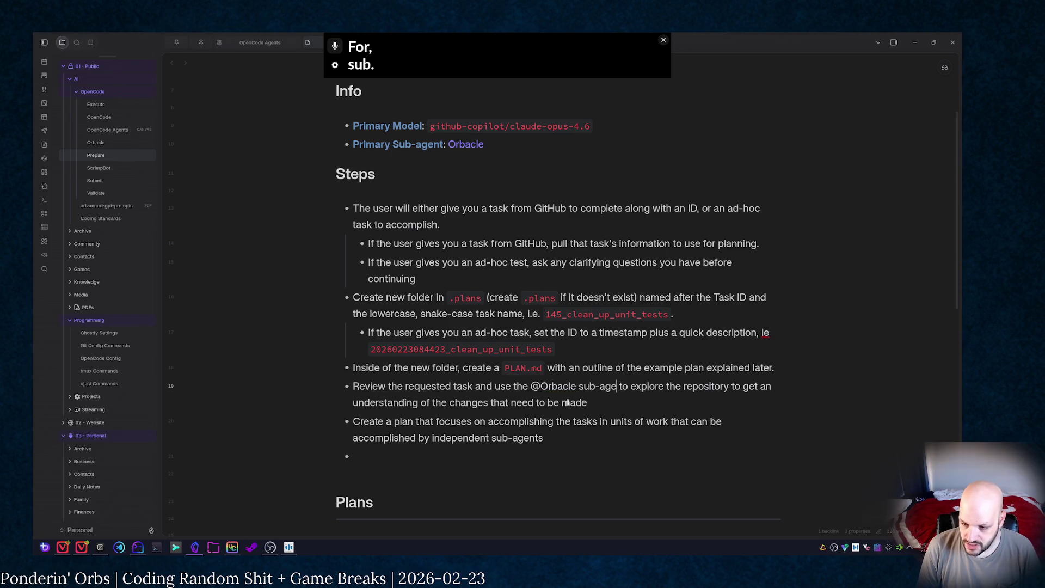
pyautogui.write('nt')
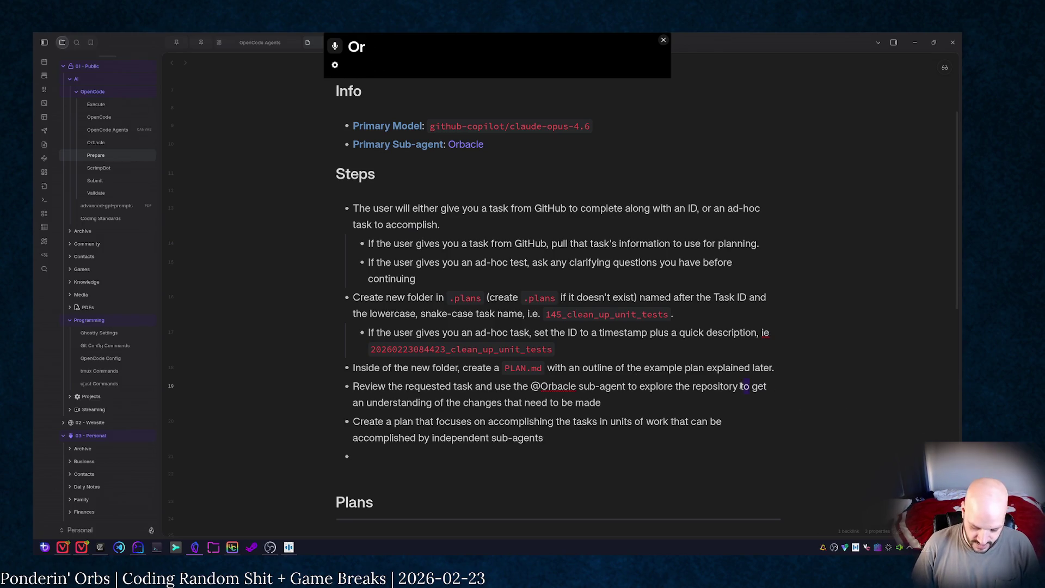
pyautogui.write('and')
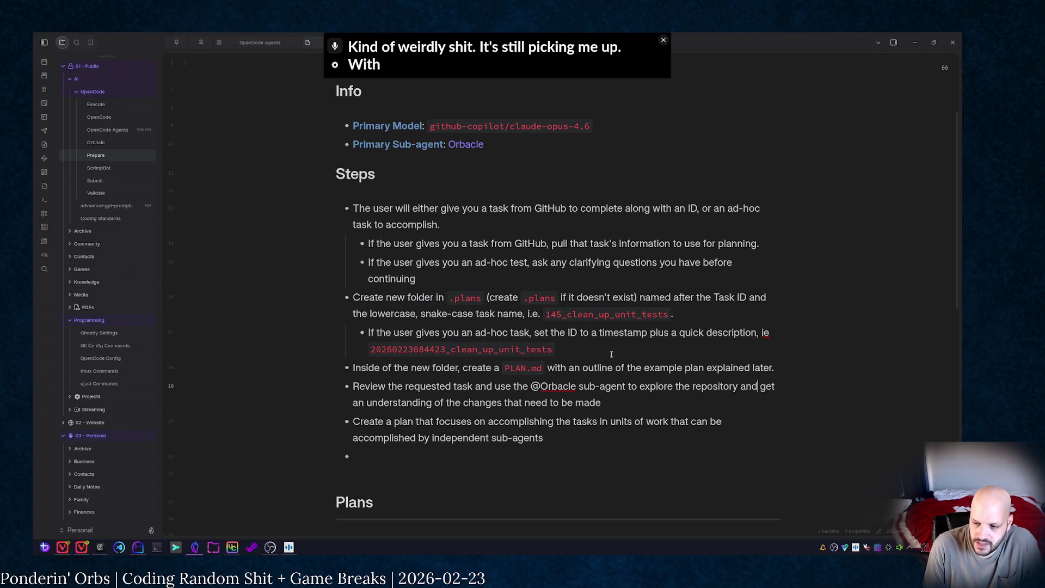
pyautogui.scroll(-3, 666, 397)
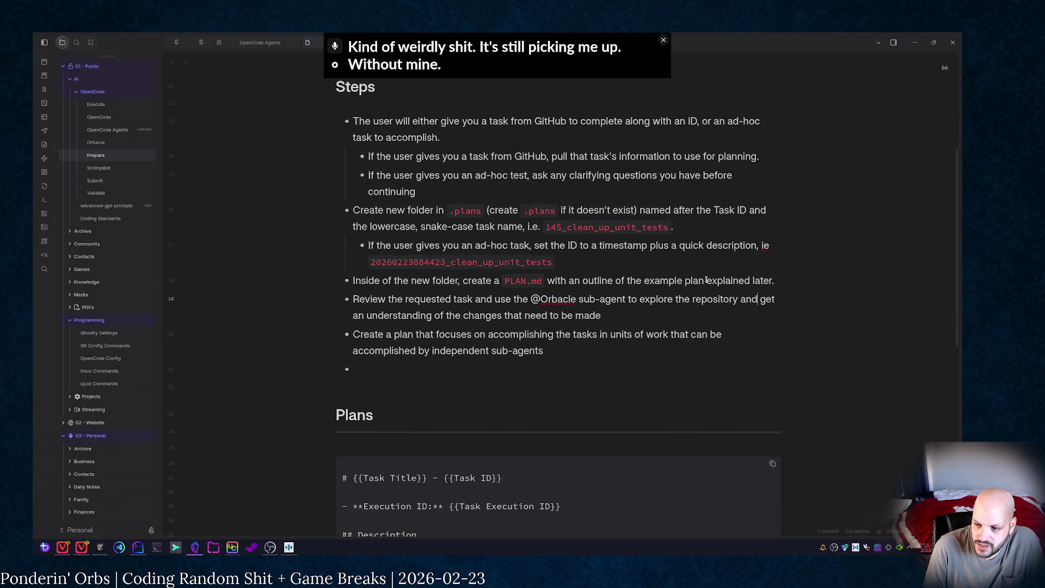
# Step: Replace the PLAN.md step's 'explained later' ending so it reads 'using the plan template below.'
pyautogui.moveTo(705, 280); pyautogui.dragTo(778, 281)
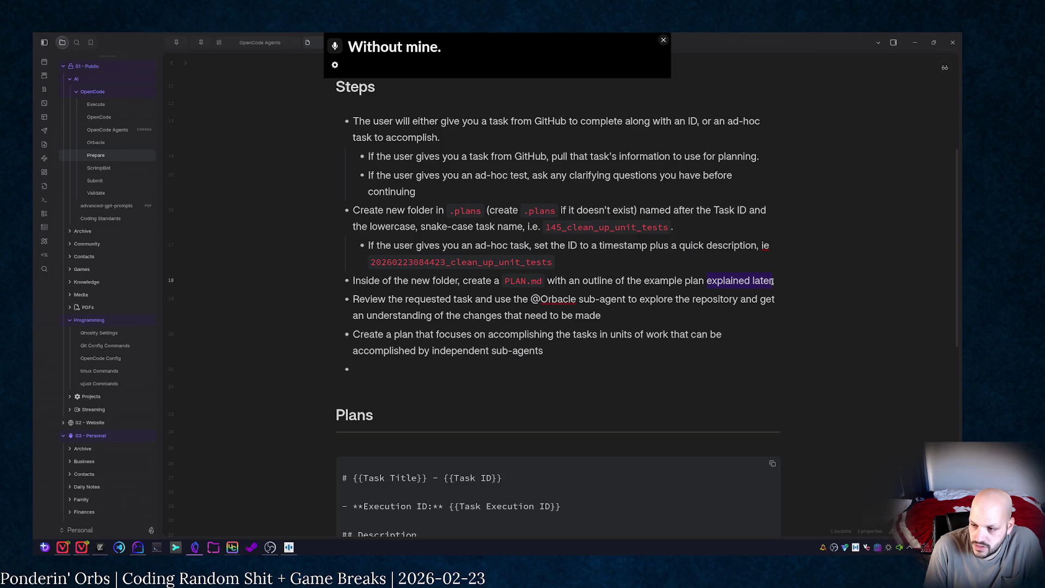
pyautogui.press('BackSpace')
pyautogui.hotkey('ctrl', 'BackSpace')
pyautogui.hotkey('ctrl', 'BackSpace')
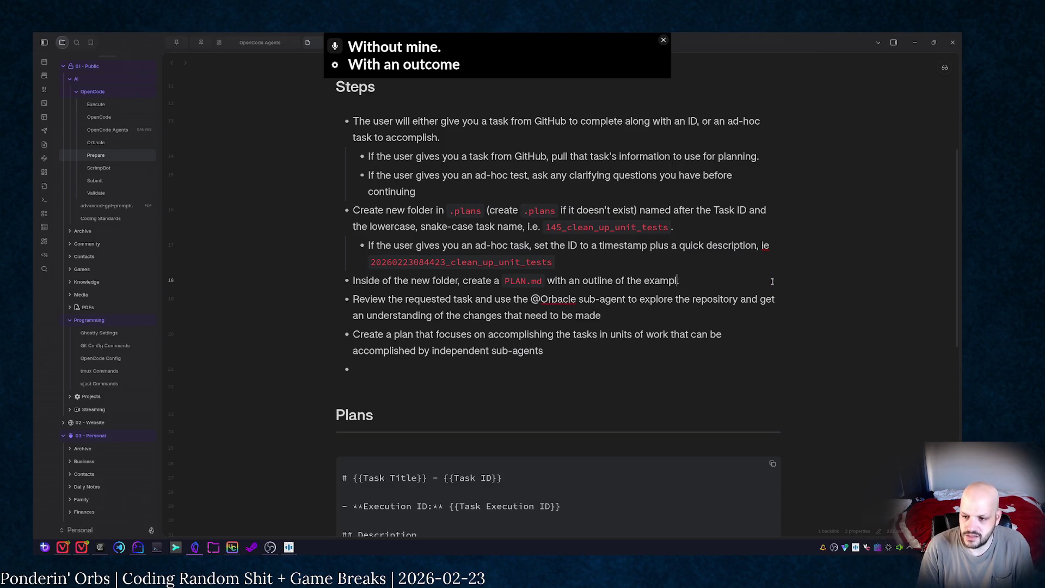
pyautogui.hotkey('ctrl', 'BackSpace')
pyautogui.hotkey('ctrl', 'BackSpace')
pyautogui.press('BackSpace')
pyautogui.write('using the t')
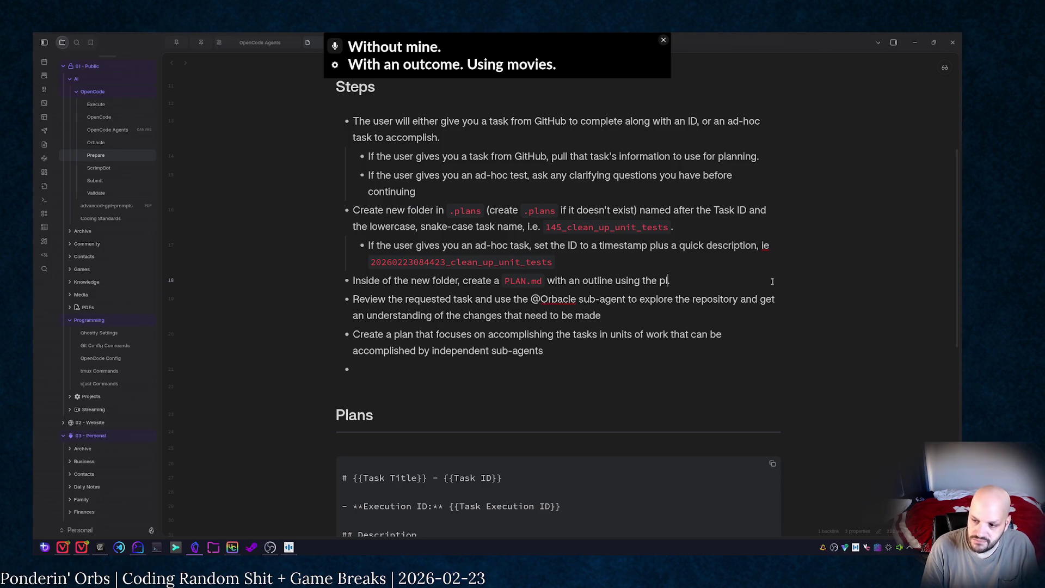
pyautogui.write('an template belo')
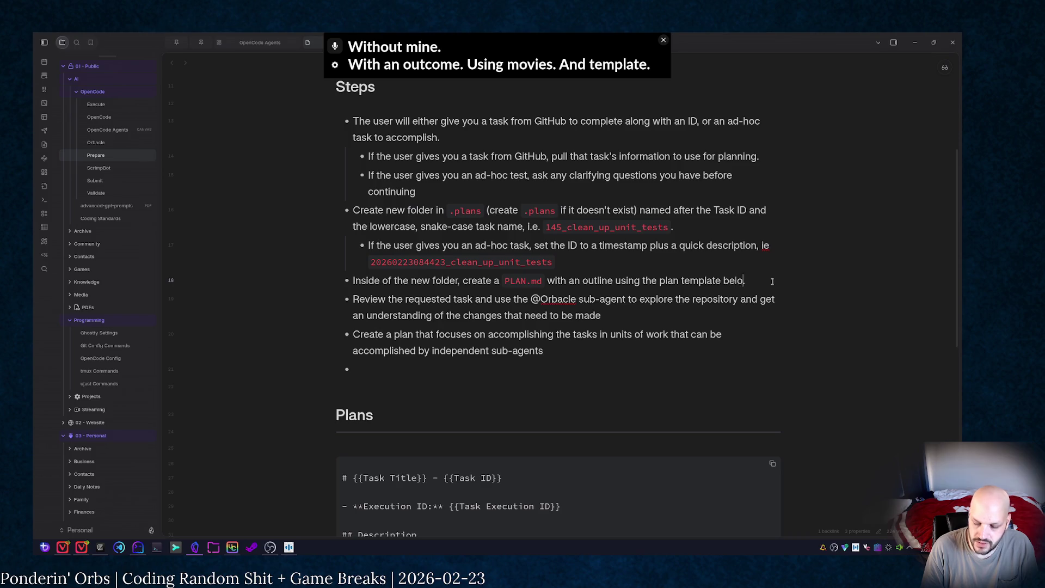
pyautogui.write('w.')
pyautogui.scroll(-1, 576, 337)
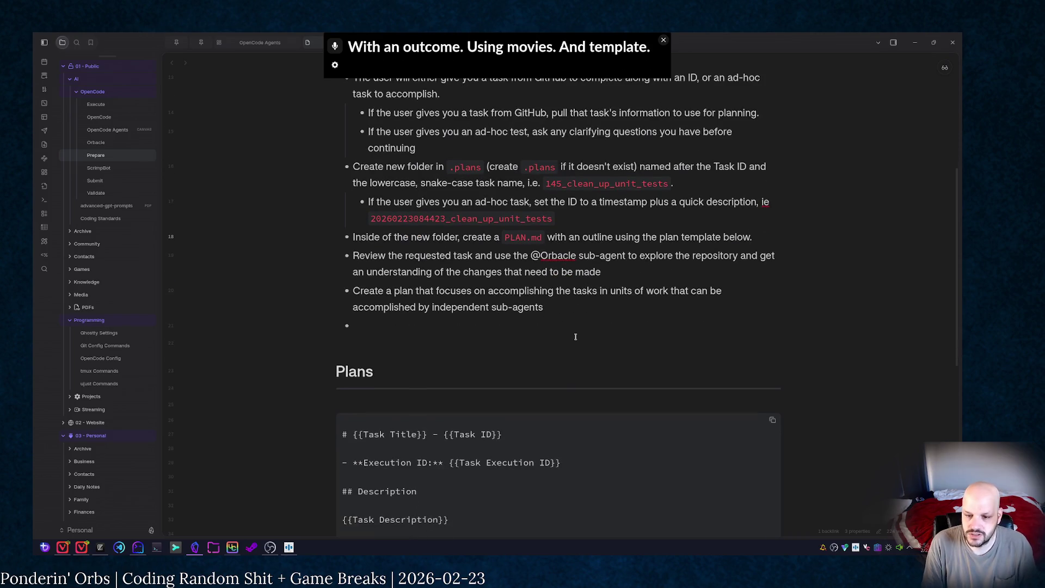
pyautogui.scroll(-3, 576, 337)
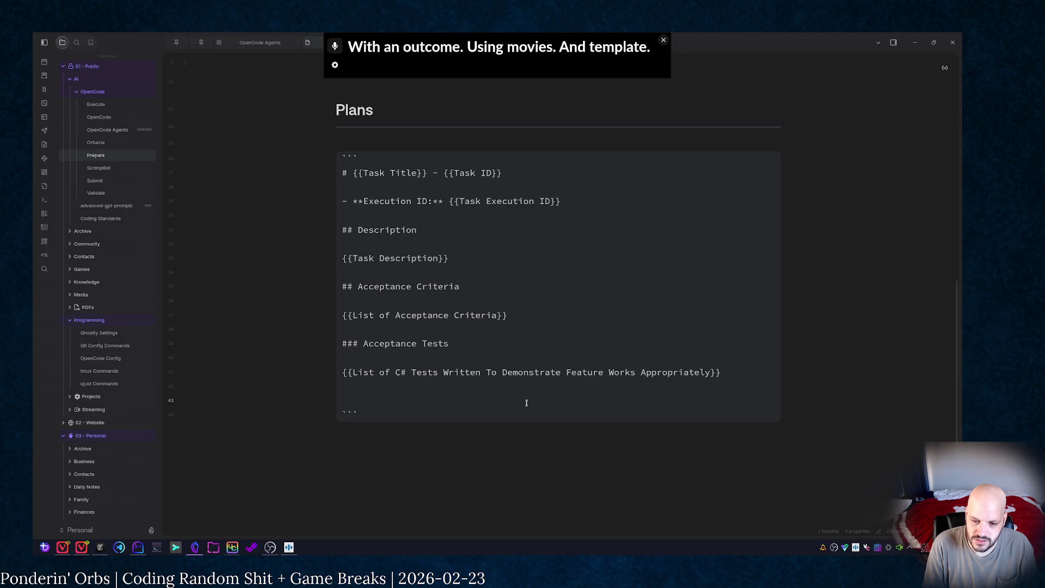
pyautogui.write('## Units')
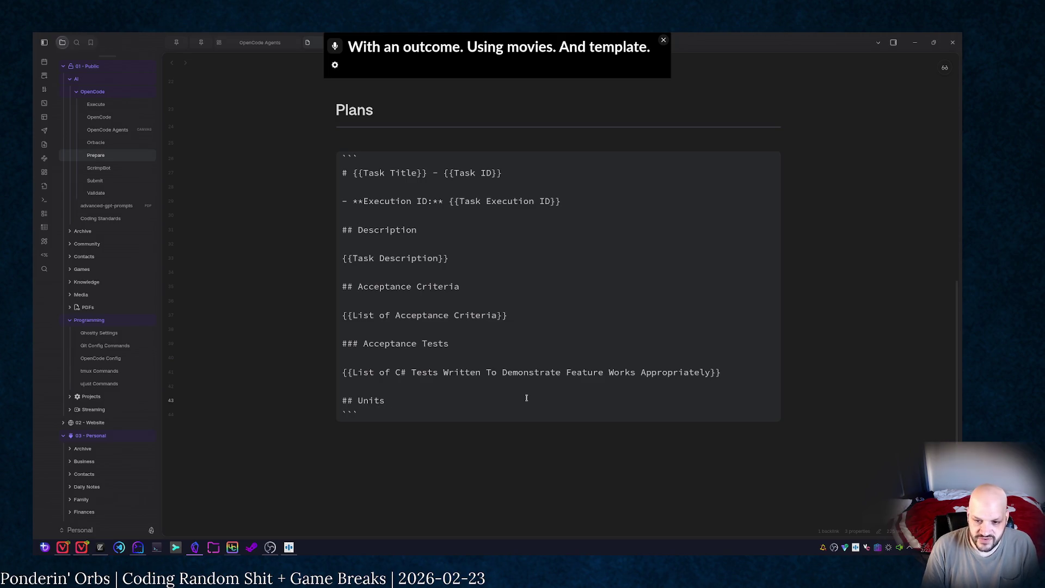
pyautogui.write(' Of Wor')
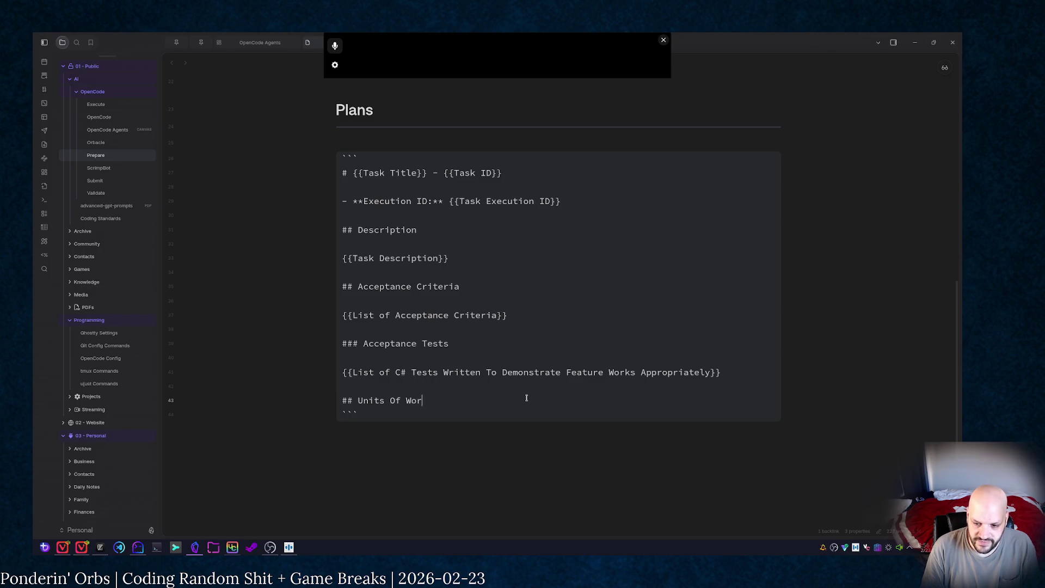
pyautogui.write('k')
# Step: Start the Units Of Work bullet, clear the unfinished placeholder and restore the repeats note line
pyautogui.press('Return')
pyautogui.press('Return')
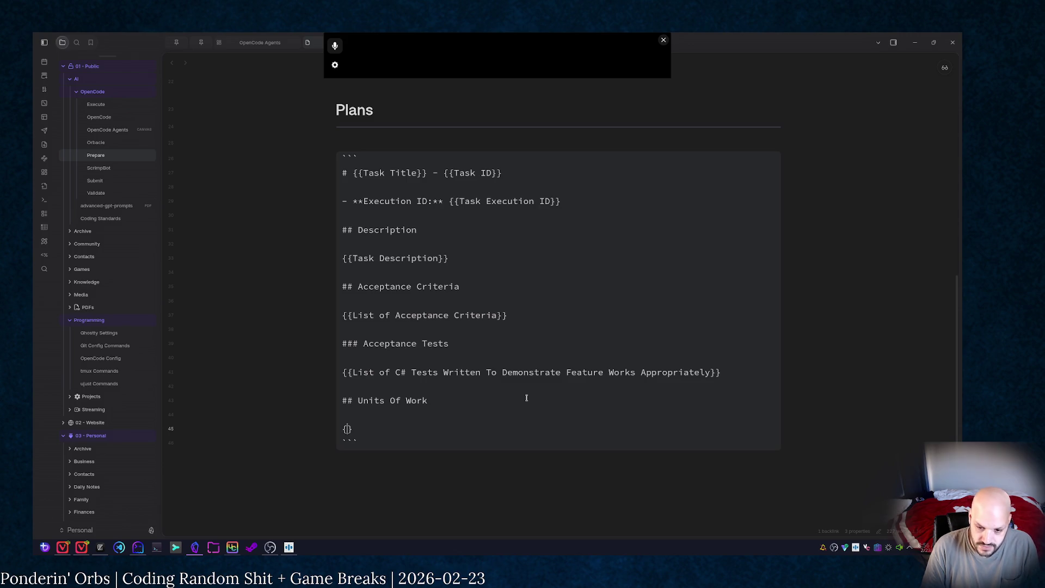
pyautogui.write('{')
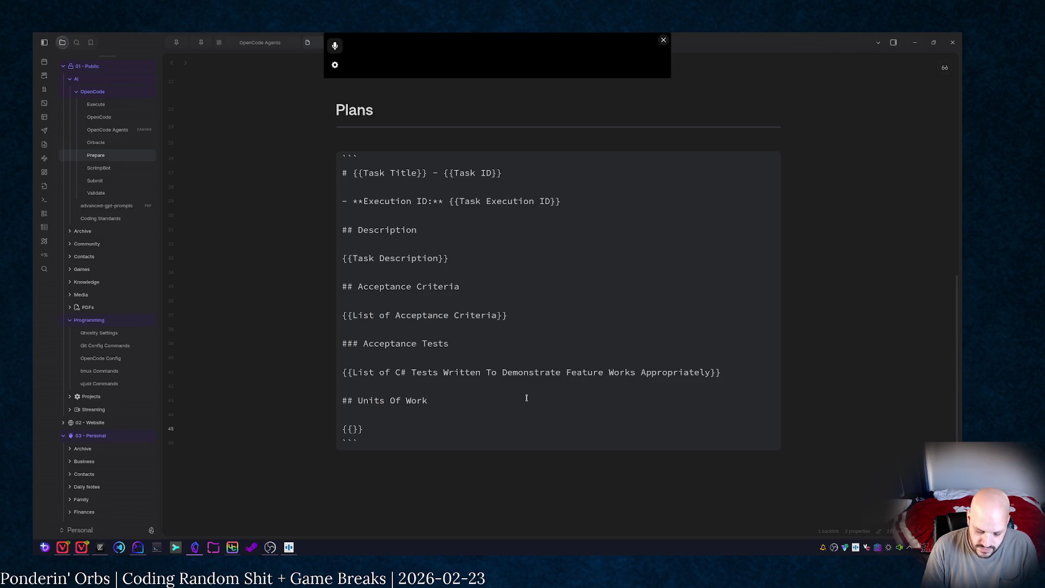
pyautogui.write('reak the ')
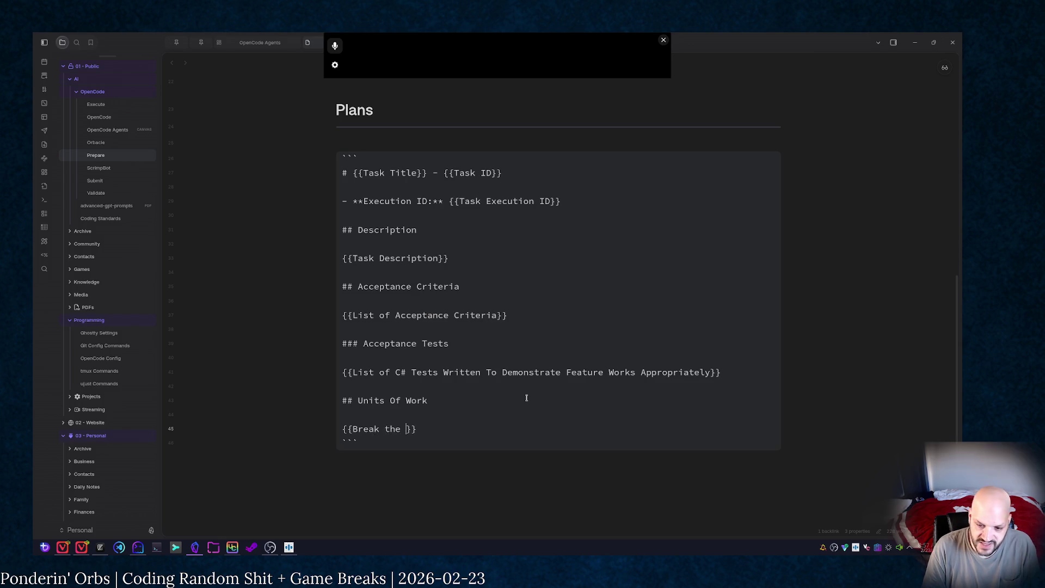
pyautogui.write('task up')
pyautogui.press('BackSpace')
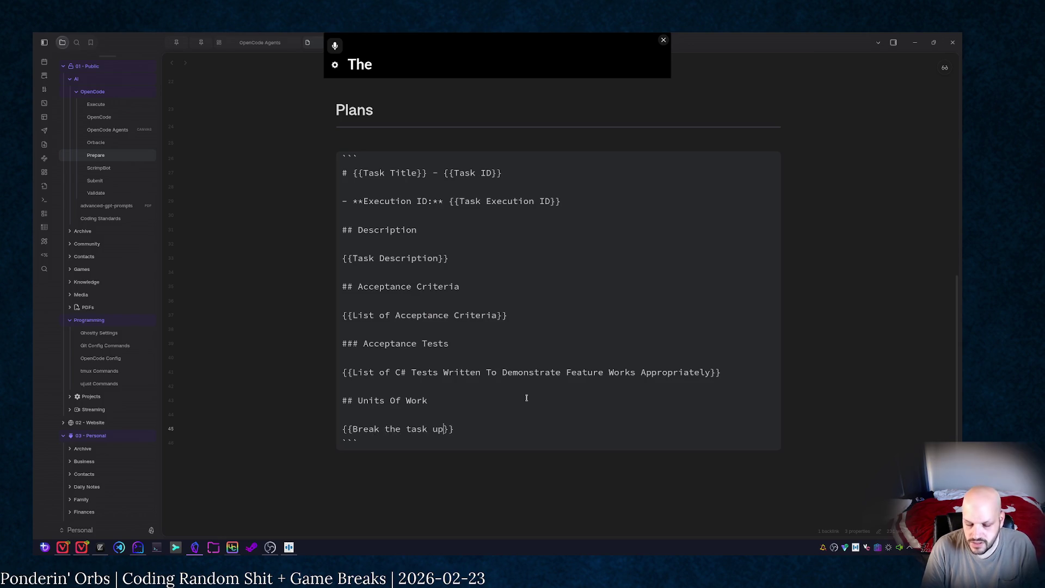
pyautogui.press('BackSpace')
pyautogui.press('BackSpace')
pyautogui.press('BackSpace')
pyautogui.hotkey('ctrl', 'BackSpace')
pyautogui.hotkey('ctrl', 'BackSpace')
pyautogui.hotkey('ctrl', 'BackSpace')
pyautogui.press('BackSpace')
pyautogui.press('BackSpace')
pyautogui.press('BackSpace')
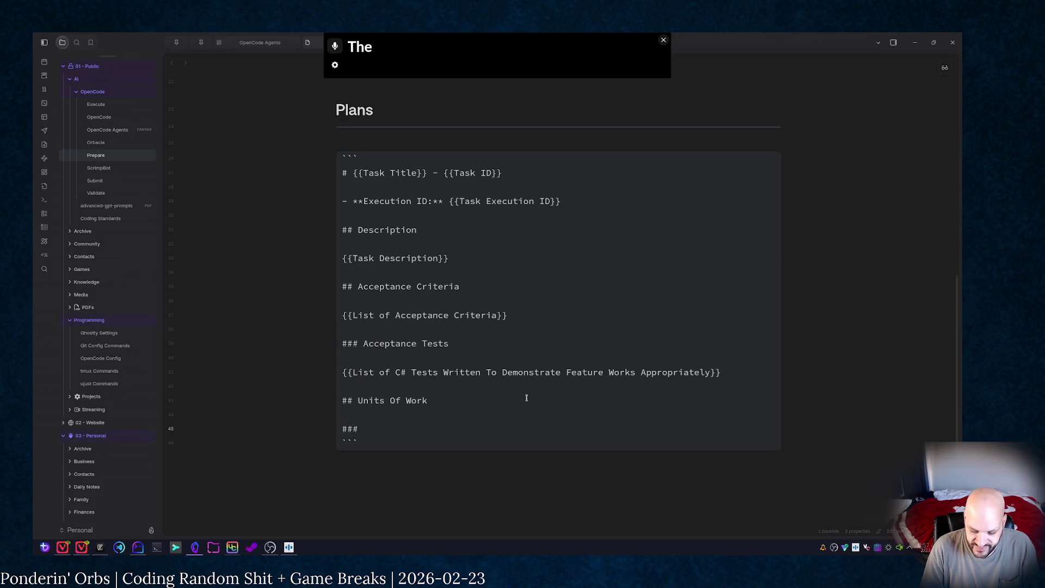
pyautogui.press('BackSpace')
pyautogui.press('BackSpace')
pyautogui.press('BackSpace')
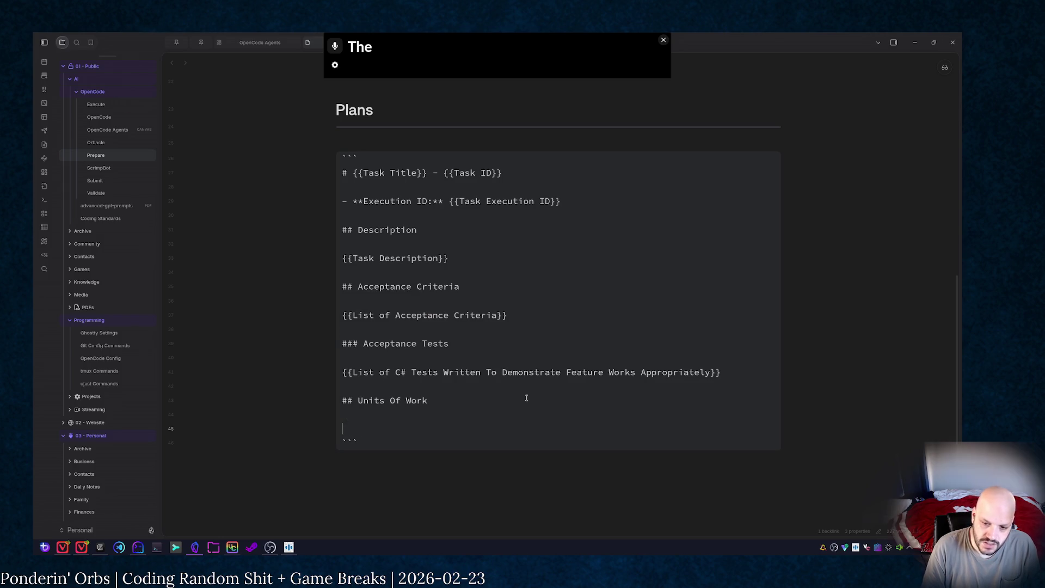
pyautogui.write('(The fol')
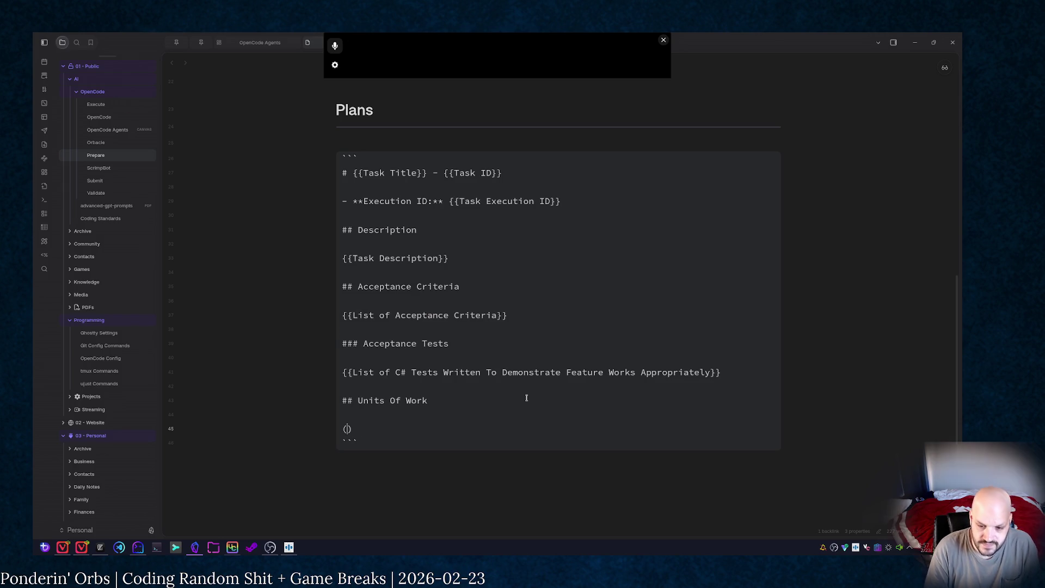
pyautogui.write('lowing repeat')
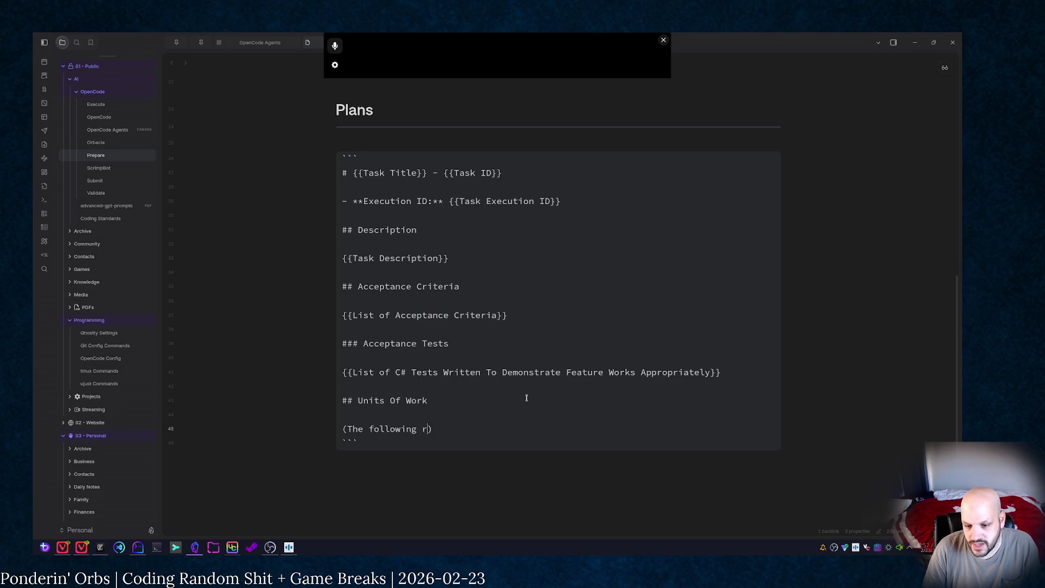
pyautogui.write('s')
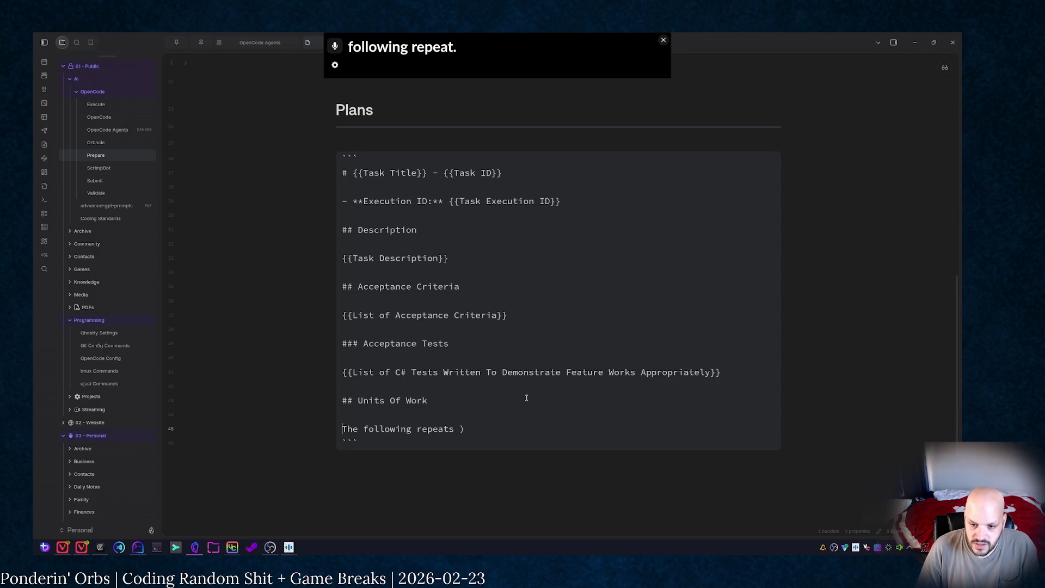
pyautogui.hotkey('shift', 'End')
pyautogui.press('Delete')
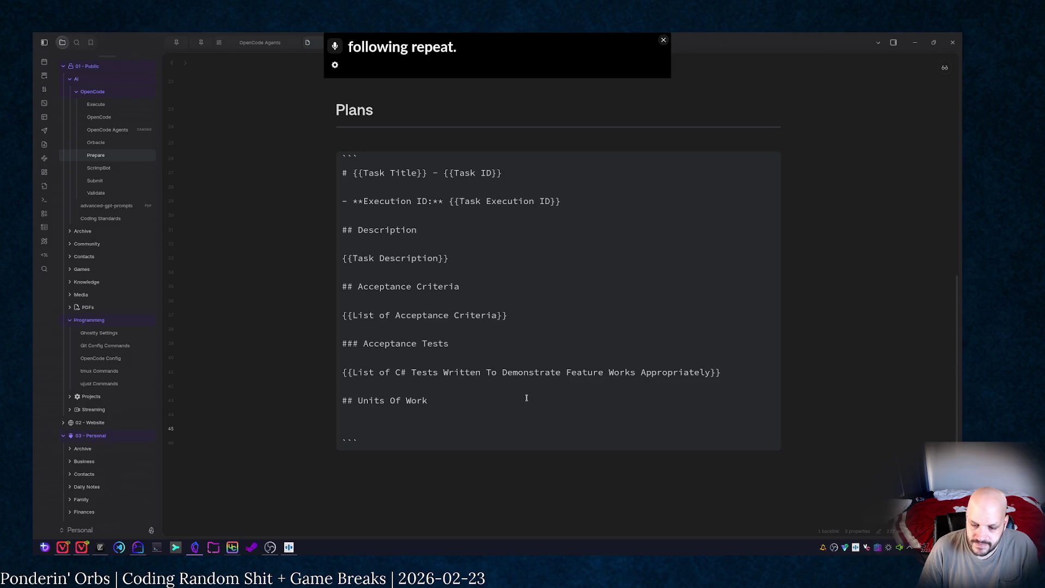
pyautogui.hotkey('ctrl', 'z')
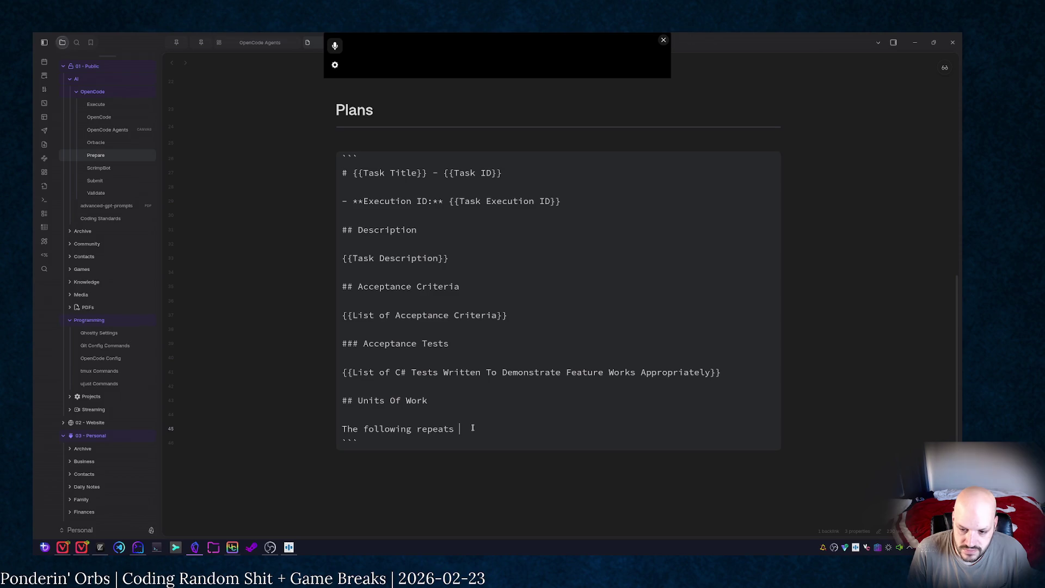
pyautogui.write('f')
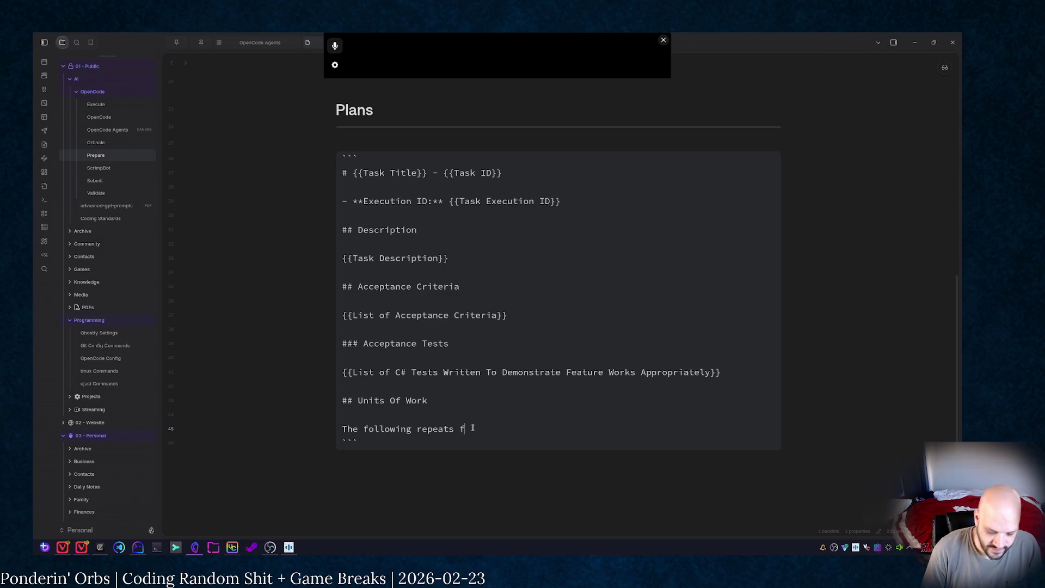
pyautogui.write('or each us')
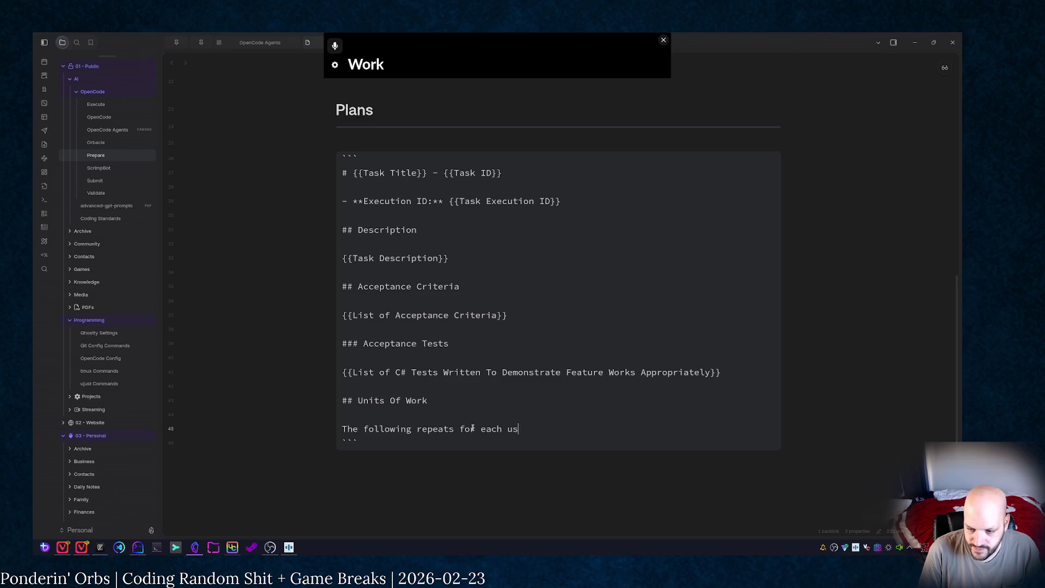
# Step: Finish the repeats note and summary heading, completing the '- {{List of Specific Tests To Pass}}' bullet
pyautogui.press('BackSpace')
pyautogui.write('nit of work')
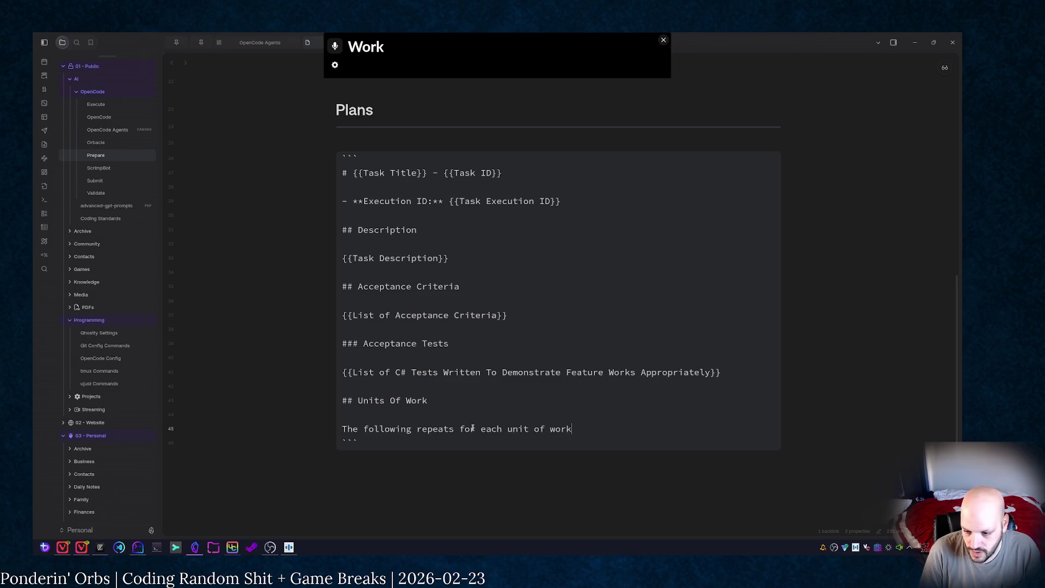
pyautogui.write('.')
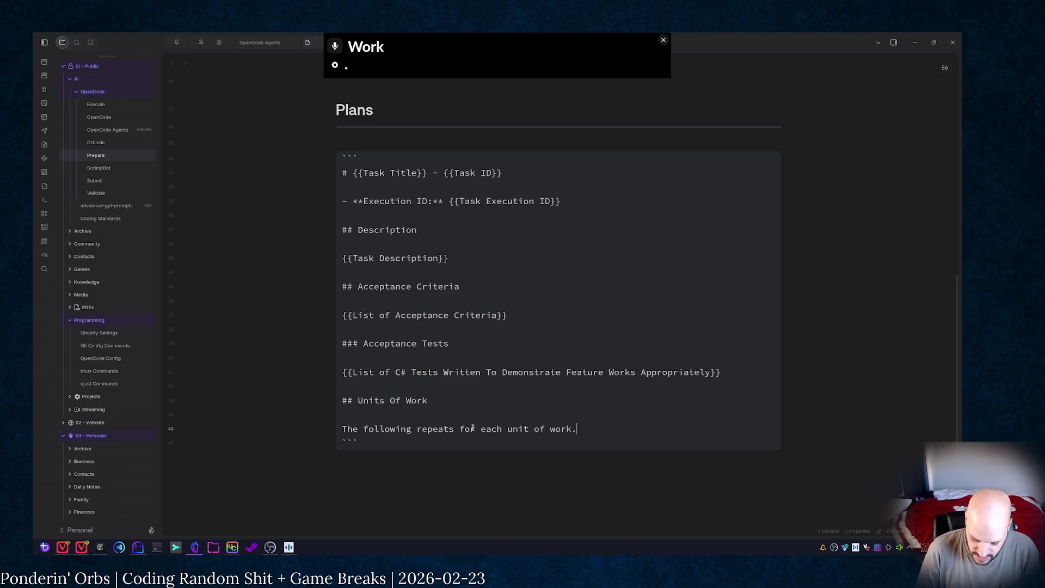
pyautogui.press('Home')
pyautogui.write('<')
pyautogui.press('BackSpace')
pyautogui.write('(')
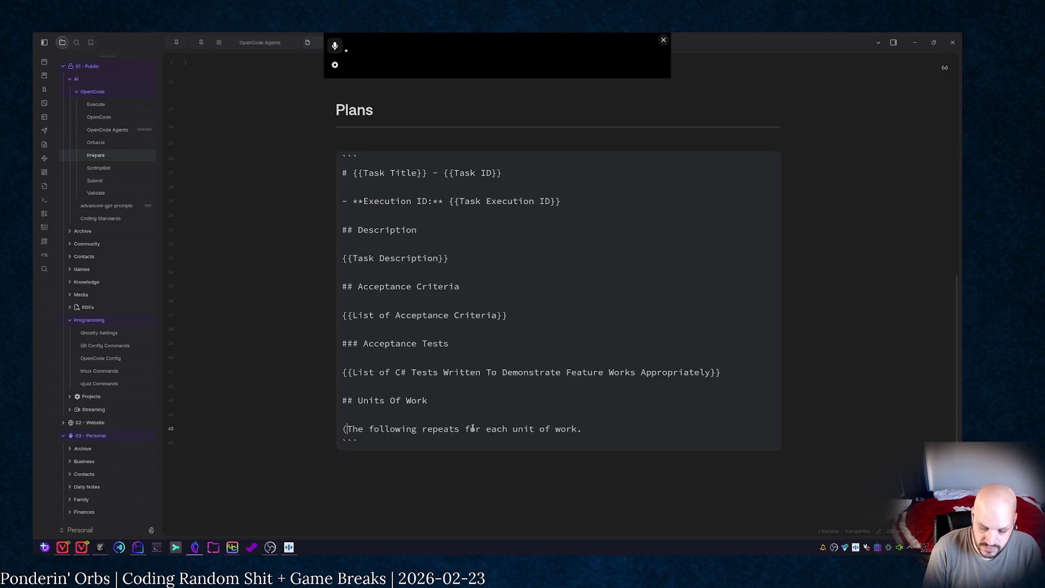
pyautogui.press('End')
pyautogui.write(')')
pyautogui.press('Return')
pyautogui.press('Return')
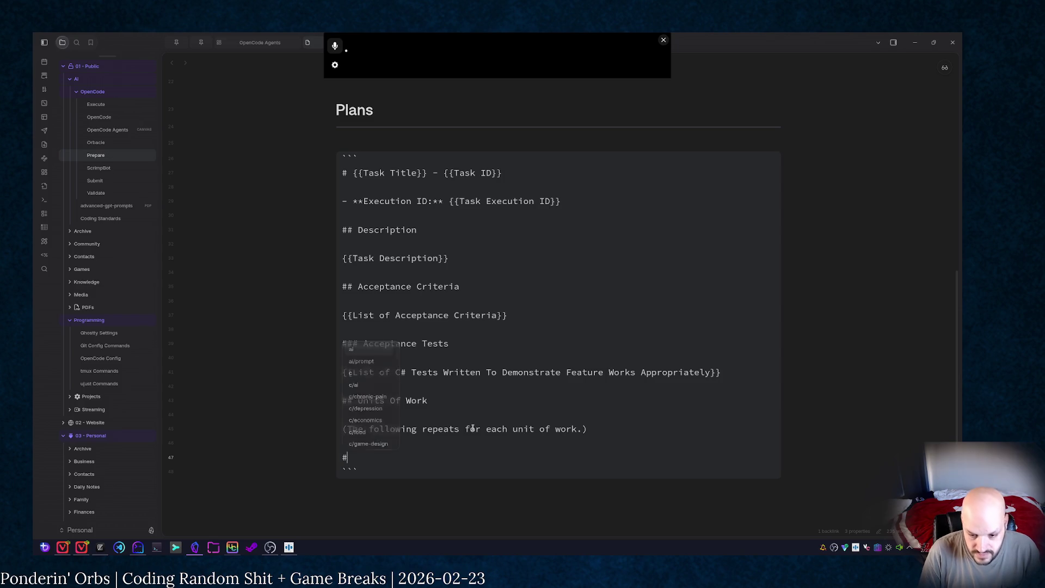
pyautogui.write('###')
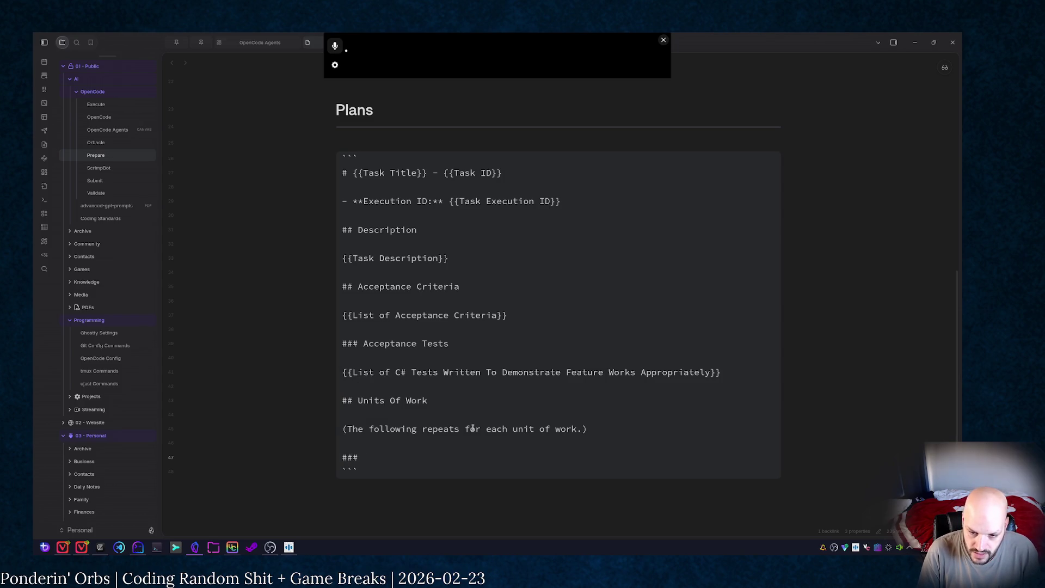
pyautogui.write(' Unit')
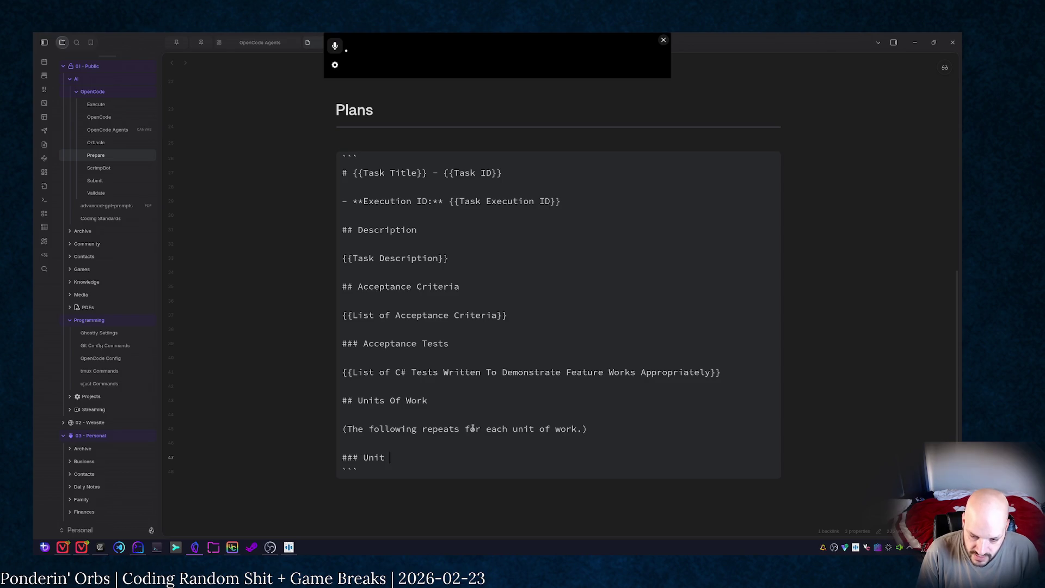
pyautogui.press('BackSpace')
pyautogui.press('BackSpace')
pyautogui.press('BackSpace')
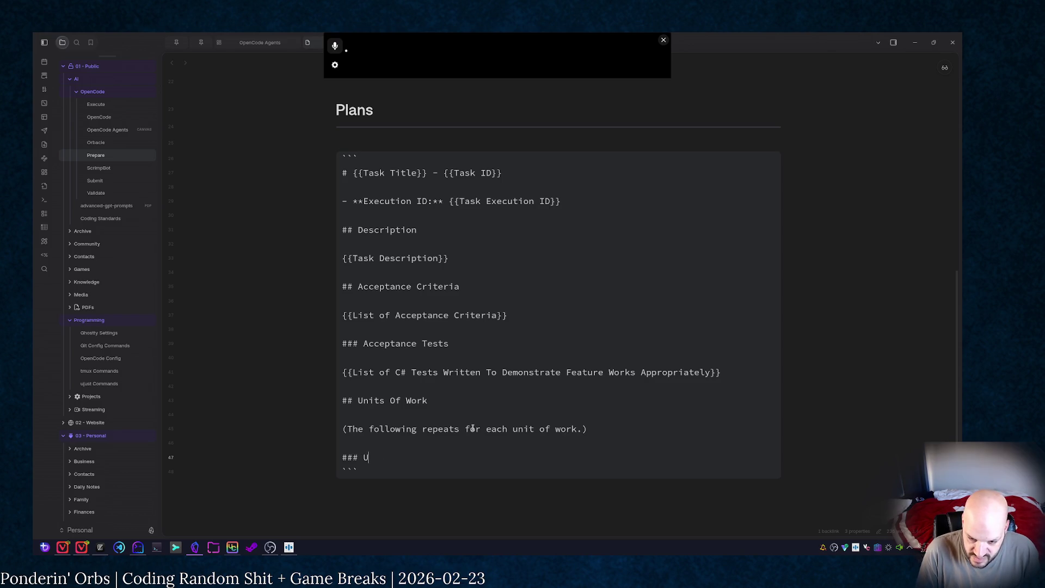
pyautogui.write('{{')
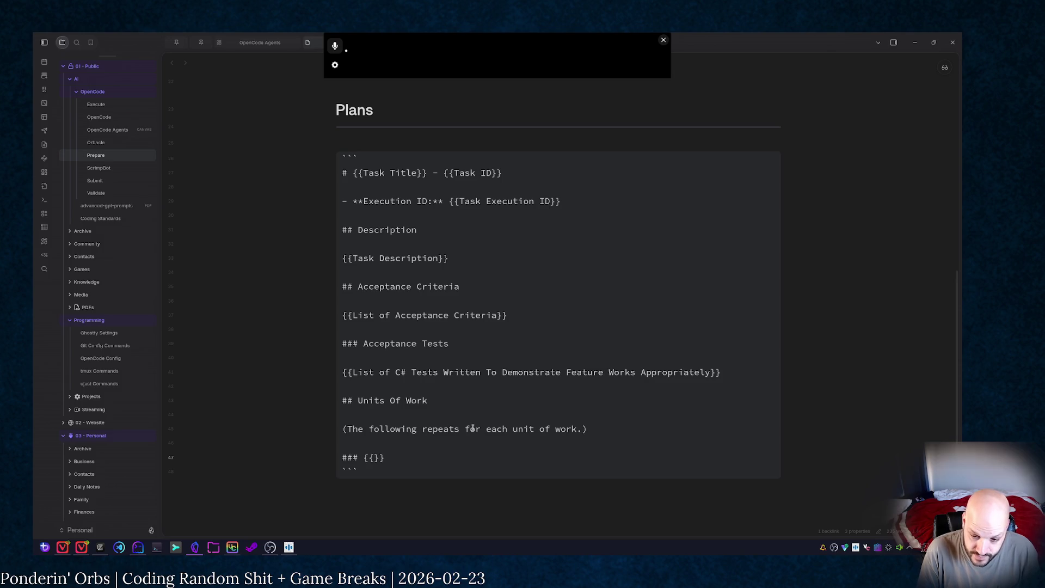
pyautogui.write('Unit O')
pyautogui.write('f Work Summar')
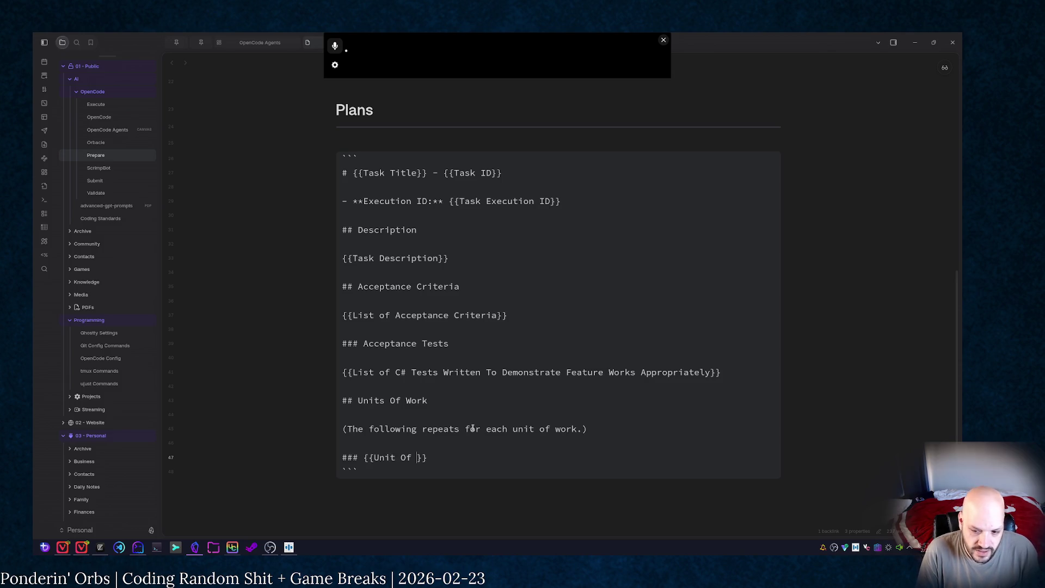
pyautogui.write('y')
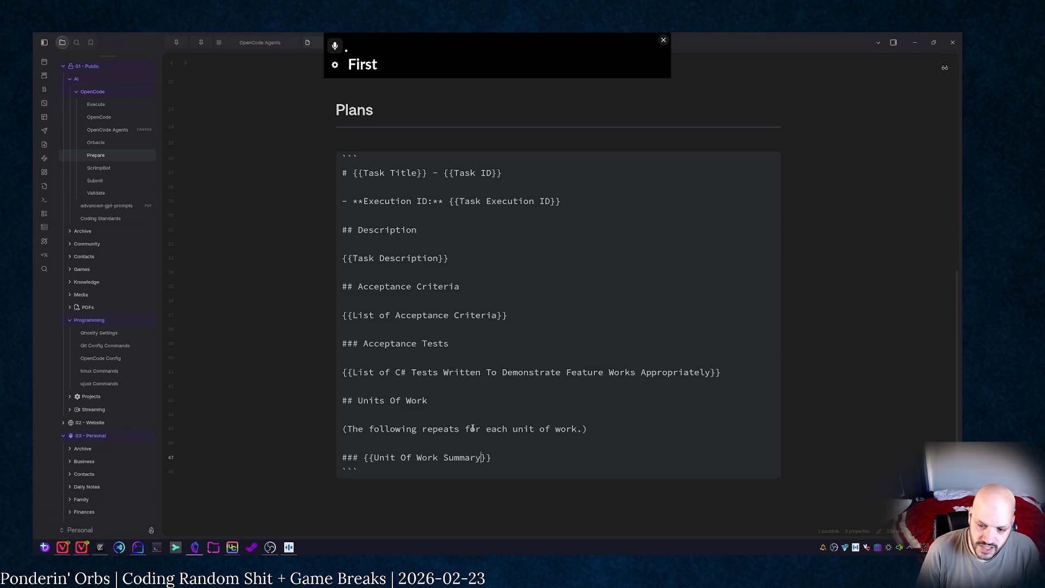
pyautogui.press('End')
pyautogui.press('Return')
pyautogui.press('Return')
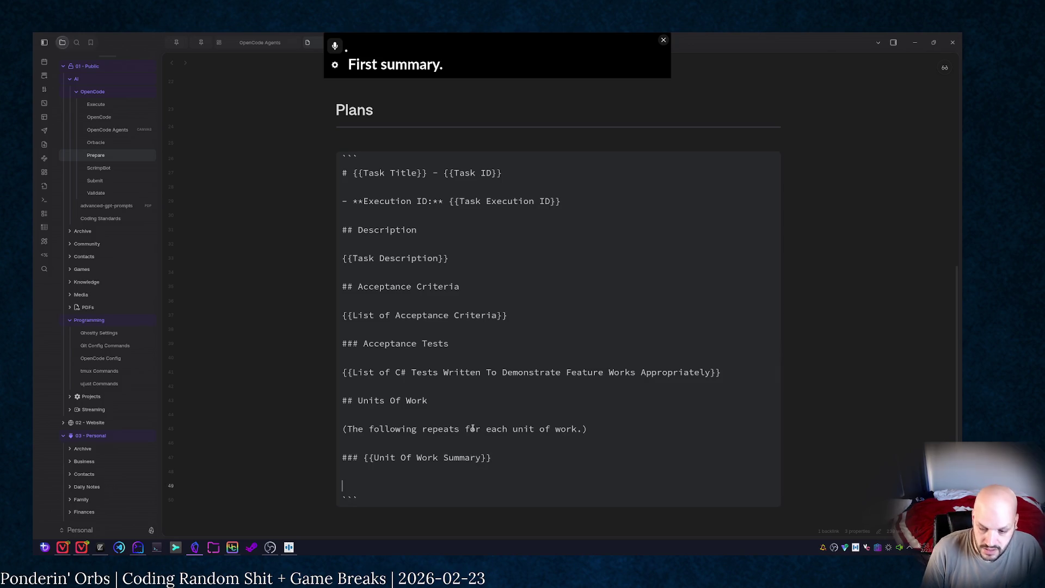
pyautogui.write('- {{L')
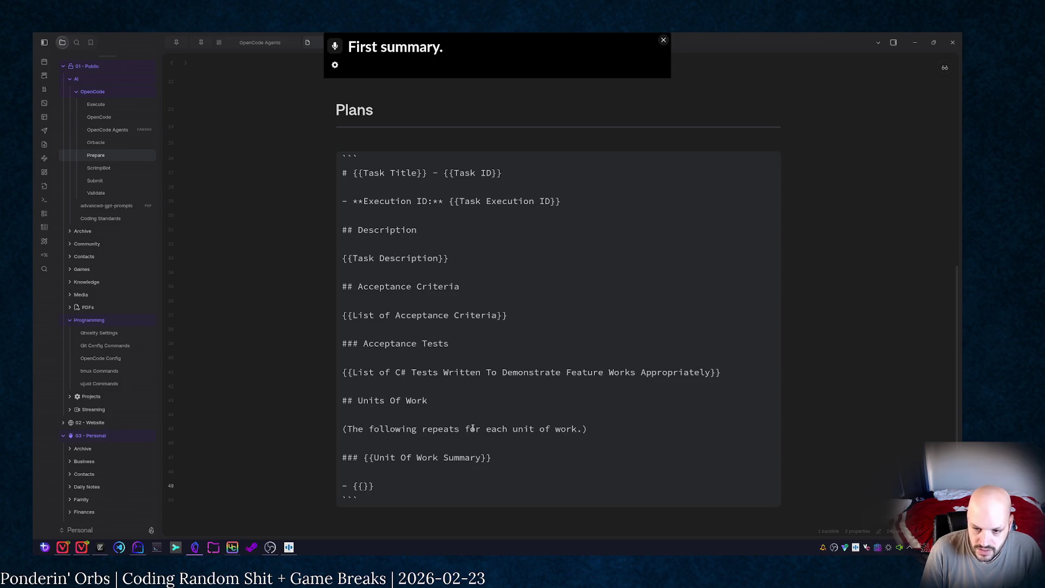
pyautogui.write('ost')
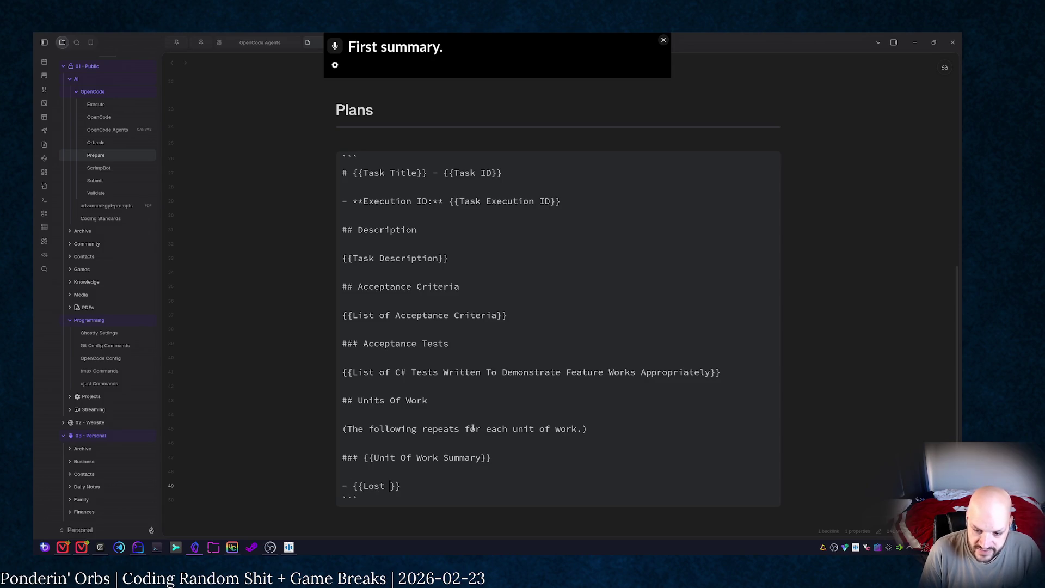
pyautogui.press('BackSpace')
pyautogui.press('BackSpace')
pyautogui.press('BackSpace')
pyautogui.write('ist of ')
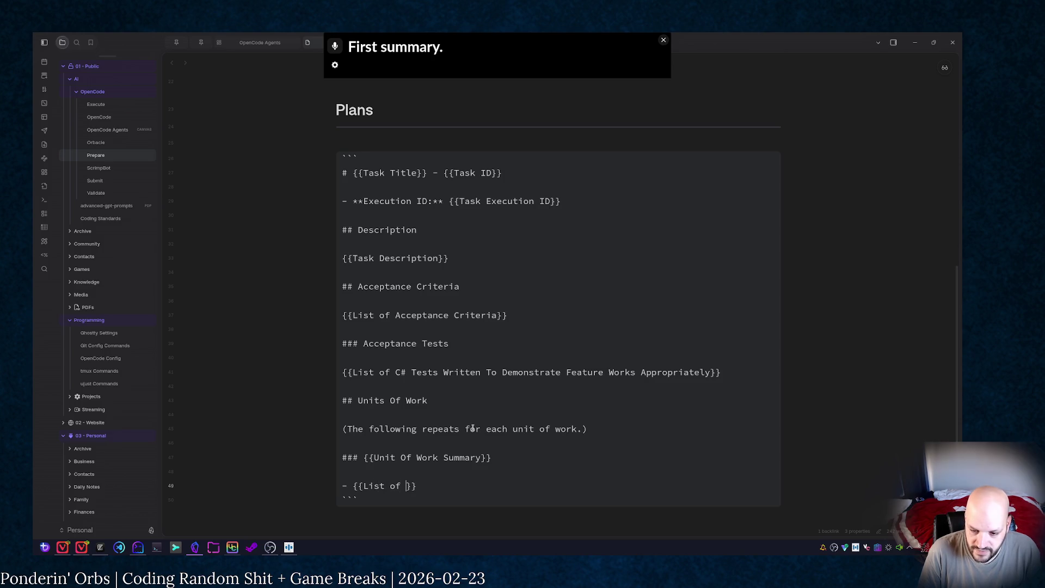
pyautogui.write('Specific Tes')
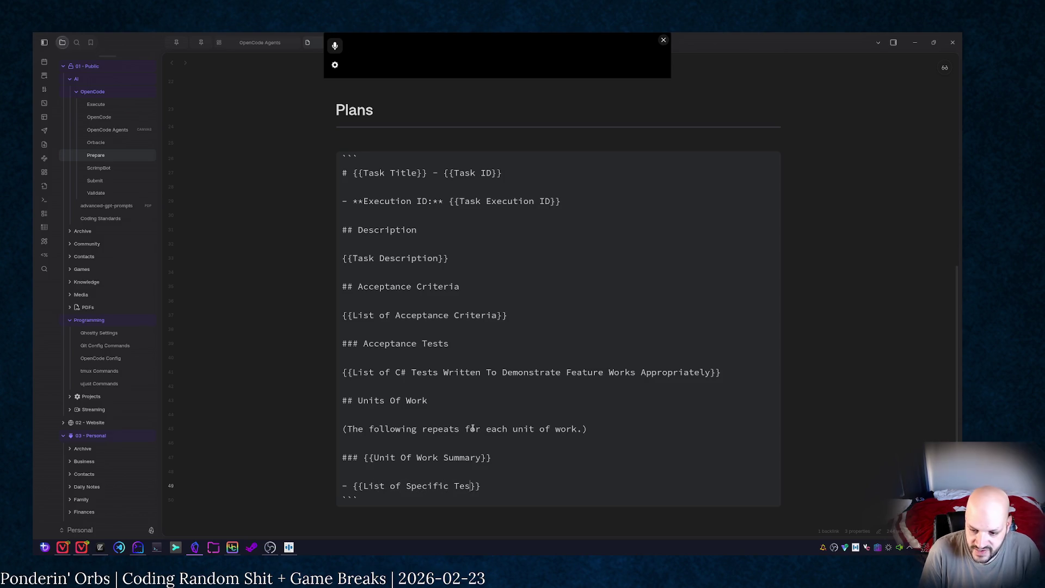
pyautogui.write('ts To ')
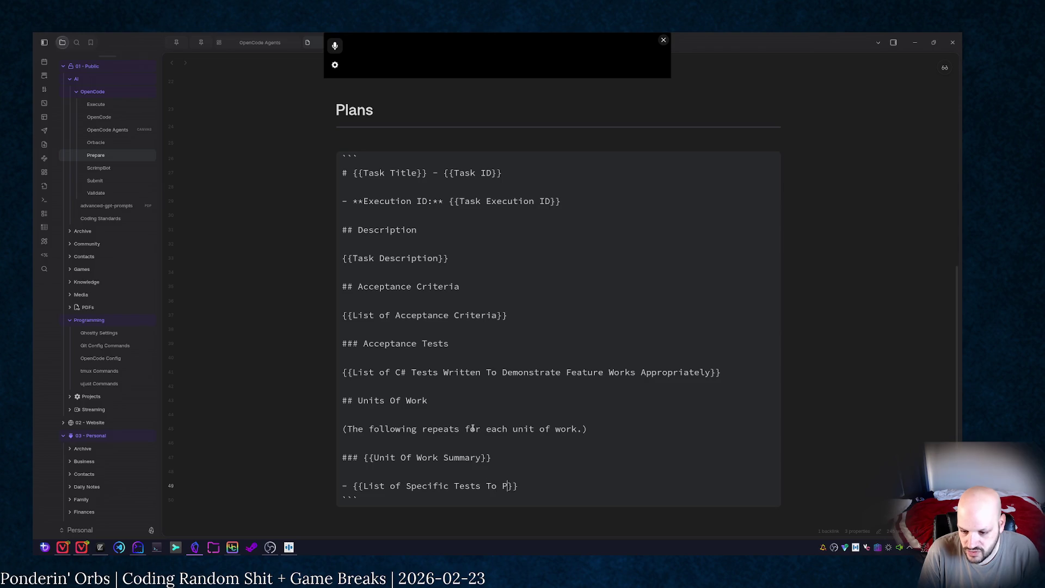
pyautogui.write('Pass')
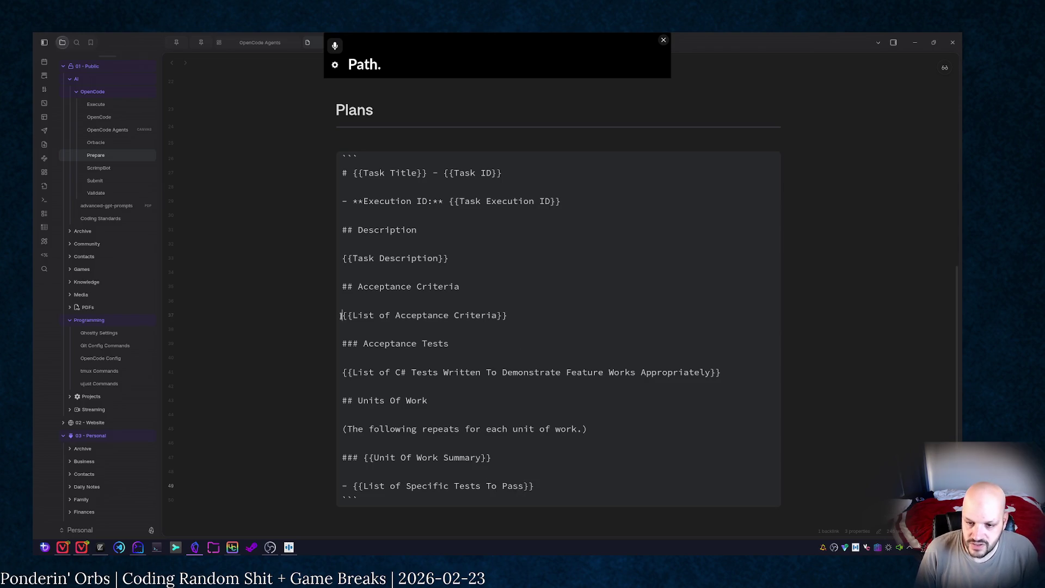
# Step: Lock the computer and bring up the sign-in prompt
pyautogui.press('super+d')
pyautogui.press('super+l')
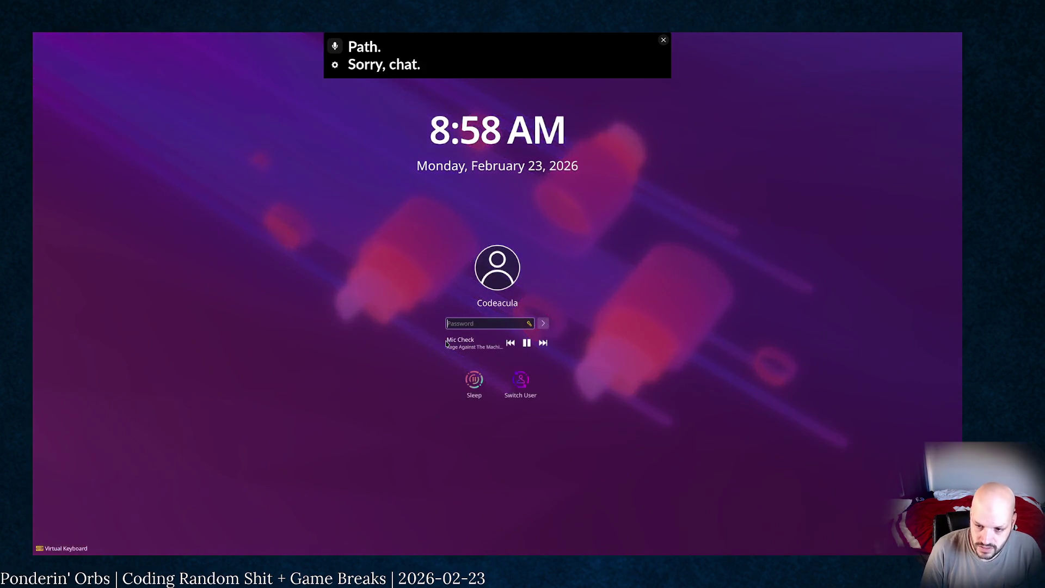
pyautogui.write('••••••••••')
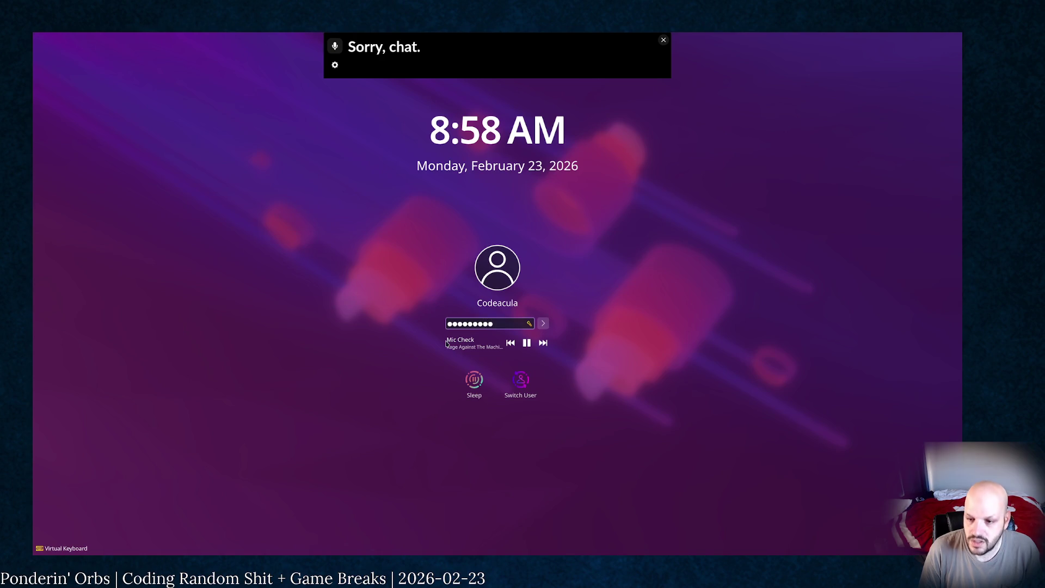
# Step: Sign back in with the password to return to the Obsidian note
pyautogui.press('Return')
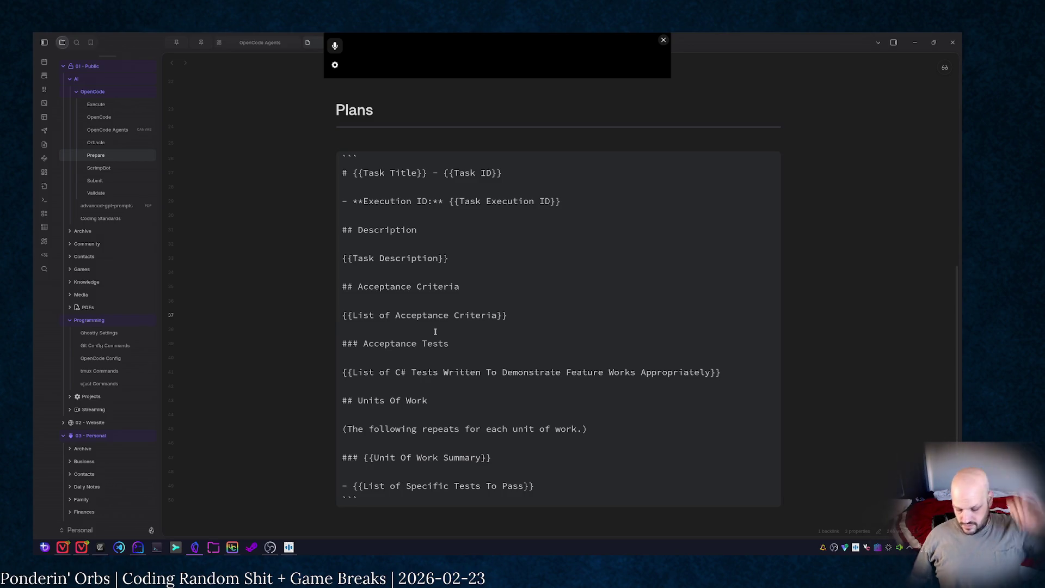
pyautogui.write('-')
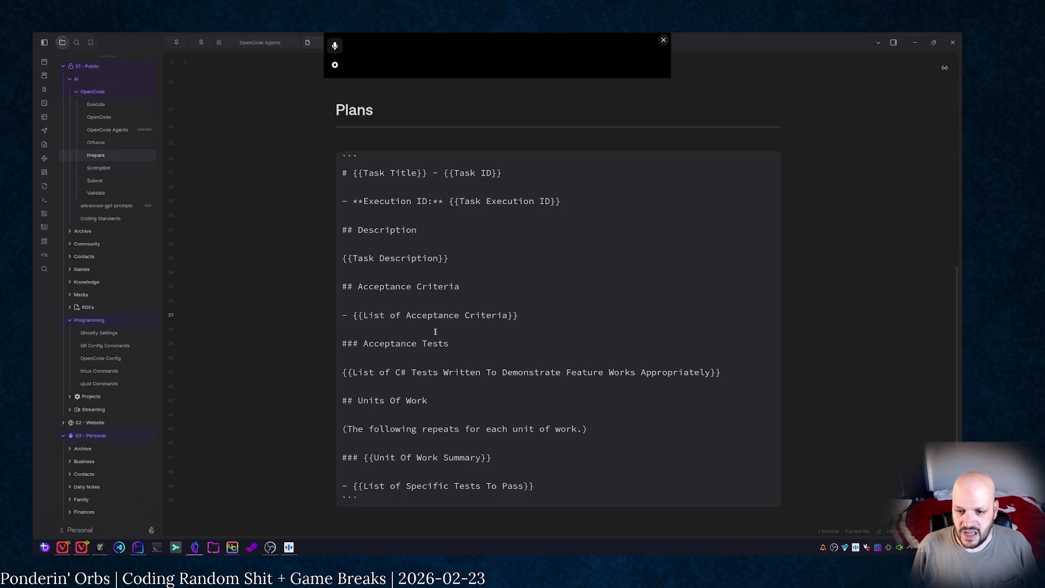
pyautogui.scroll(-3, 455, 354)
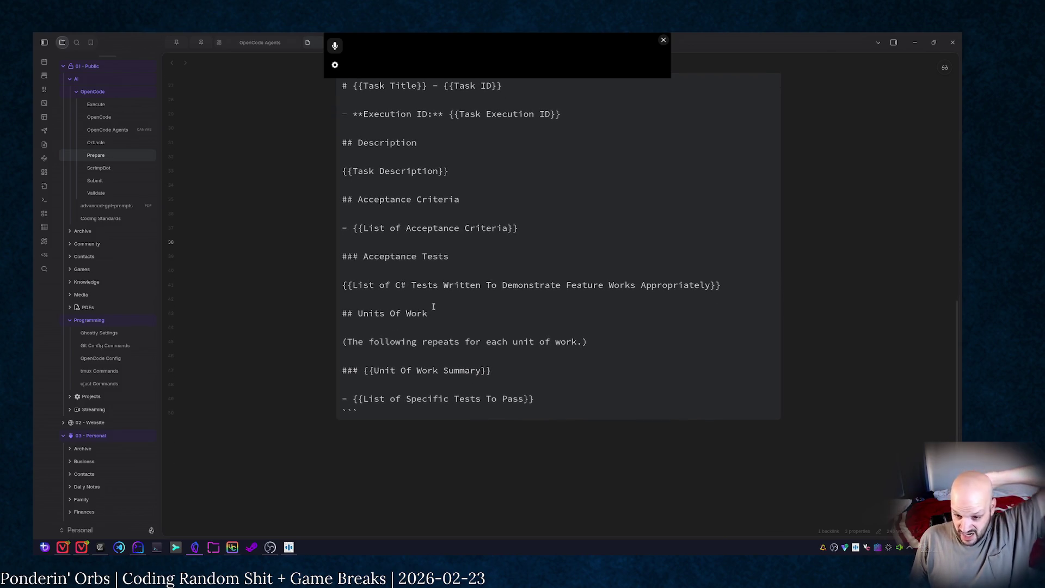
# Step: Make both placeholders bullets and reword the test one as 'List of C# Test Signatures That Demonstrate The Feature Works As Expected'
pyautogui.click(341, 284)
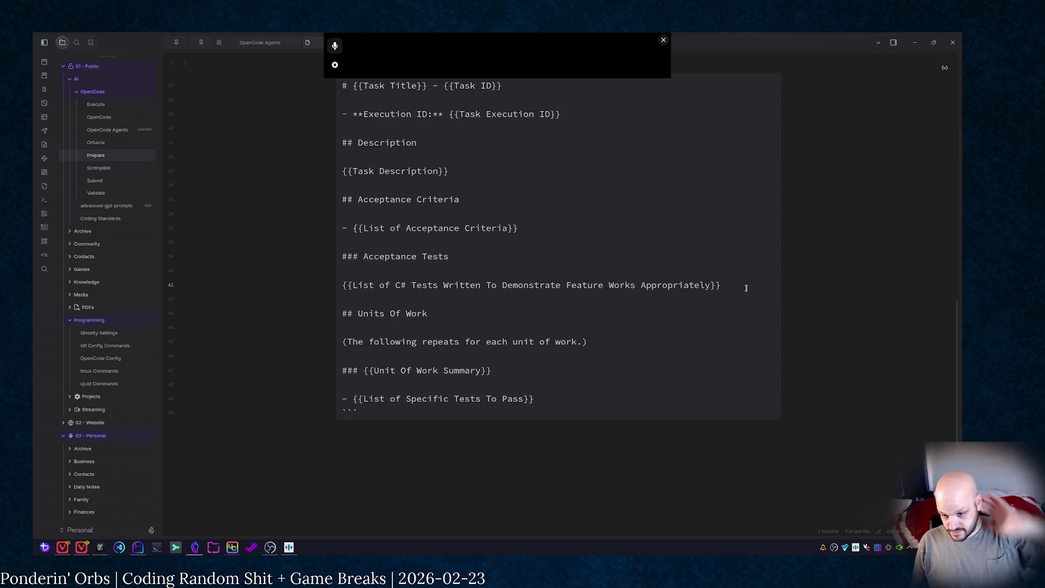
pyautogui.write('-')
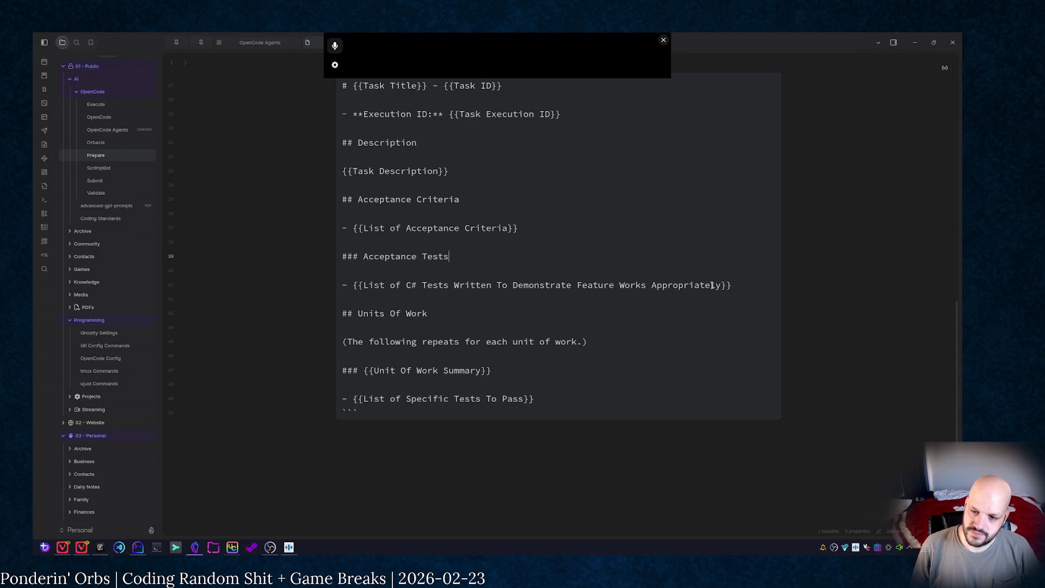
pyautogui.write('Signatures')
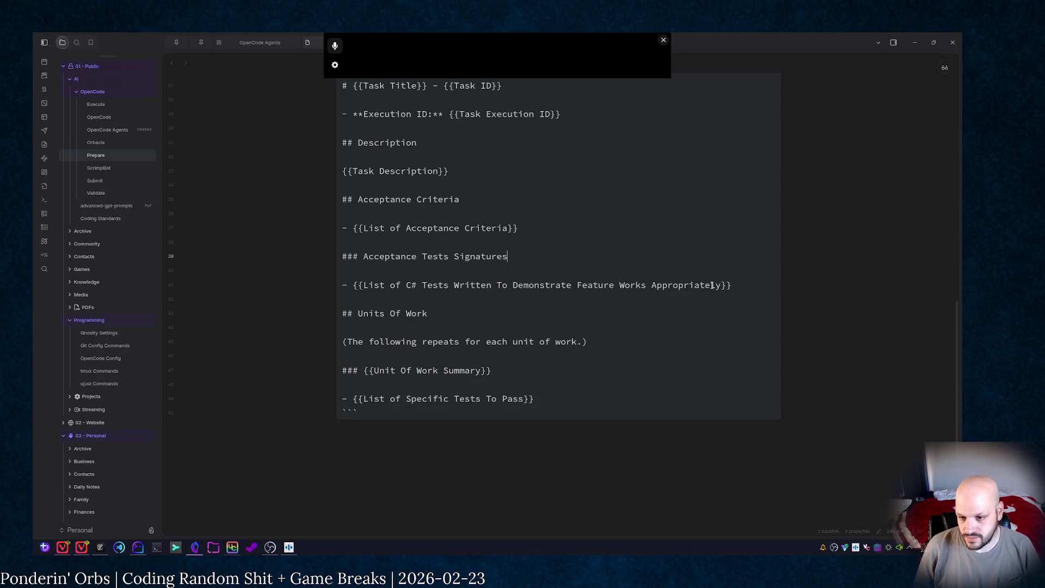
pyautogui.click(712, 285)
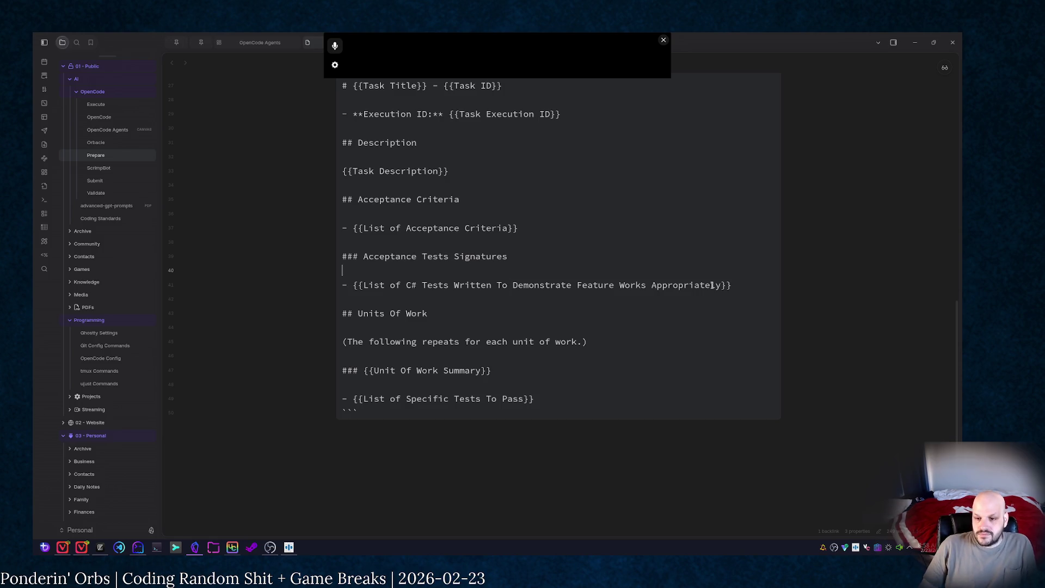
pyautogui.press('BackSpace')
pyautogui.press('BackSpace')
pyautogui.press('BackSpace')
pyautogui.press('BackSpace')
pyautogui.press('BackSpace')
pyautogui.press('BackSpace')
pyautogui.press('BackSpace')
pyautogui.press('BackSpace')
pyautogui.press('BackSpace')
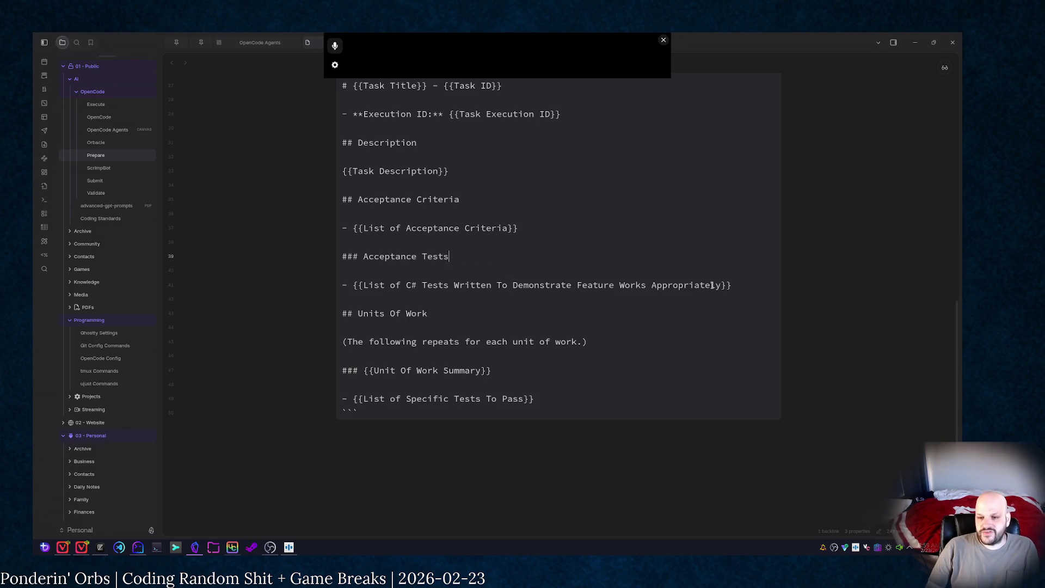
pyautogui.press('BackSpace')
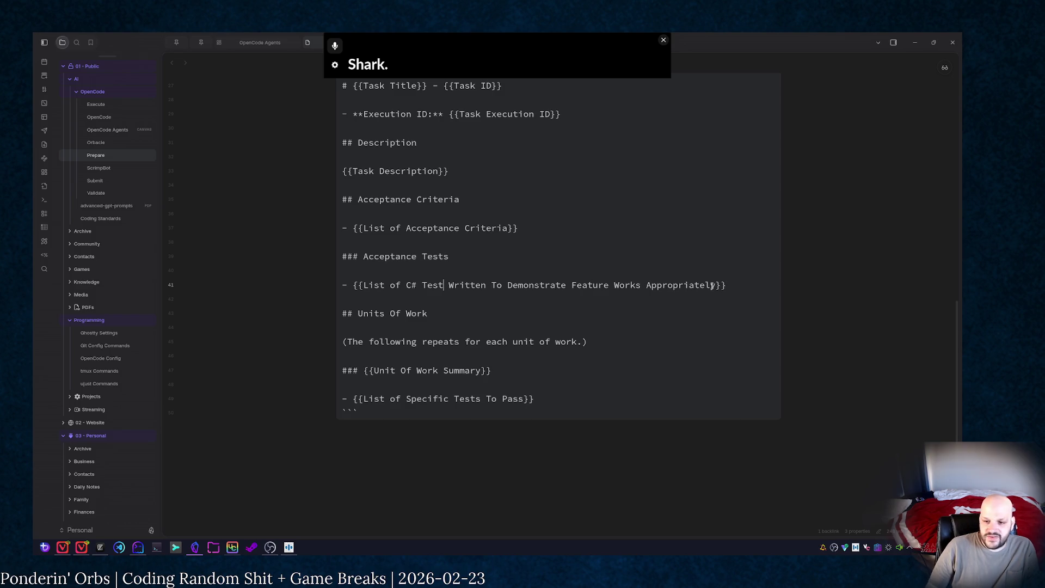
pyautogui.write('Signatures')
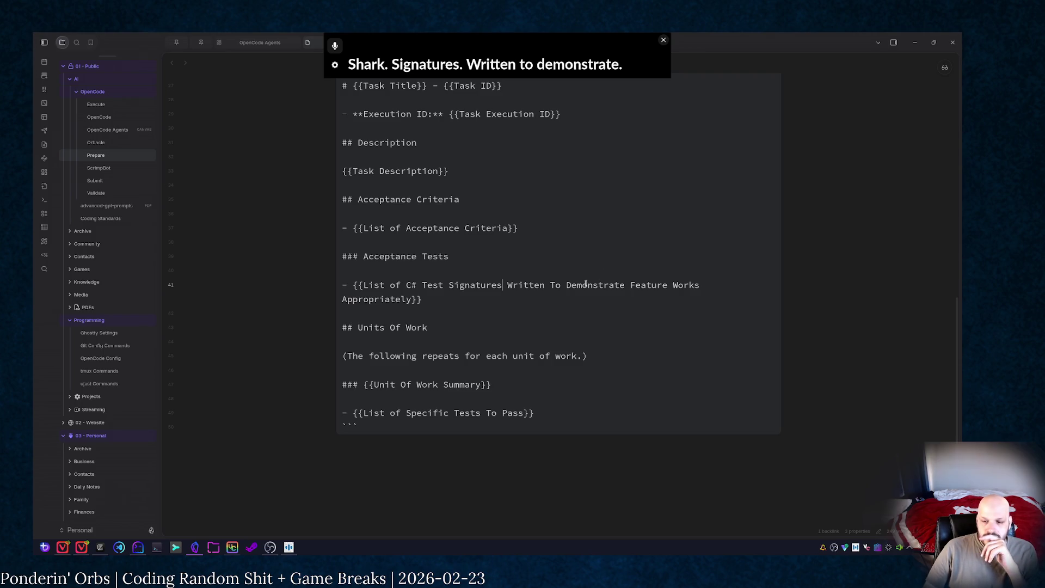
pyautogui.press('Delete')
pyautogui.press('Delete')
pyautogui.press('Delete')
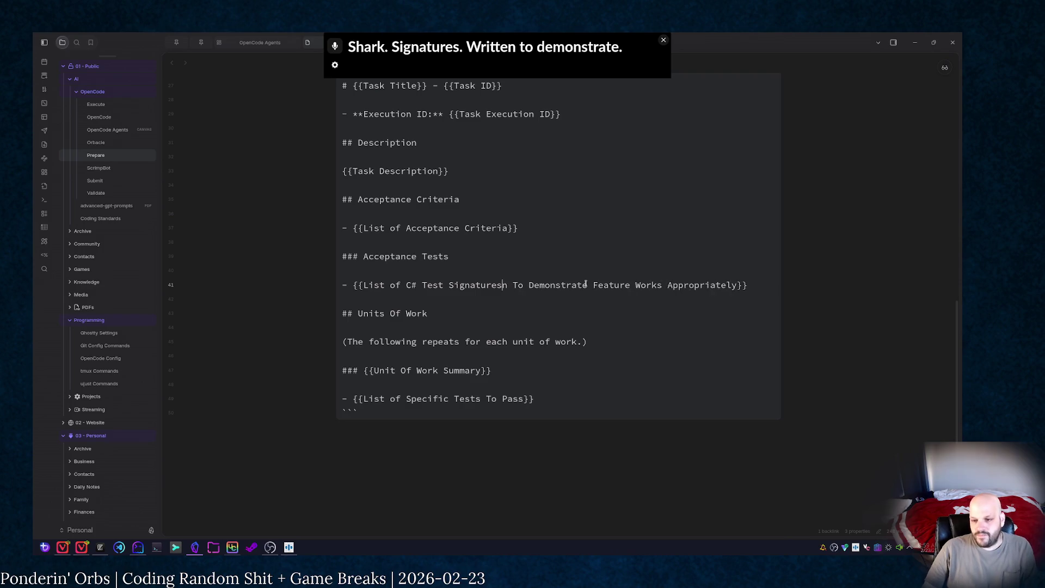
pyautogui.write('That')
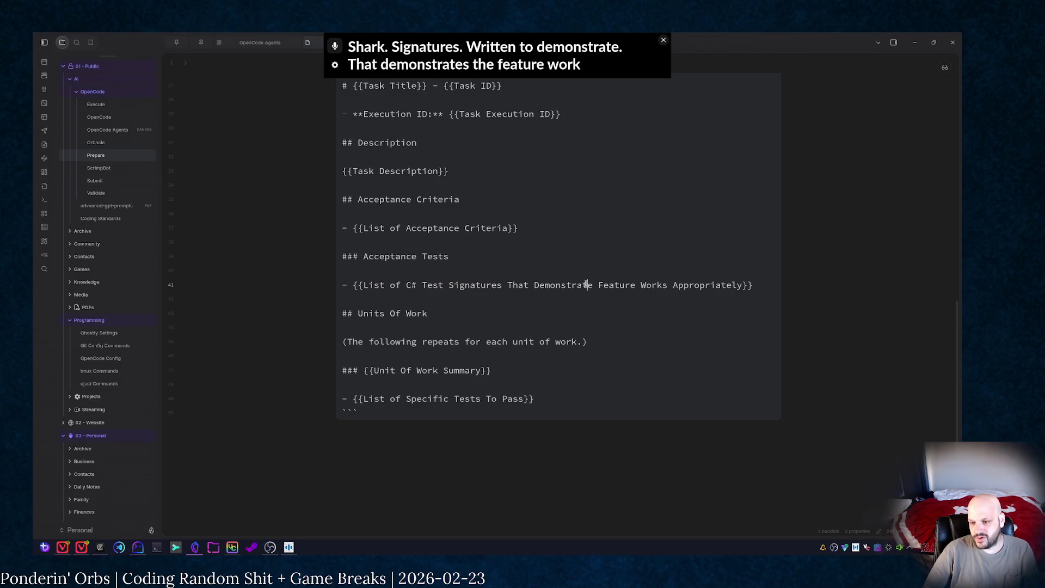
pyautogui.write('The')
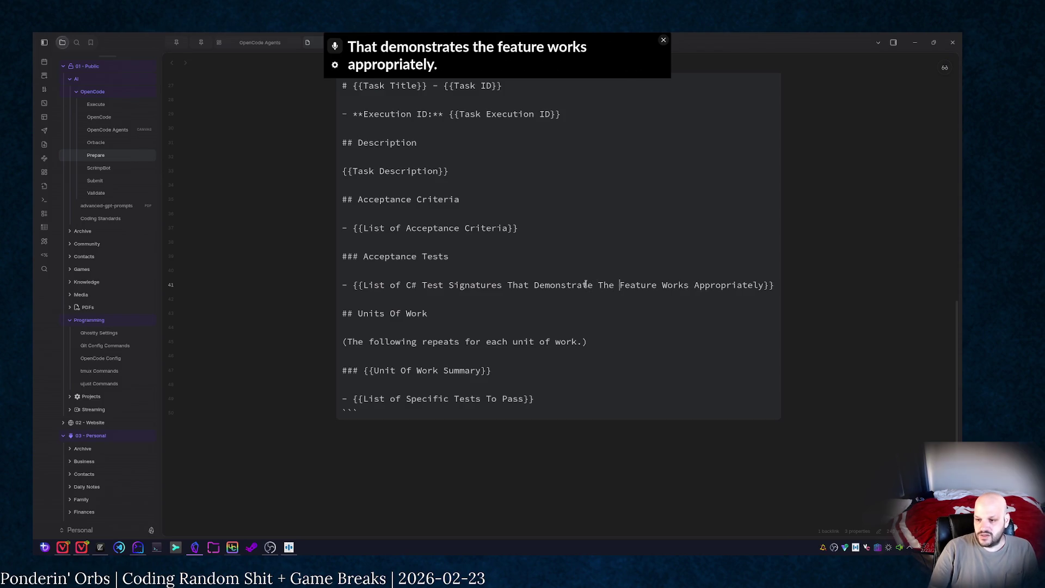
pyautogui.write('As Expecte')
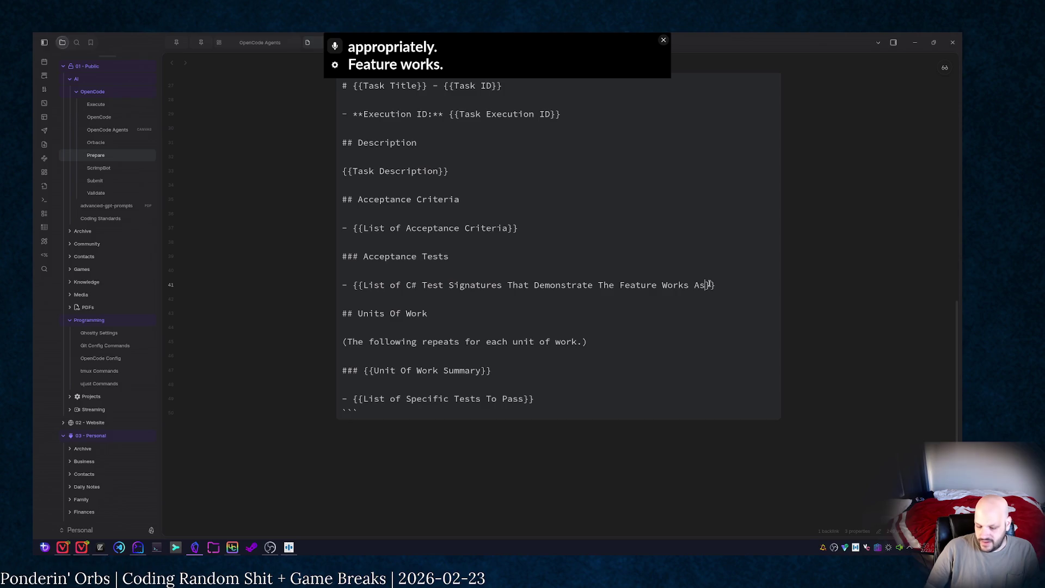
pyautogui.write('d')
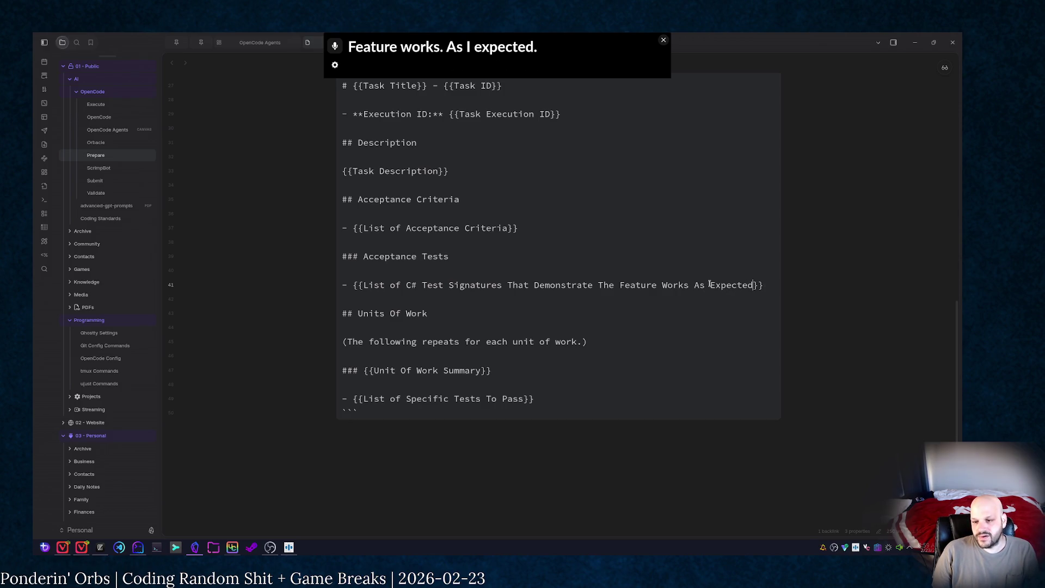
pyautogui.press('Return')
pyautogui.press('Return')
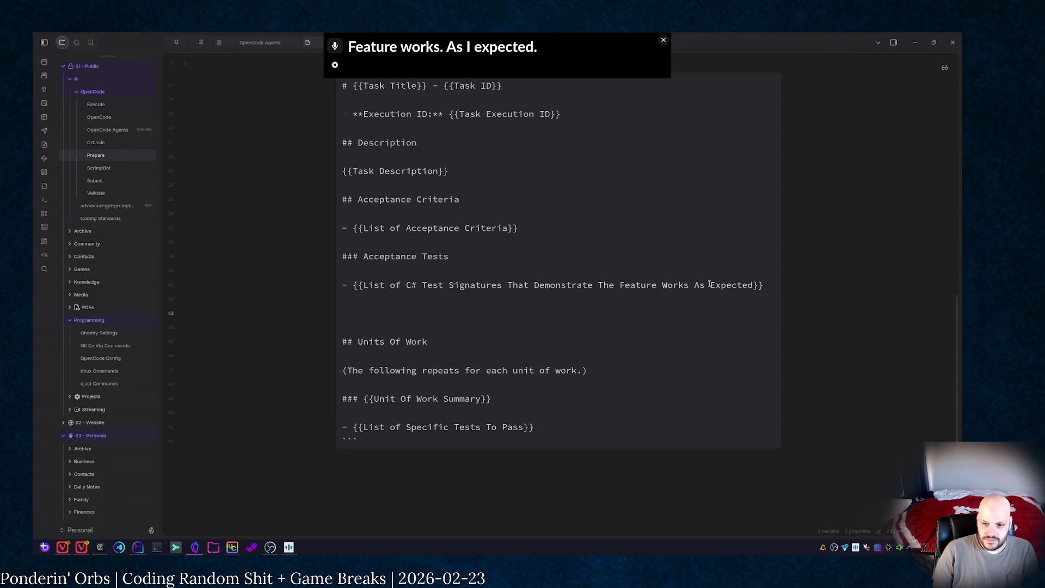
pyautogui.write('### In')
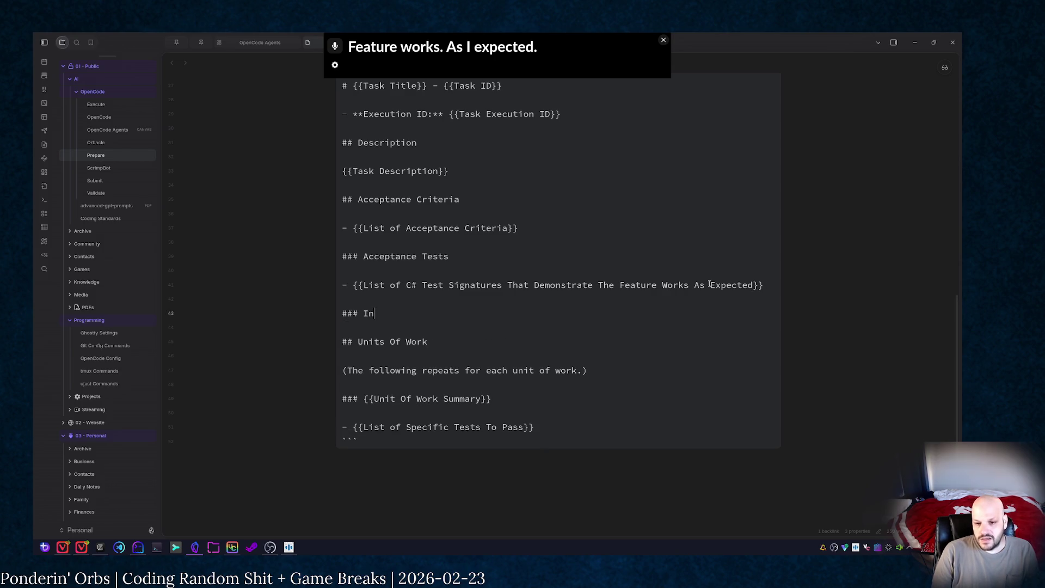
pyautogui.write('o0n')
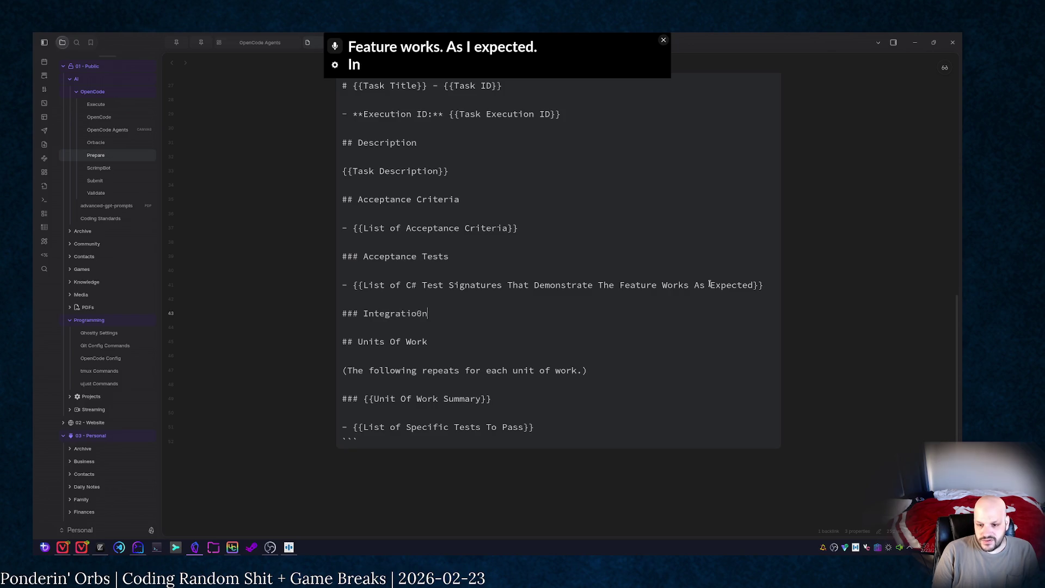
pyautogui.write(' Tts')
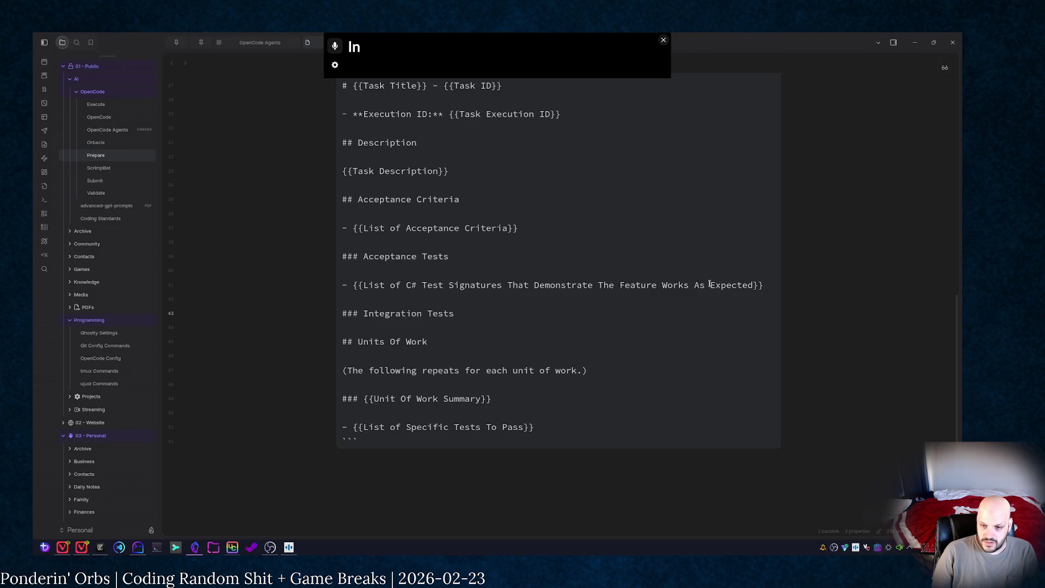
pyautogui.press('Return')
pyautogui.press('Return')
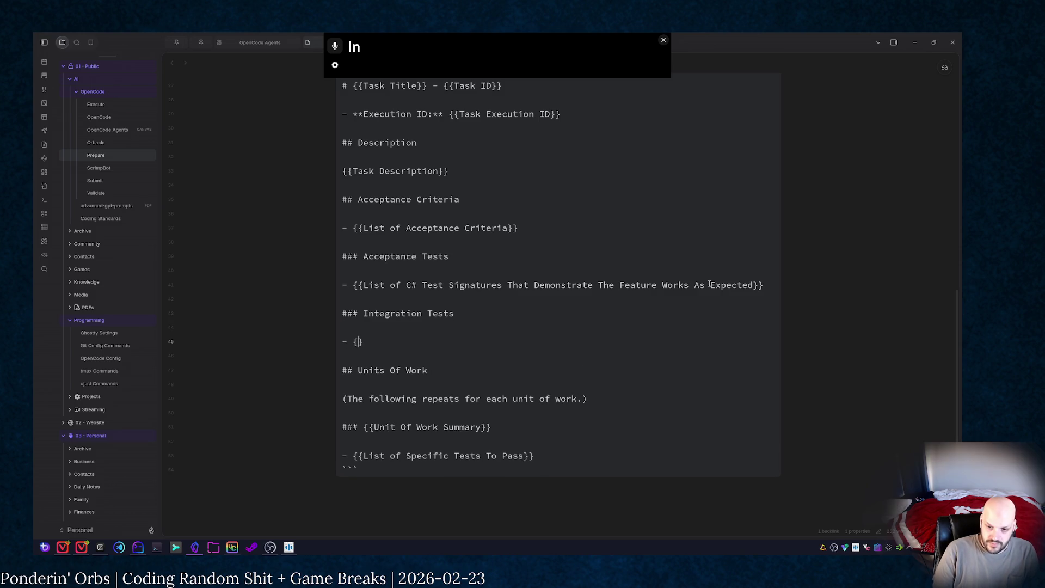
pyautogui.write('- {{}}')
pyautogui.write(' list of ')
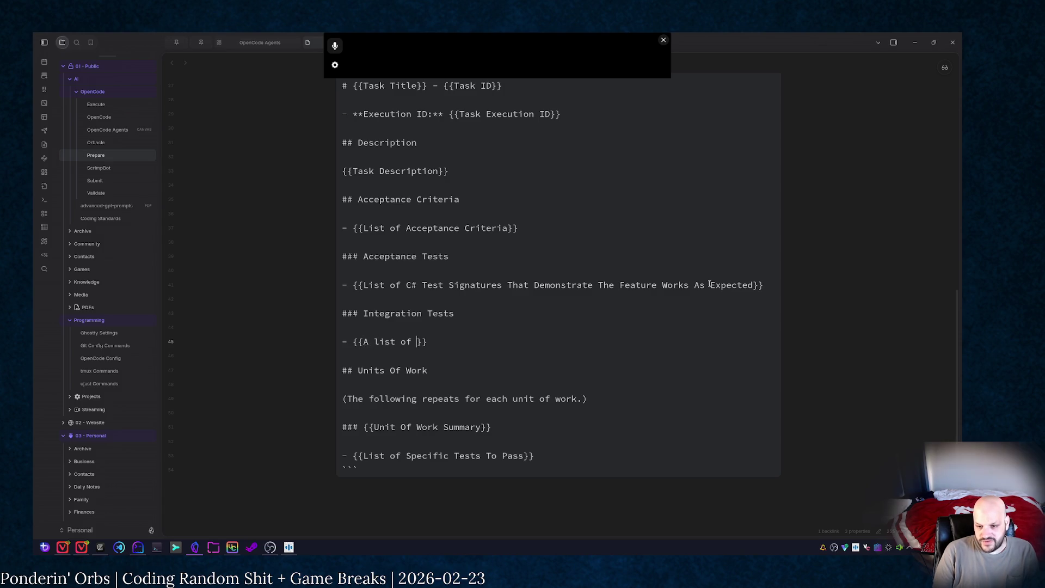
pyautogui.write('ration tests')
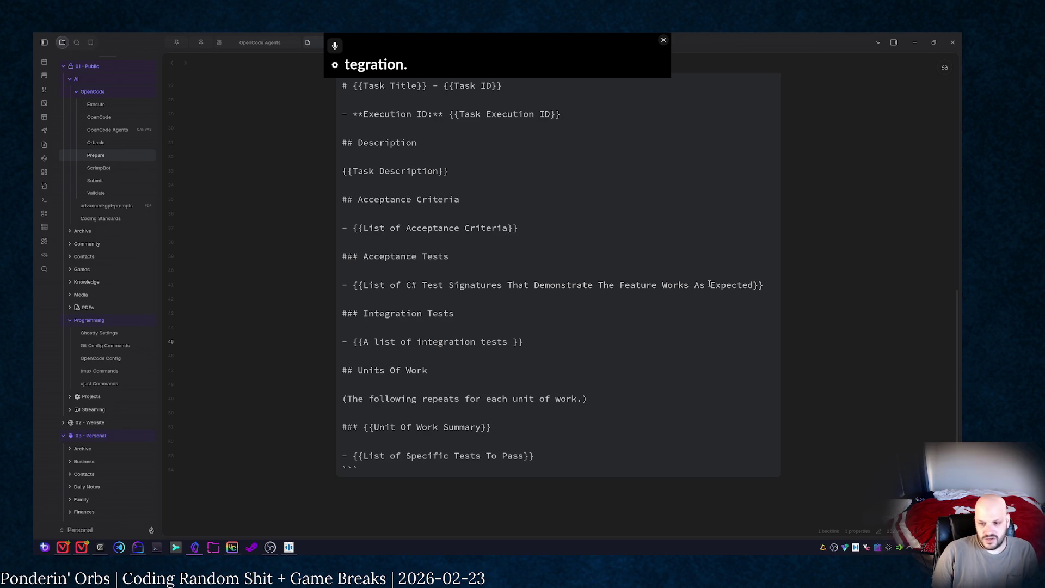
pyautogui.press('End')
pyautogui.press('BackSpace')
pyautogui.hotkey('ctrl', 'shift', 'k')
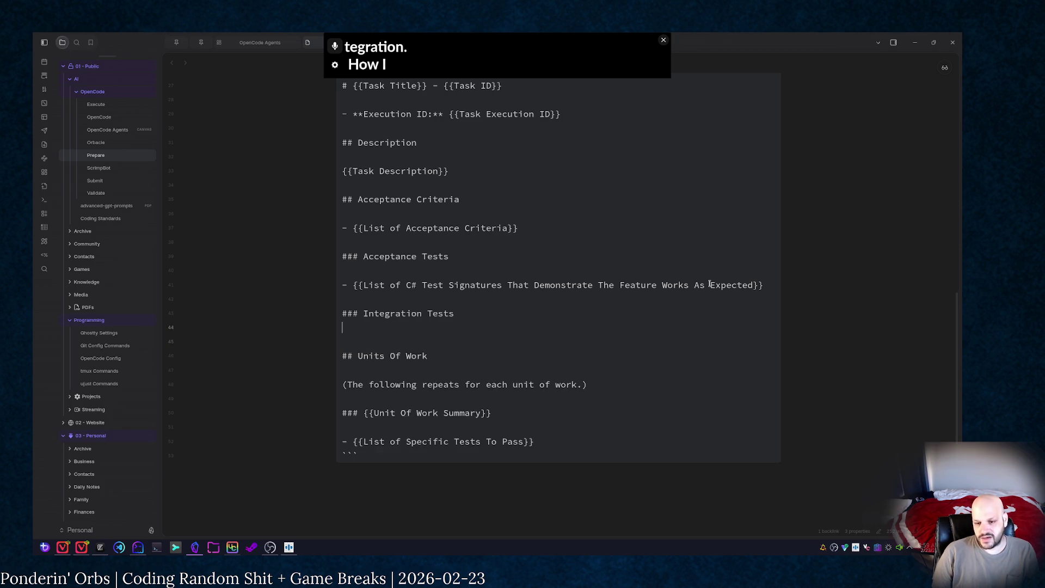
pyautogui.hotkey('ctrl', 'shift', 'k')
pyautogui.hotkey('ctrl', 'BackSpace')
pyautogui.press('BackSpace')
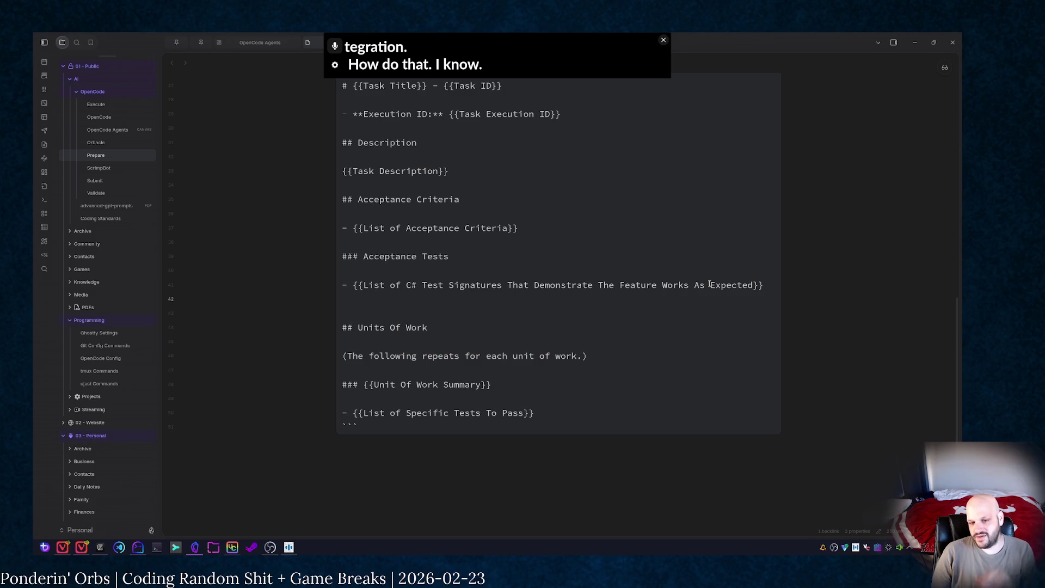
pyautogui.press('BackSpace')
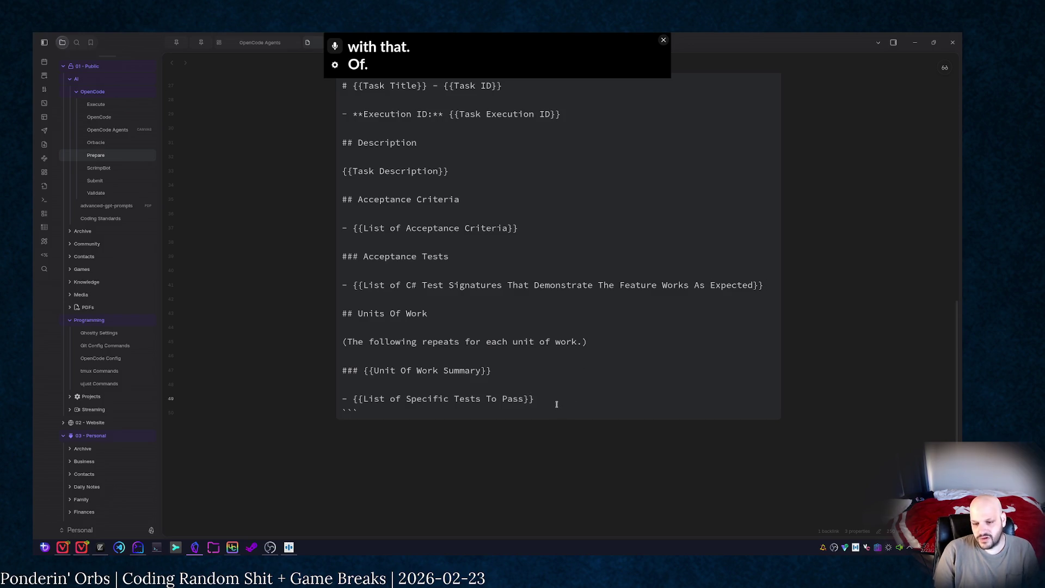
pyautogui.press('Up')
# Step: Fill the unit-of-work placeholder with 'Description of the work that needs to be done' and return to the OpenCode Agents canvas
pyautogui.press('Return')
pyautogui.press('Return')
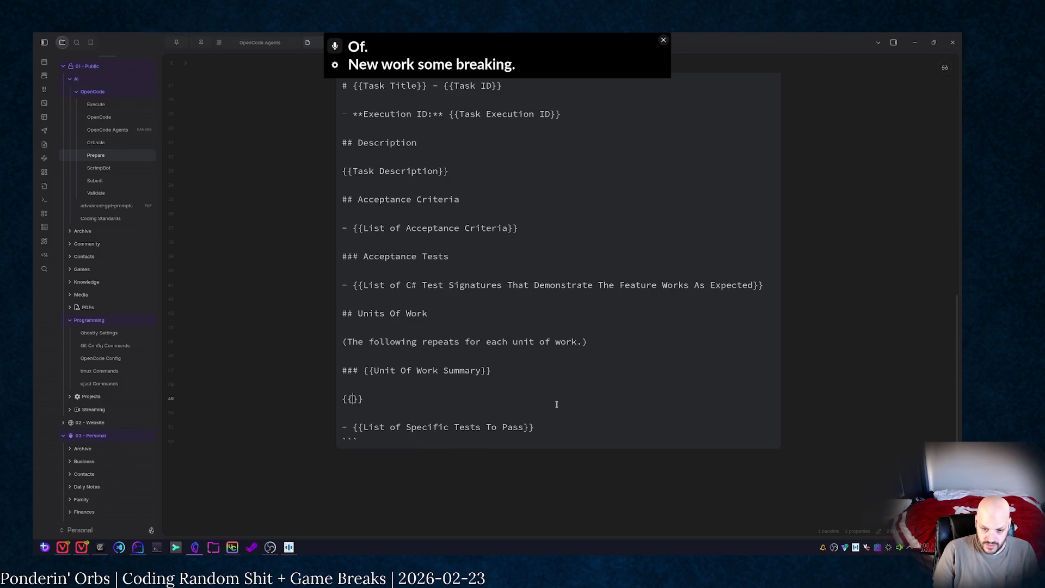
pyautogui.write('{Descrip')
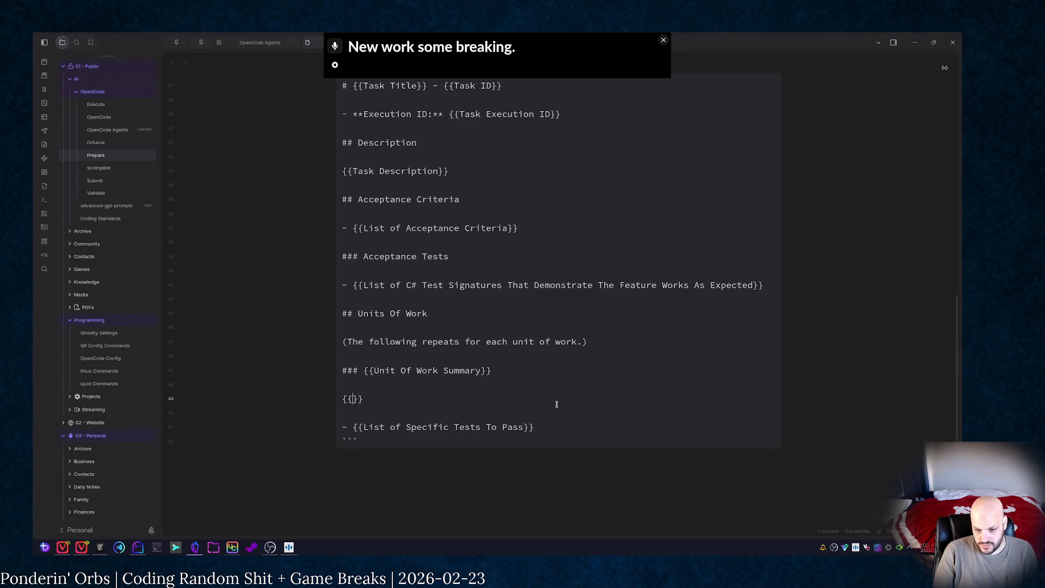
pyautogui.write('tion of the work t')
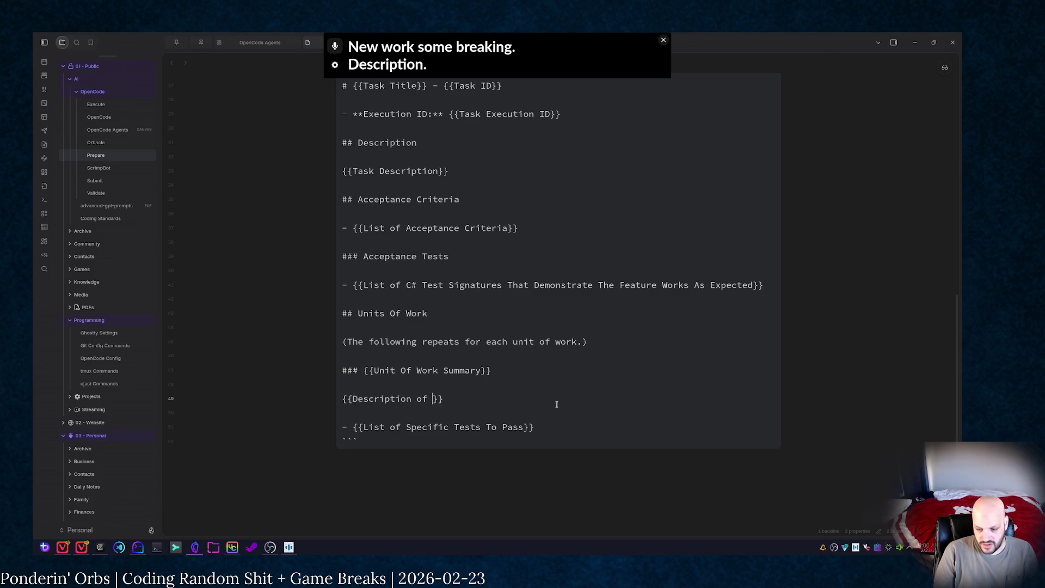
pyautogui.write('hat needs to be ')
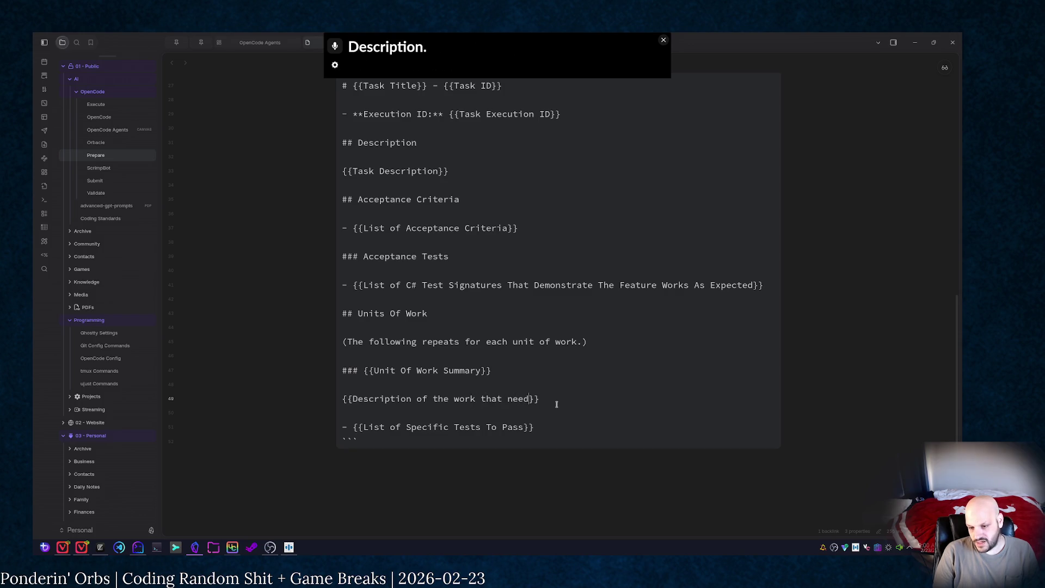
pyautogui.write('done.')
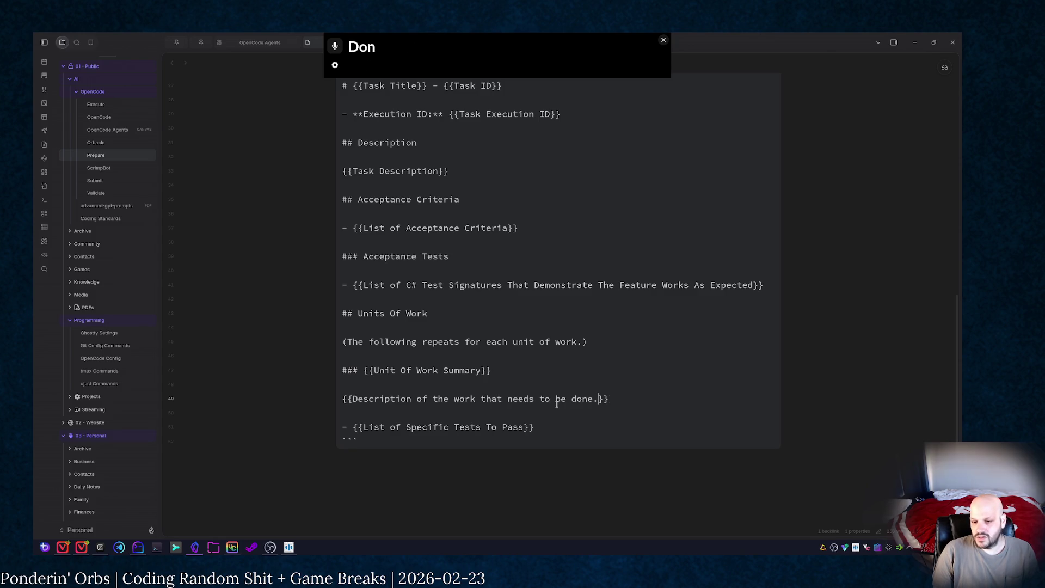
pyautogui.scroll(5, 557, 402)
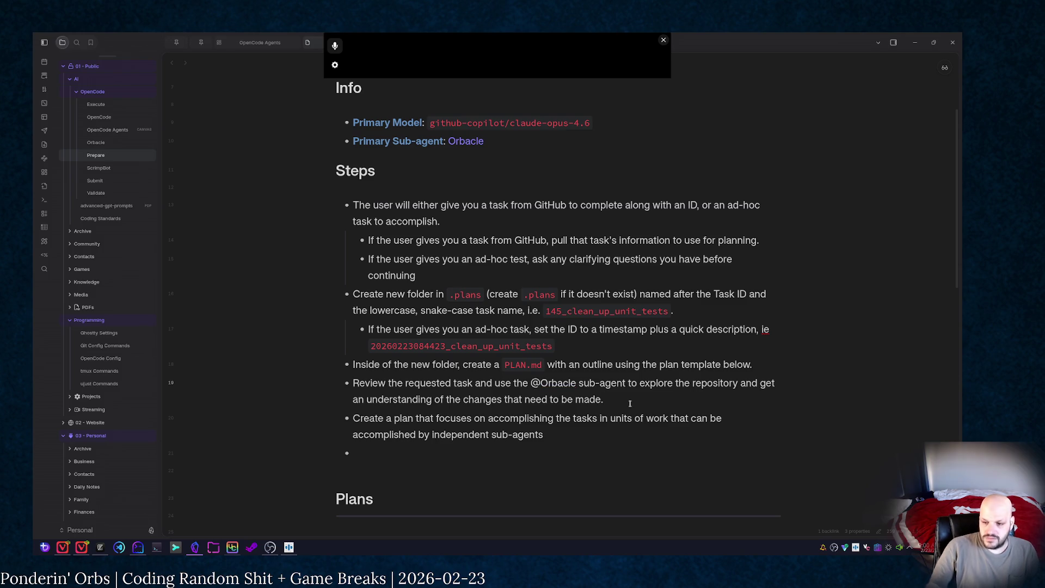
pyautogui.click(630, 403)
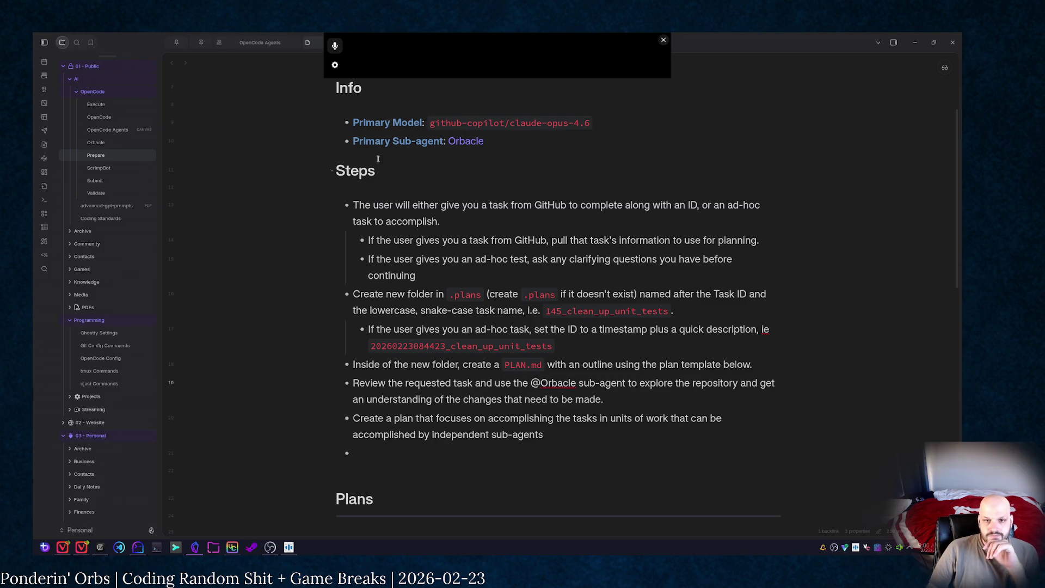
pyautogui.click(260, 43)
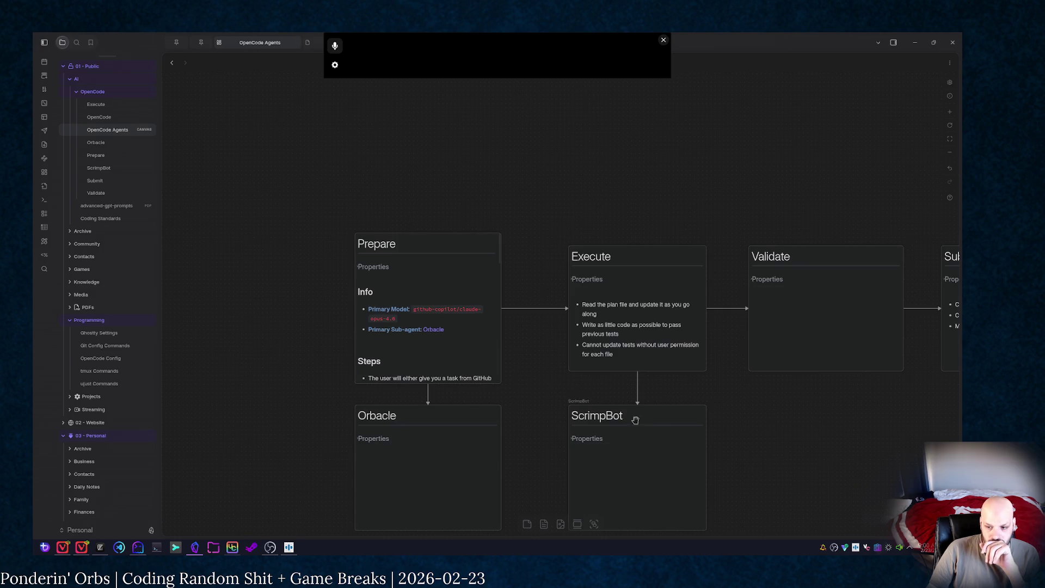
pyautogui.scroll(-2, 506, 331)
# Step: Delete ScrimpBot's unfinished bullet, reword Execute's third rule to forbid changing acceptance tests without approval, and open Prepare
pyautogui.doubleClick(507, 332)
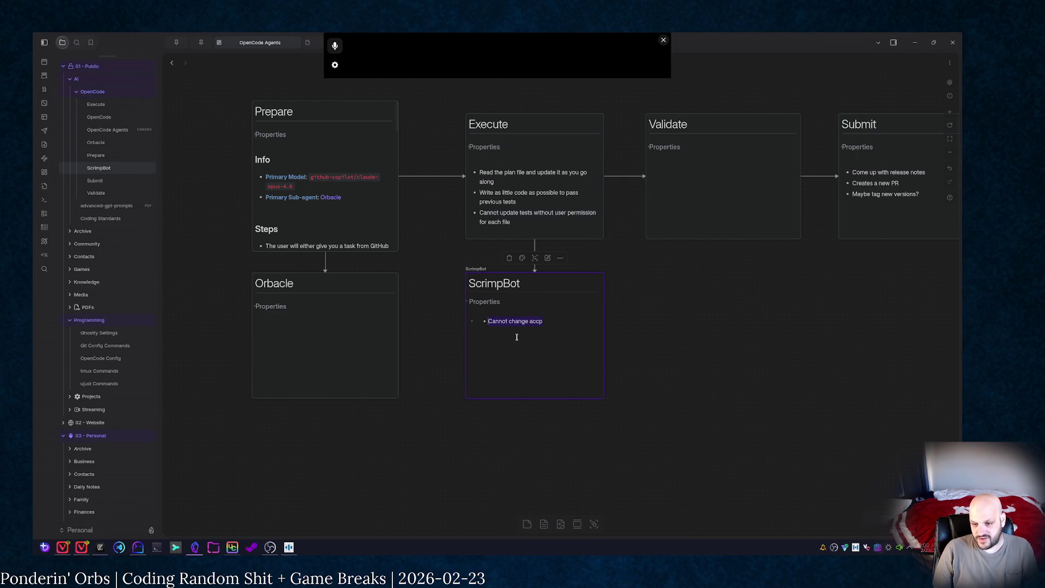
pyautogui.hotkey('ctrl', 'BackSpace')
pyautogui.hotkey('ctrl', 'BackSpace')
pyautogui.hotkey('ctrl', 'BackSpace')
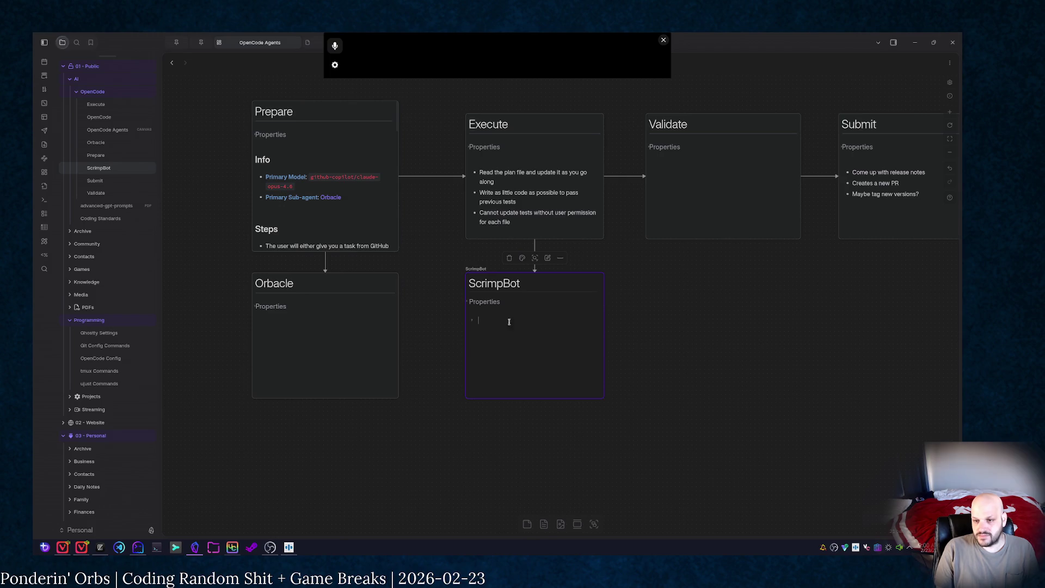
pyautogui.click(544, 216)
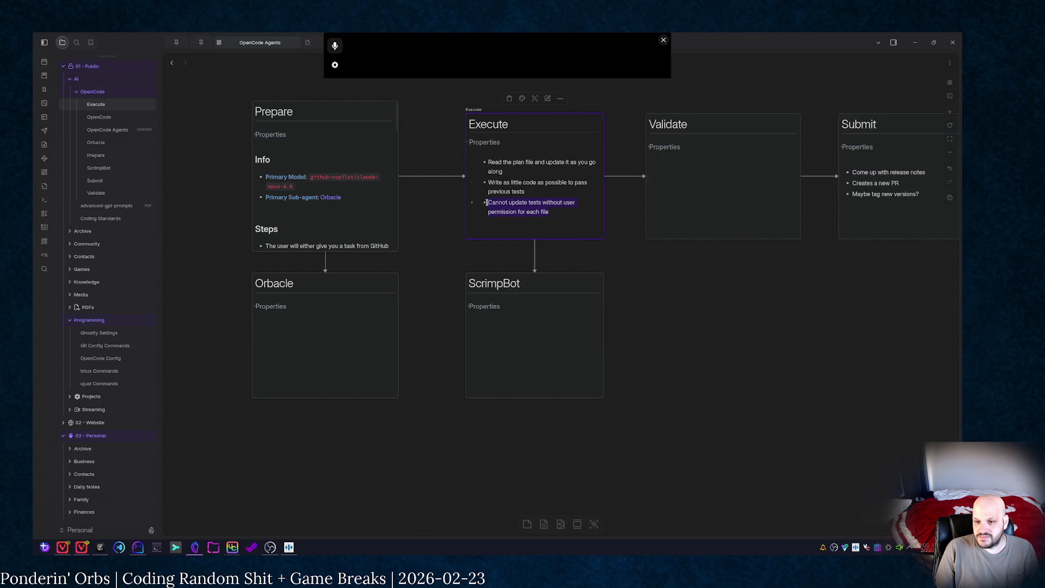
pyautogui.write('C')
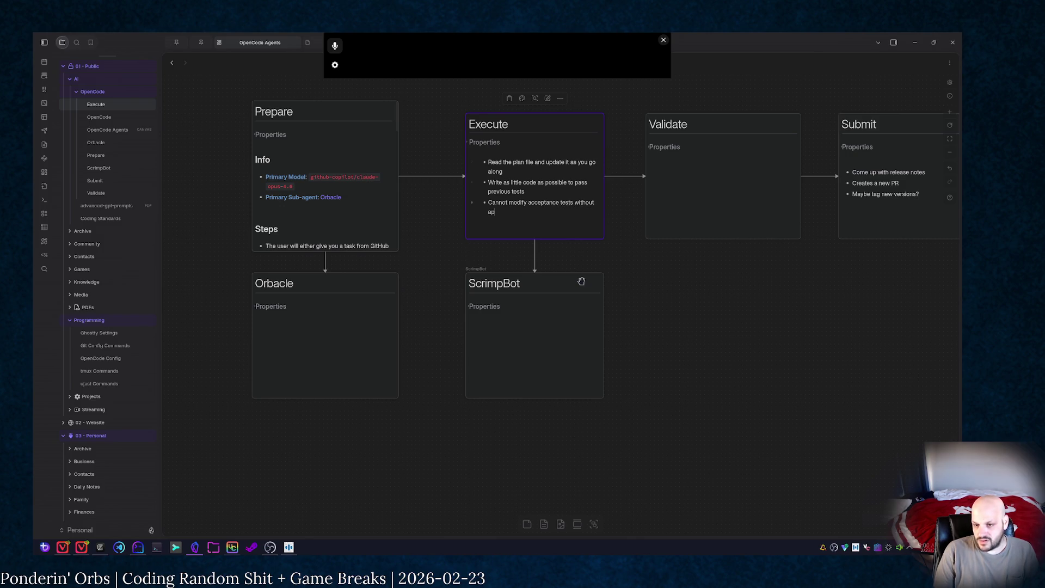
pyautogui.doubleClick(325, 163)
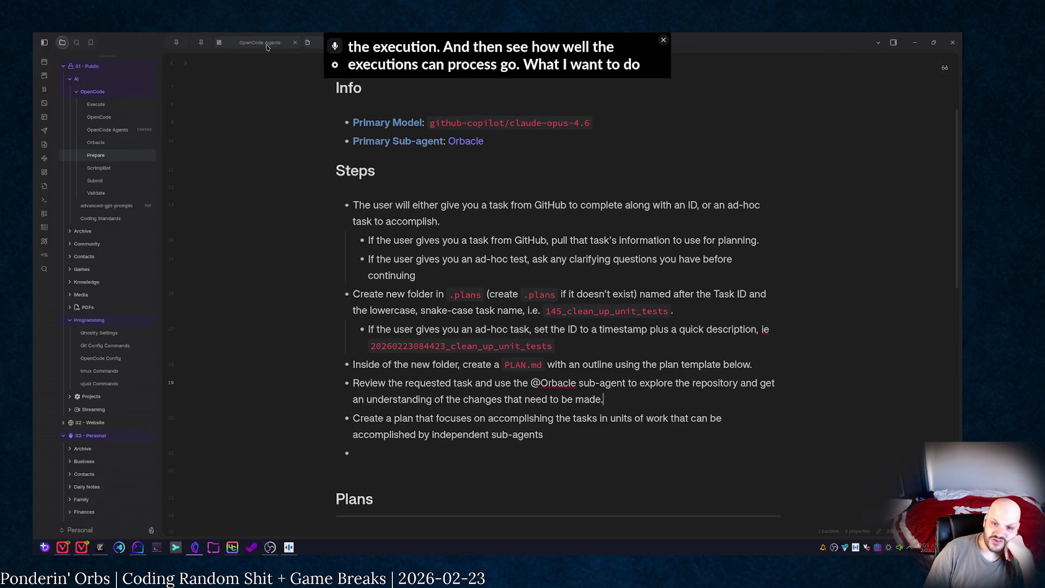
# Step: On the OpenCode Agents canvas, enlarge the Execute card and align ScrimpBot beneath it
pyautogui.click(108, 129)
pyautogui.moveTo(443, 271); pyautogui.dragTo(463, 323)
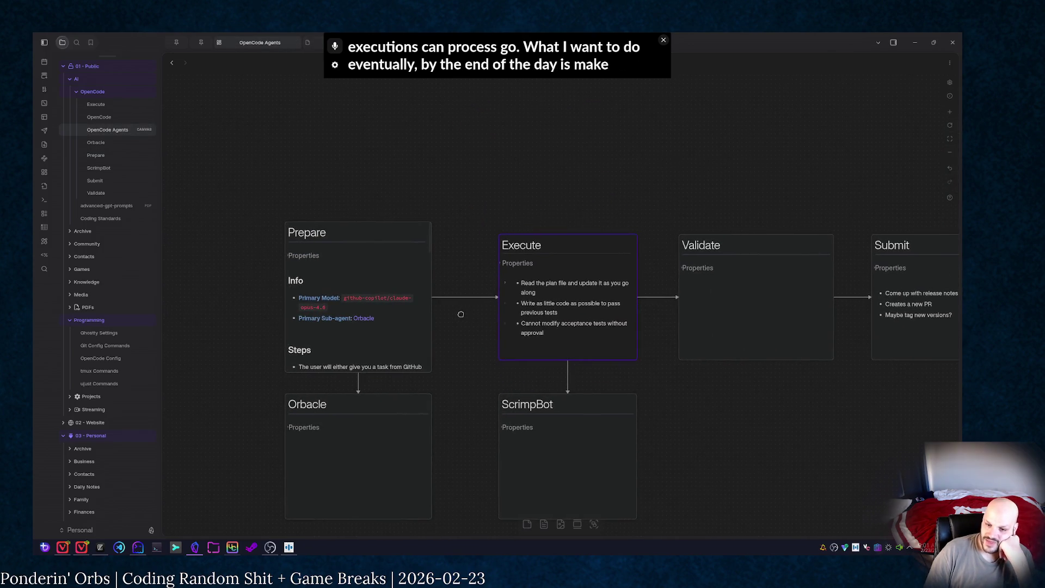
pyautogui.click(374, 259)
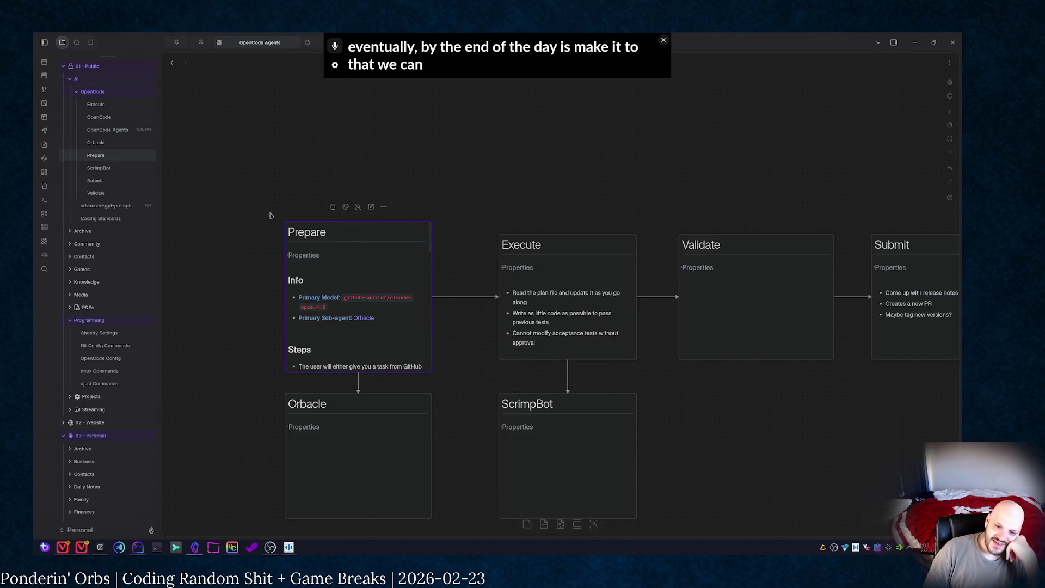
pyautogui.click(303, 254)
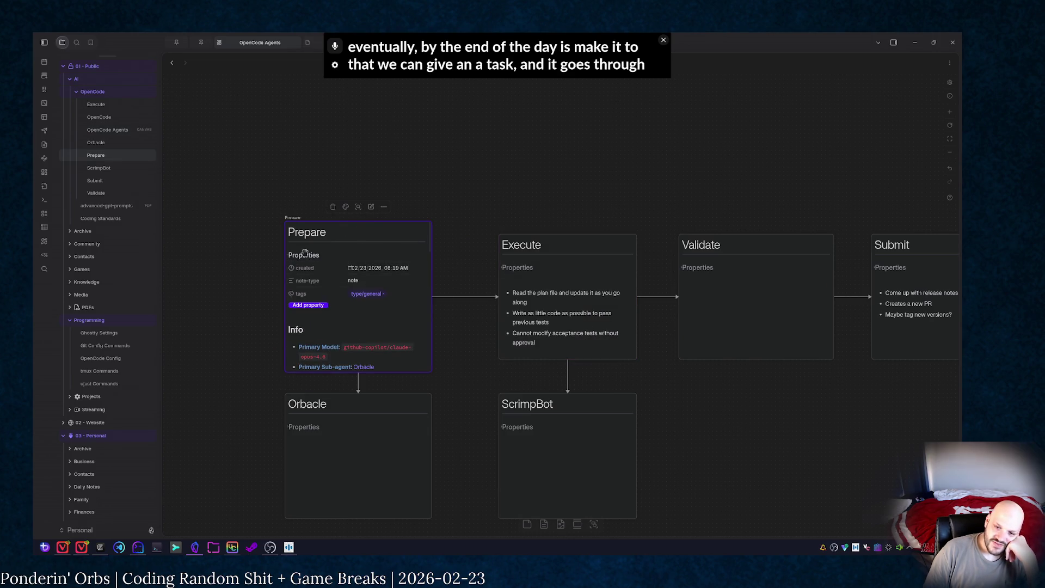
pyautogui.click(303, 254)
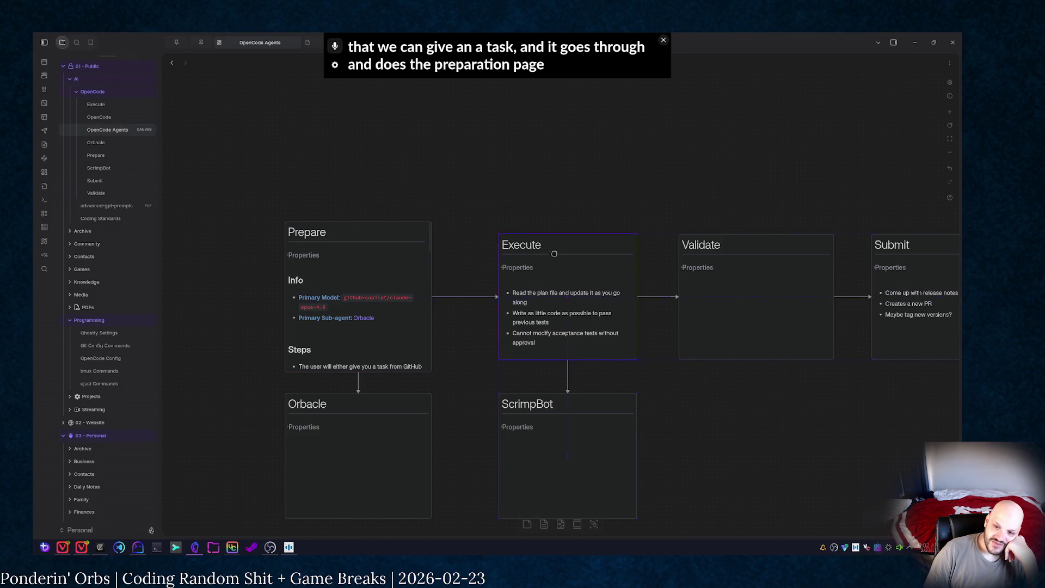
pyautogui.click(556, 265)
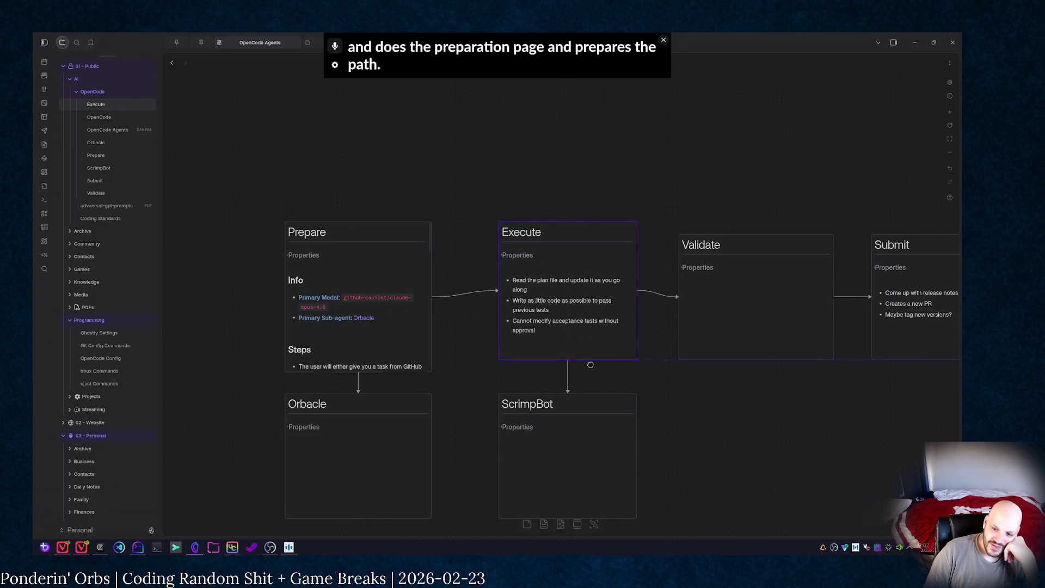
pyautogui.moveTo(593, 347); pyautogui.dragTo(596, 396)
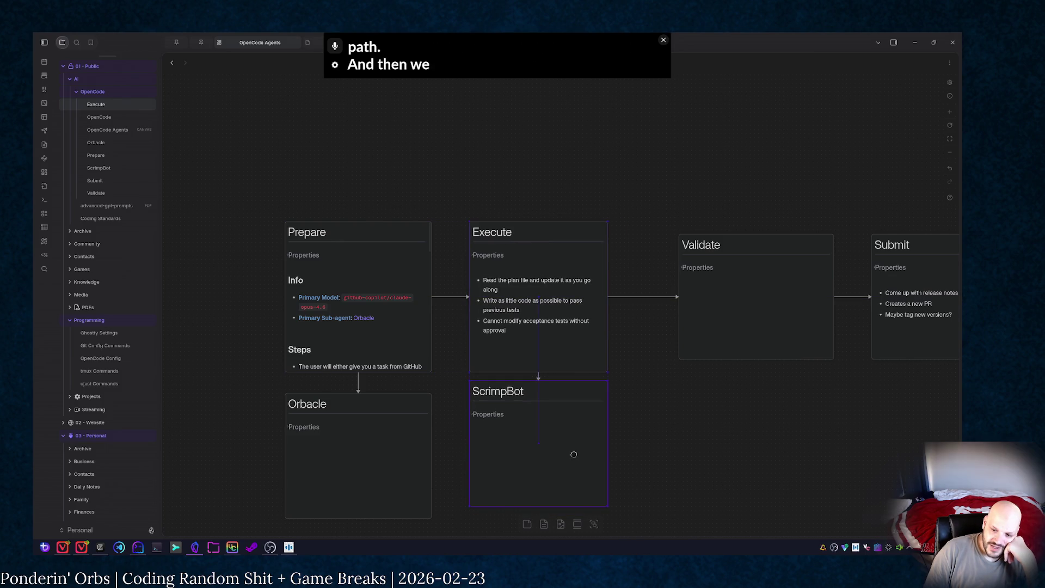
pyautogui.moveTo(604, 459)
pyautogui.mouseDown()
pyautogui.moveTo(567, 461)
pyautogui.moveTo(574, 452)
pyautogui.mouseUp()
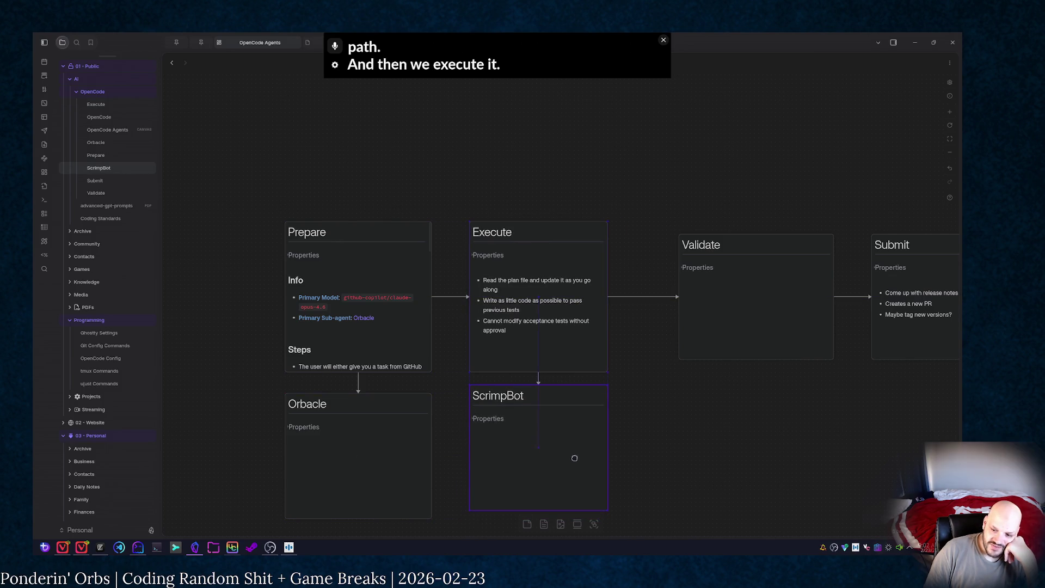
pyautogui.click(638, 384)
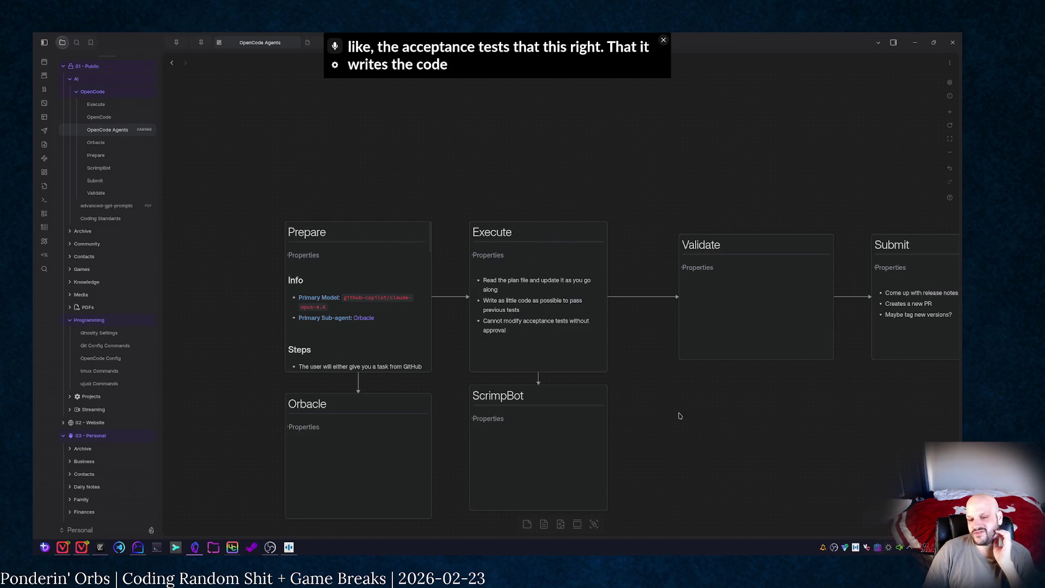
# Step: Move the Validate card next to Execute and make it taller
pyautogui.moveTo(718, 311)
pyautogui.mouseDown()
pyautogui.moveTo(548, 271)
pyautogui.moveTo(575, 254)
pyautogui.moveTo(556, 253)
pyautogui.mouseUp()
pyautogui.moveTo(612, 308); pyautogui.dragTo(614, 333)
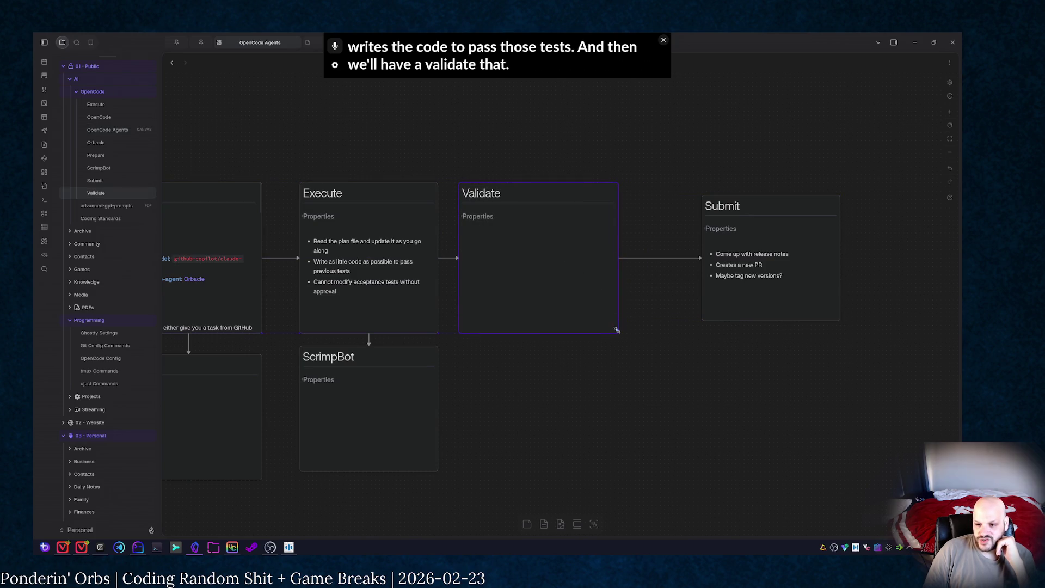
pyautogui.moveTo(557, 302); pyautogui.dragTo(574, 302)
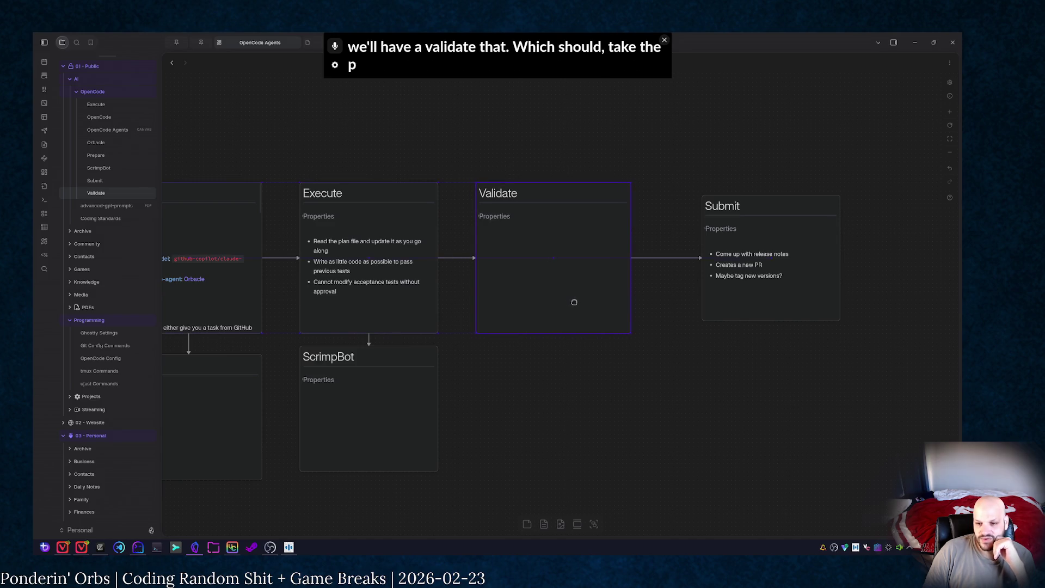
pyautogui.click(506, 384)
pyautogui.click(372, 370)
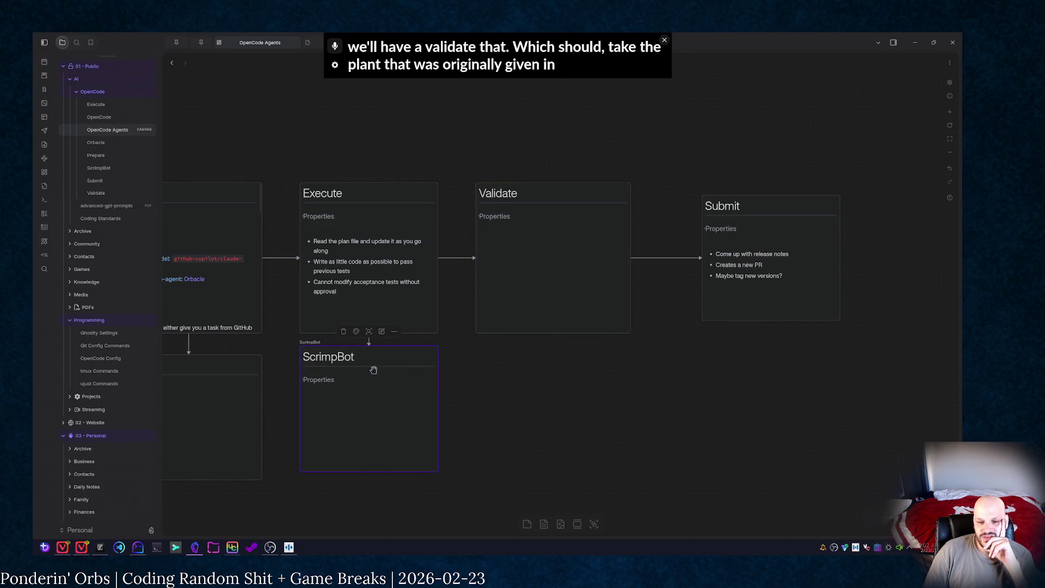
pyautogui.moveTo(229, 414); pyautogui.dragTo(308, 404)
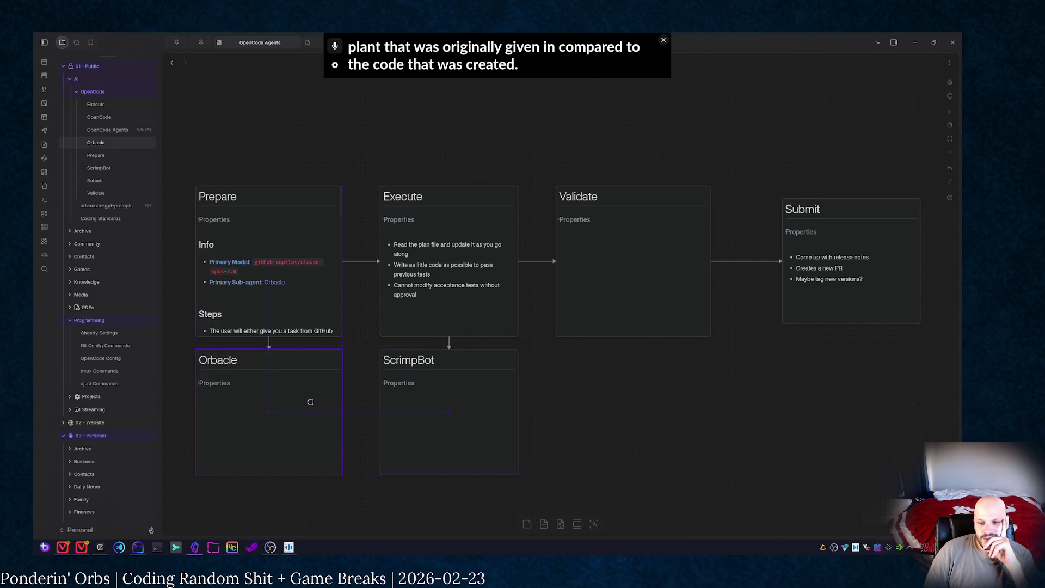
pyautogui.click(597, 300)
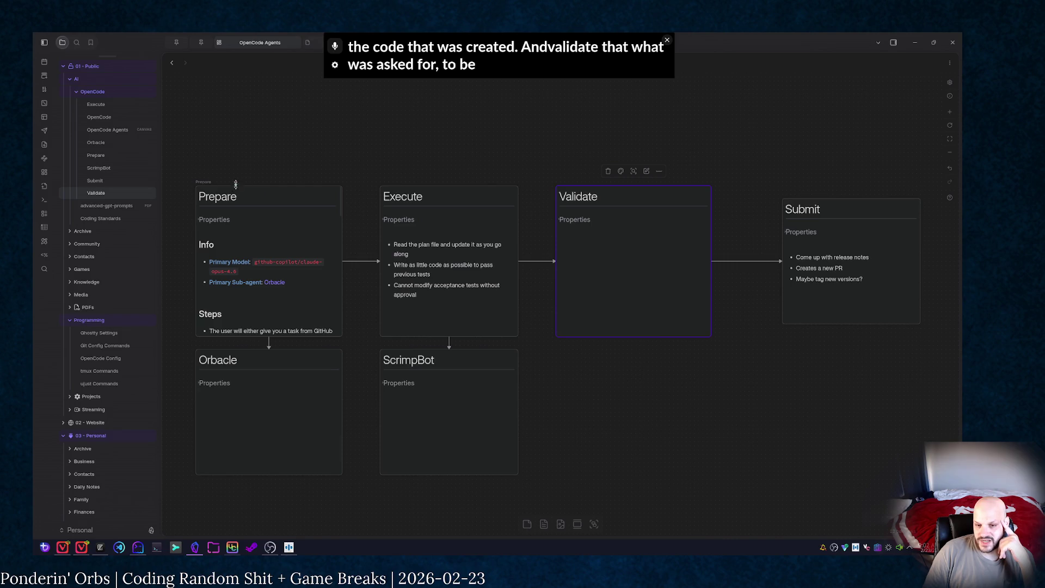
# Step: Reposition and heighten the Submit card, then pan back to the Prepare card
pyautogui.moveTo(808, 393); pyautogui.dragTo(604, 367)
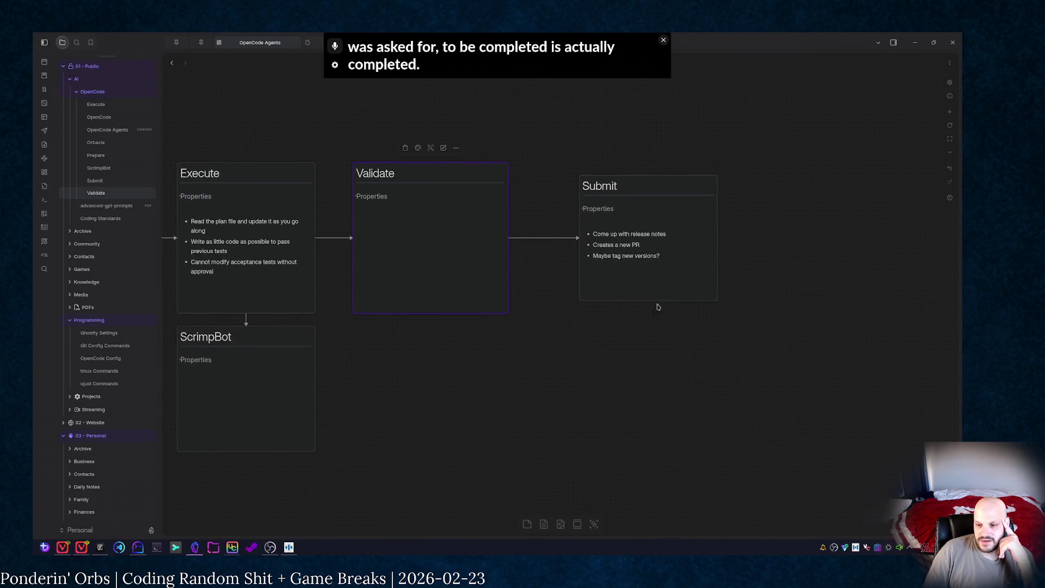
pyautogui.moveTo(825, 221); pyautogui.dragTo(621, 188)
pyautogui.moveTo(695, 285); pyautogui.dragTo(701, 310)
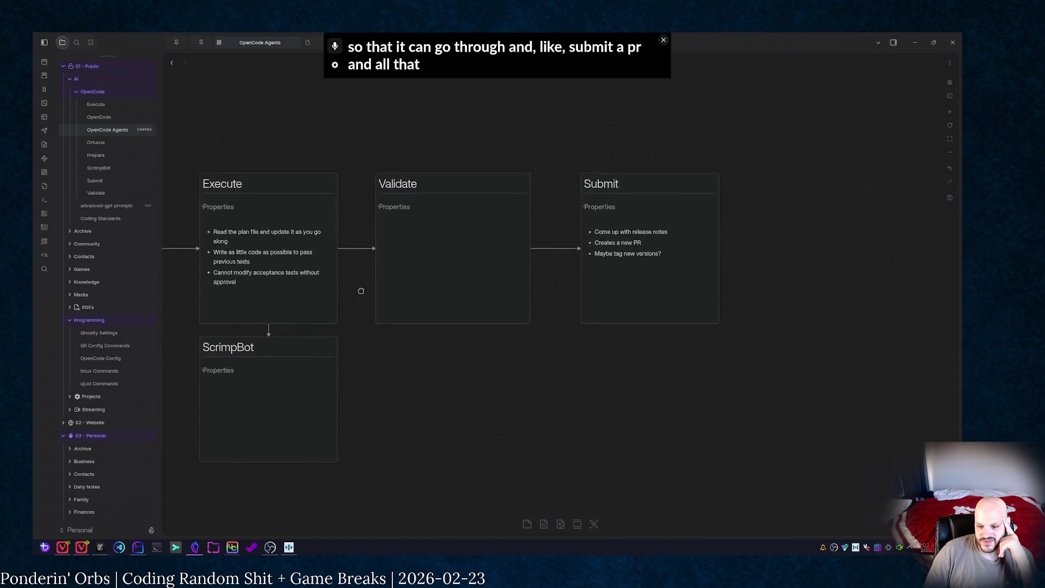
pyautogui.moveTo(212, 270); pyautogui.dragTo(353, 284)
pyautogui.moveTo(347, 224); pyautogui.dragTo(406, 206)
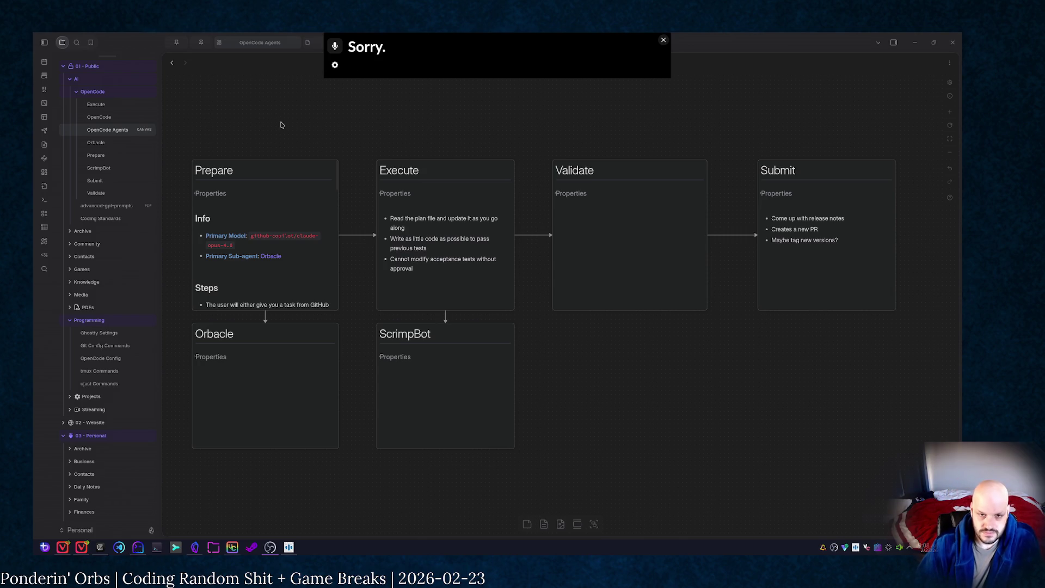
# Step: In Prepare, shrink the text size and correct 'ie' to 'i.e.' in the ad-hoc timestamp-ID sub-step
pyautogui.click(96, 155)
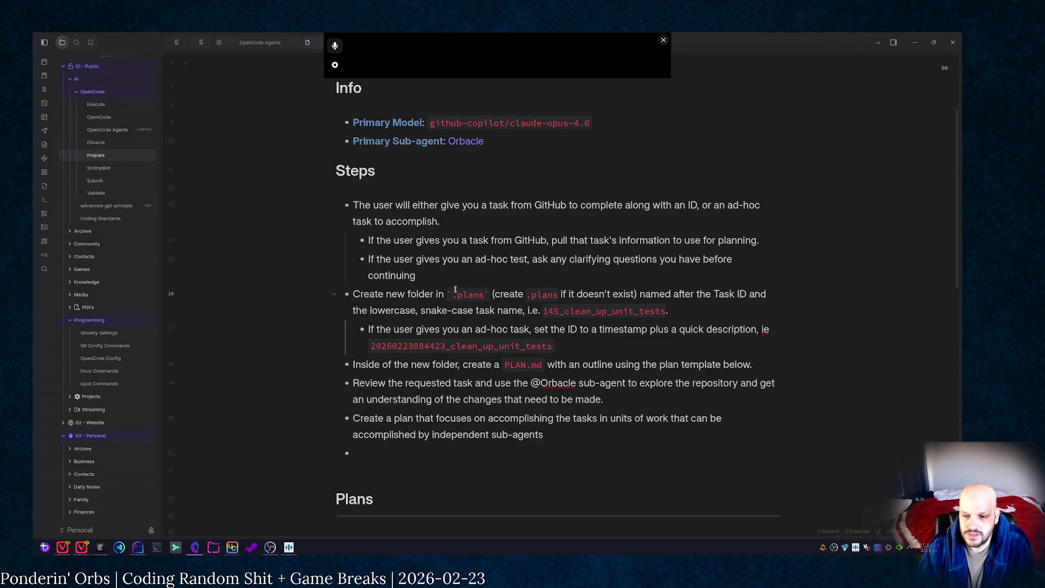
pyautogui.click(455, 240)
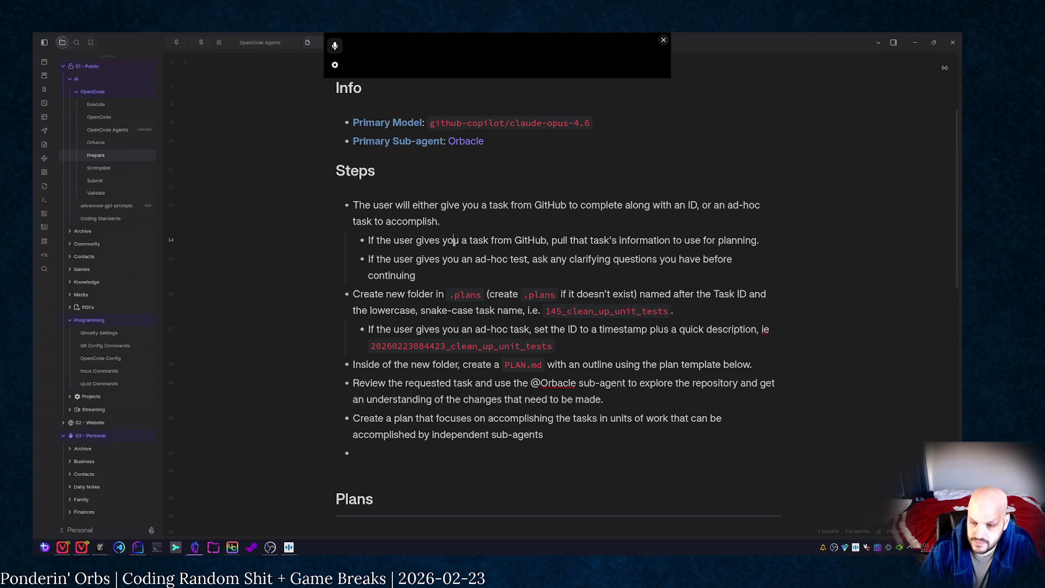
pyautogui.hotkey('ctrl', '-')
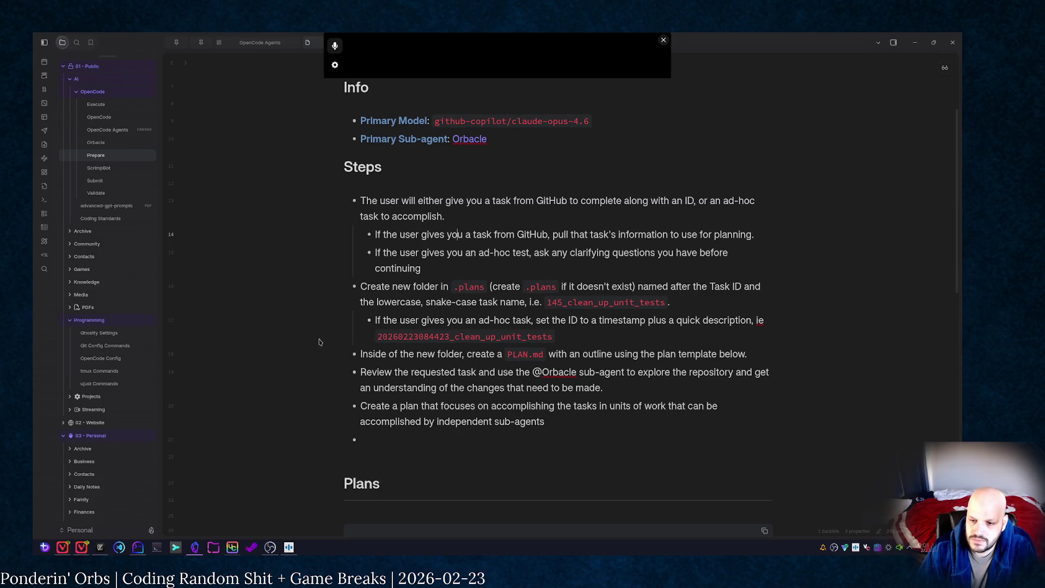
pyautogui.hotkey('ctrl', '-')
pyautogui.hotkey('ctrl', '-')
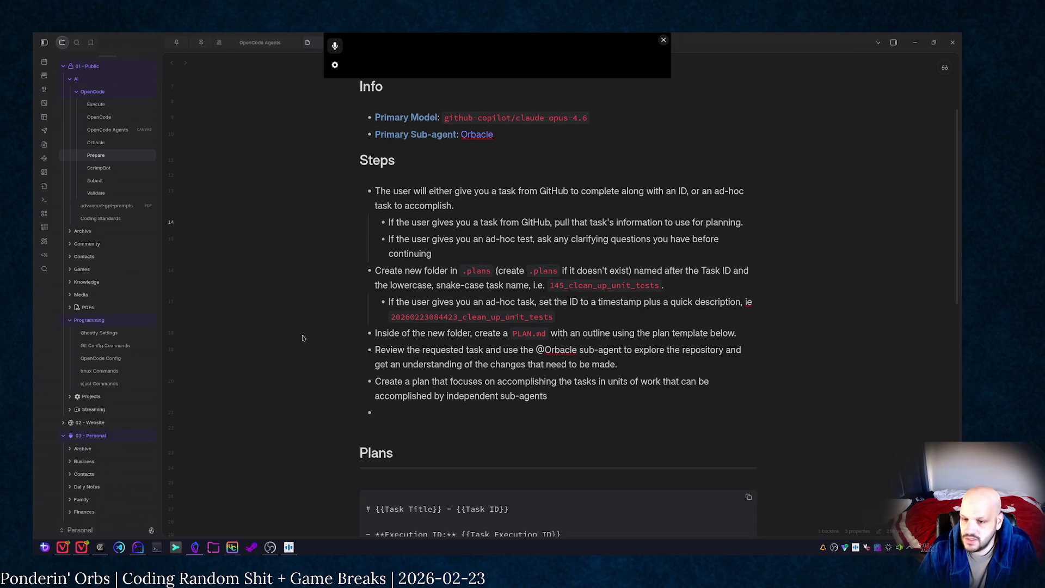
pyautogui.hotkey('ctrl', '-')
pyautogui.hotkey('ctrl', '-')
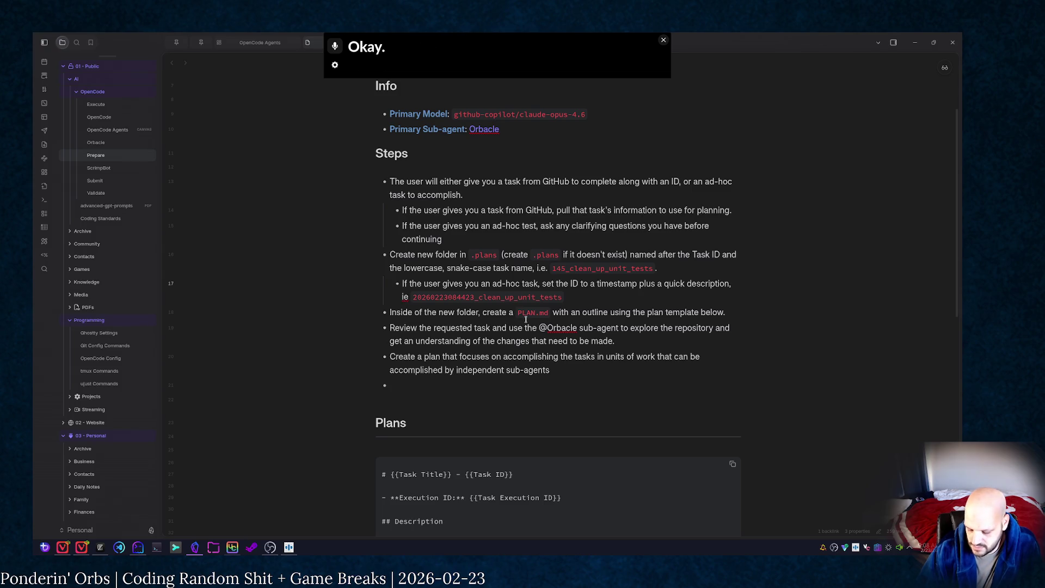
pyautogui.write('.e.')
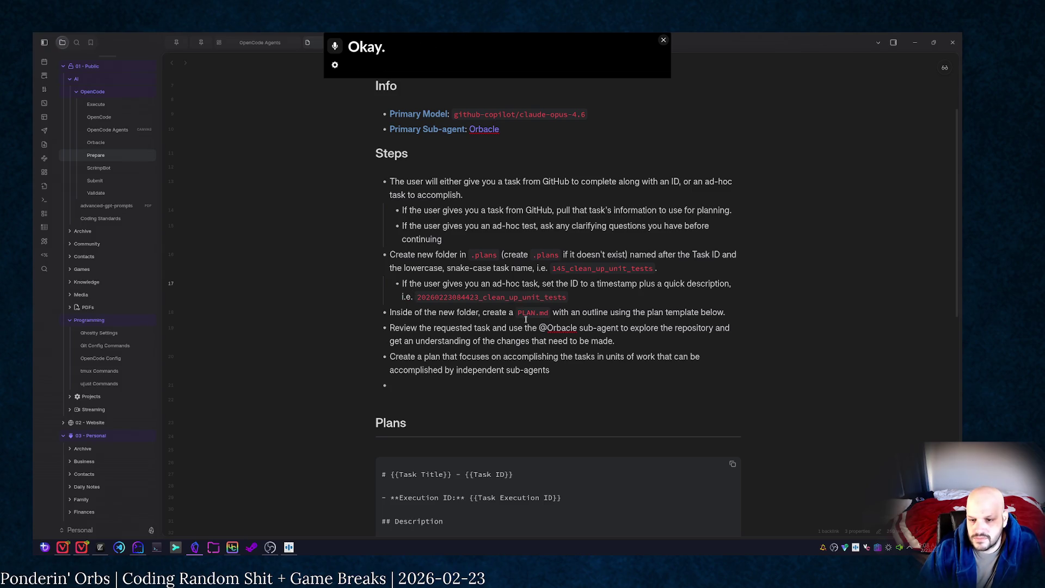
pyautogui.press('Right')
pyautogui.press('Down')
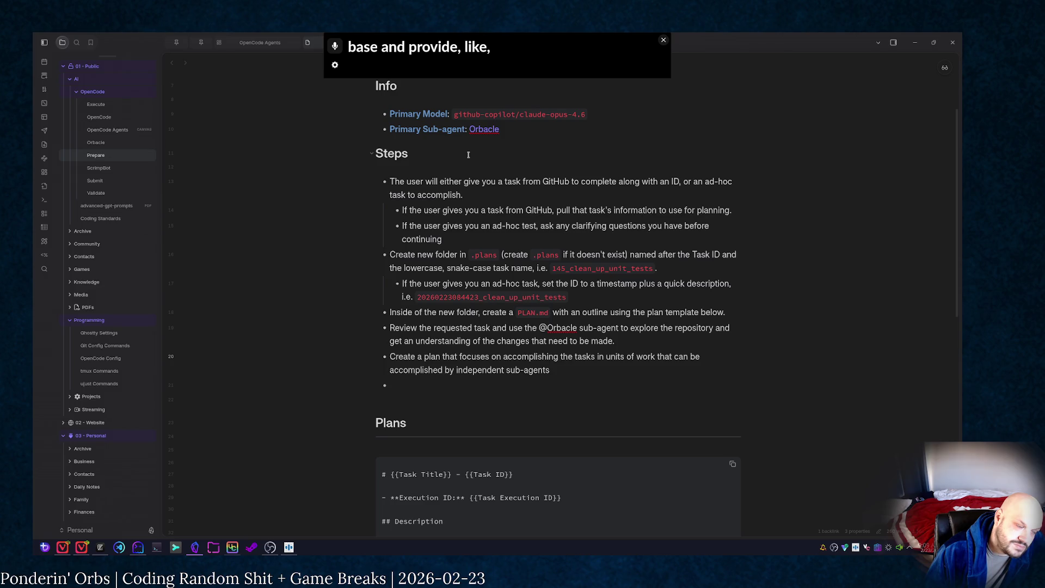
# Step: Describe Orbacle as searching given files for code relevant to the task, then go back to Prepare
pyautogui.click(96, 142)
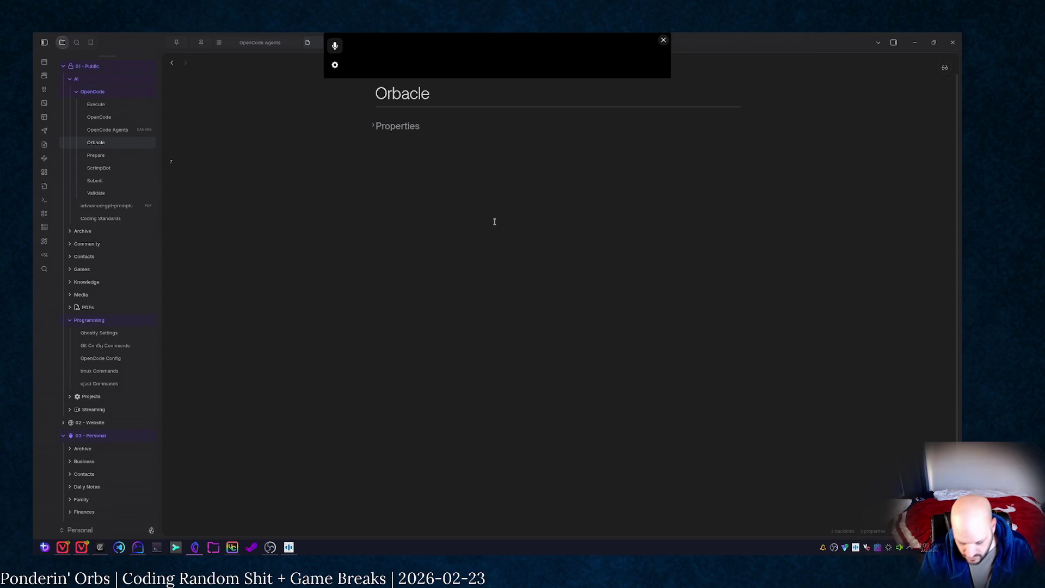
pyautogui.write('Go through')
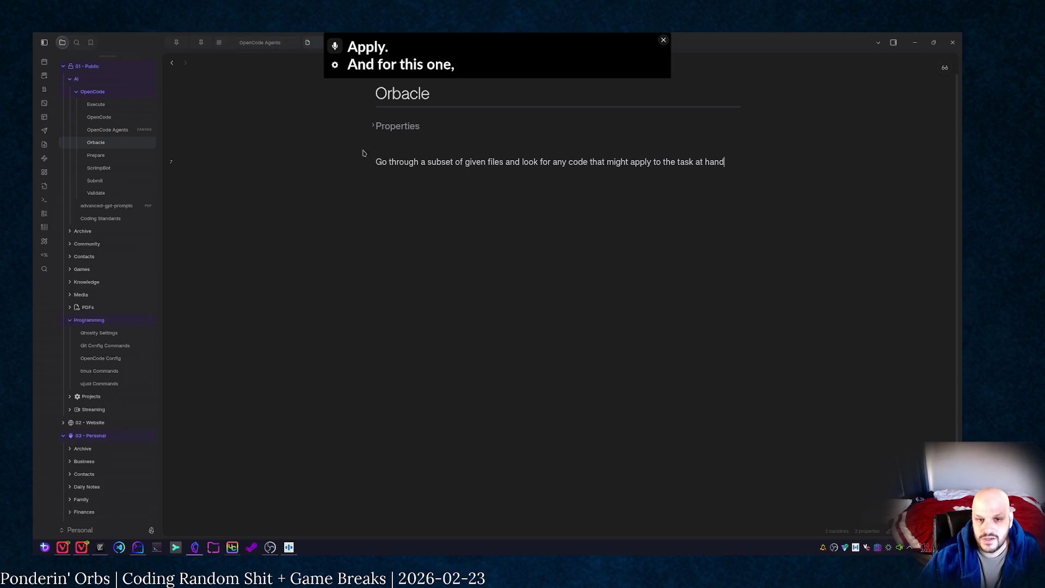
pyautogui.hotkey('ctrl', 'alt', 'Left')
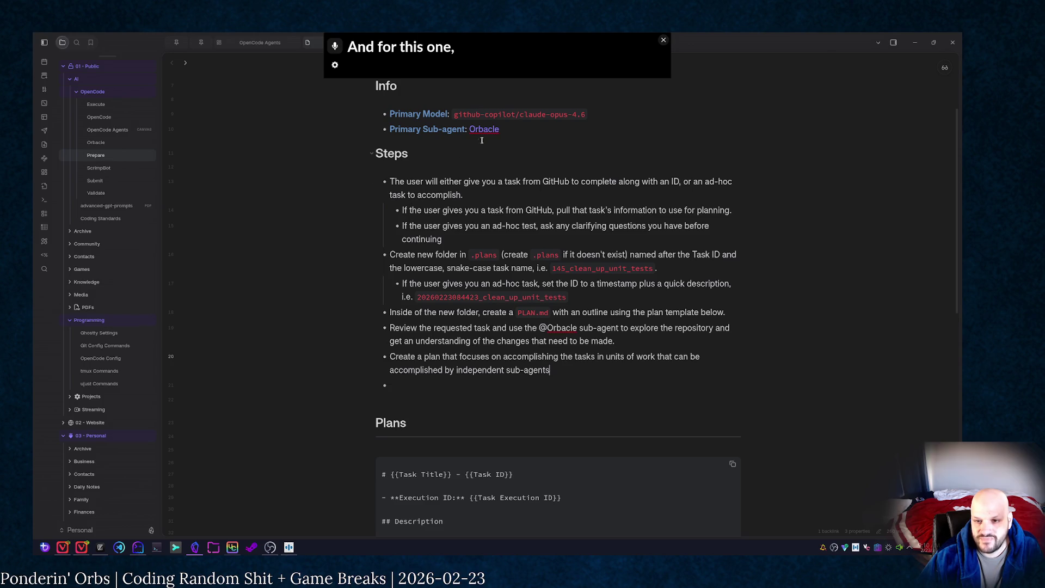
# Step: Copy Prepare's Info section with the Primary Model and Primary Sub-agent lines
pyautogui.click(386, 120)
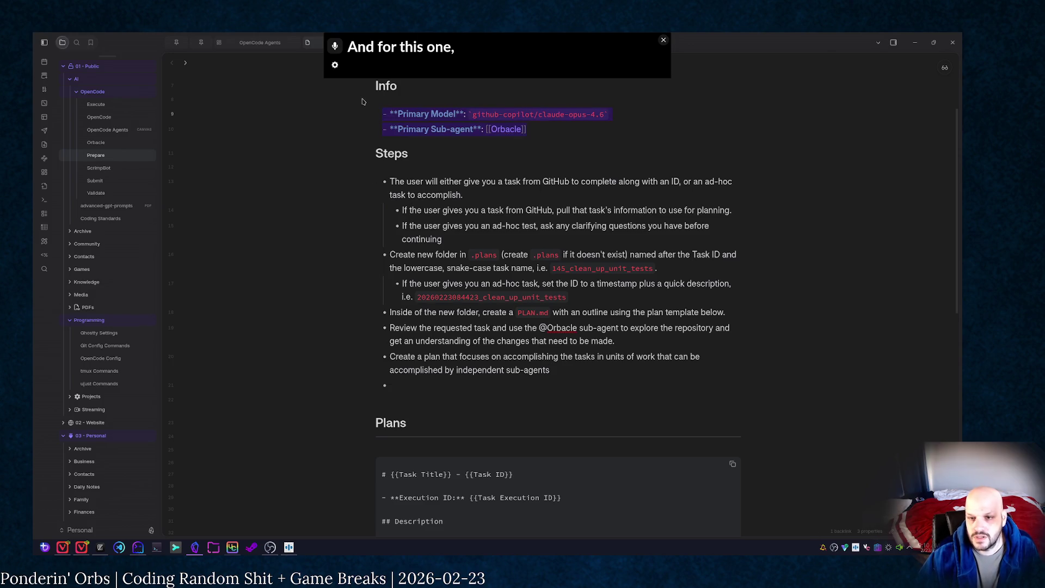
pyautogui.hotkey('ctrl', 'alt', 'Right')
pyautogui.hotkey('ctrl', 'alt', 'Left')
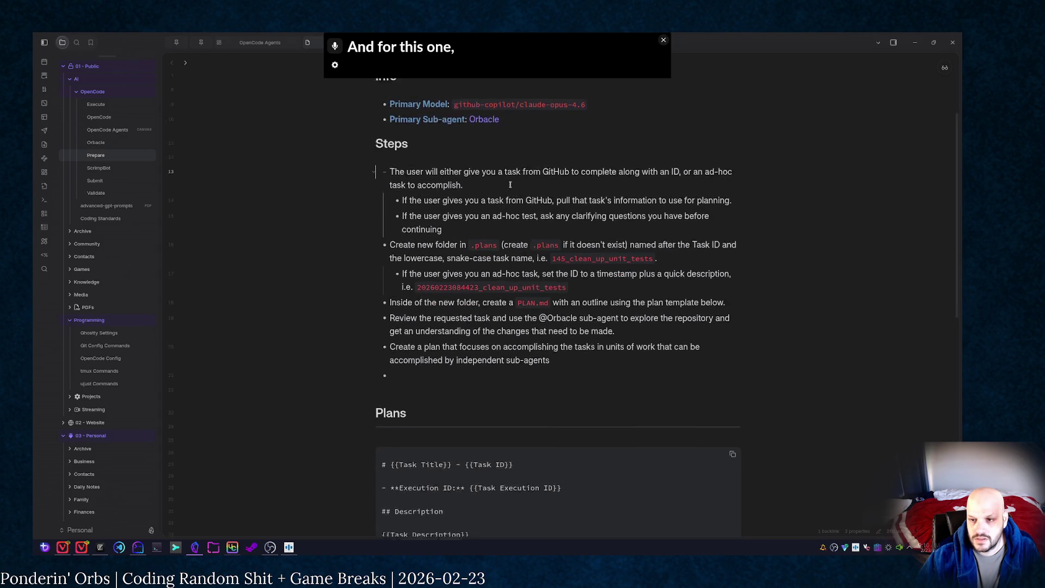
pyautogui.click(516, 205)
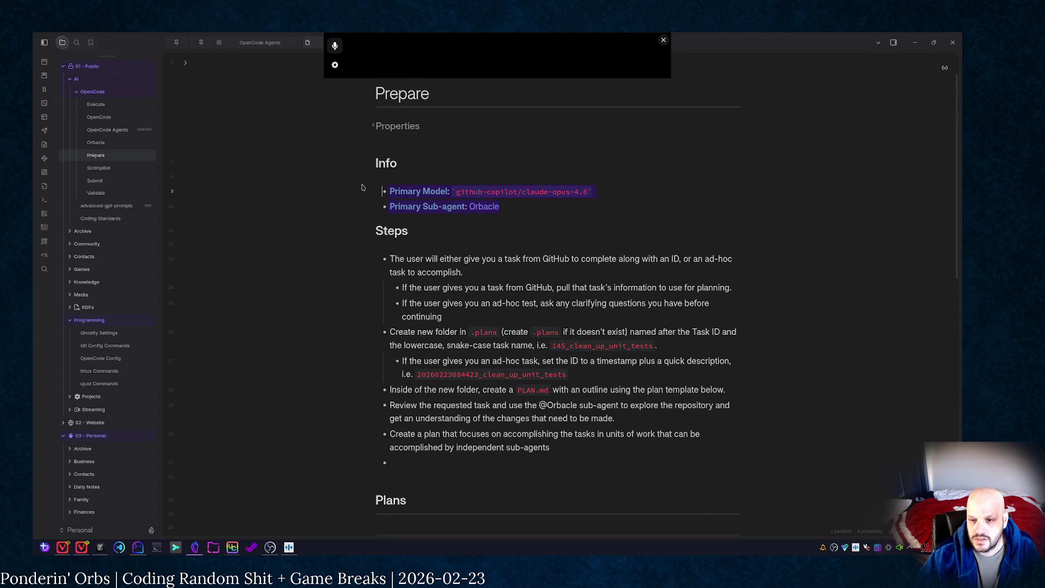
pyautogui.click(356, 166)
pyautogui.hotkey('ctrl', 'alt', 'Right')
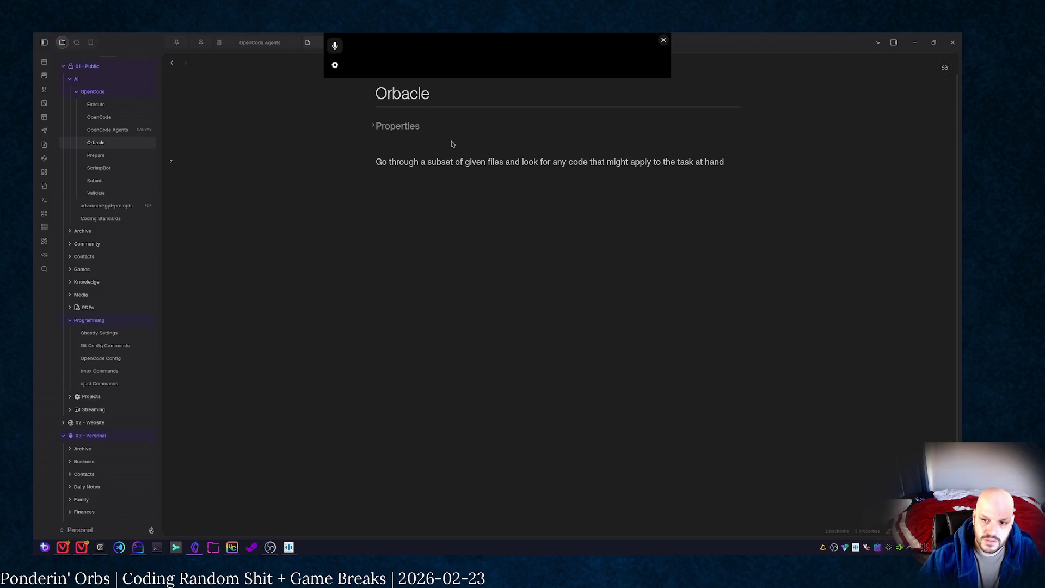
# Step: Paste the Info section at the top of Orbacle, separated from the description by blank lines
pyautogui.press('Return')
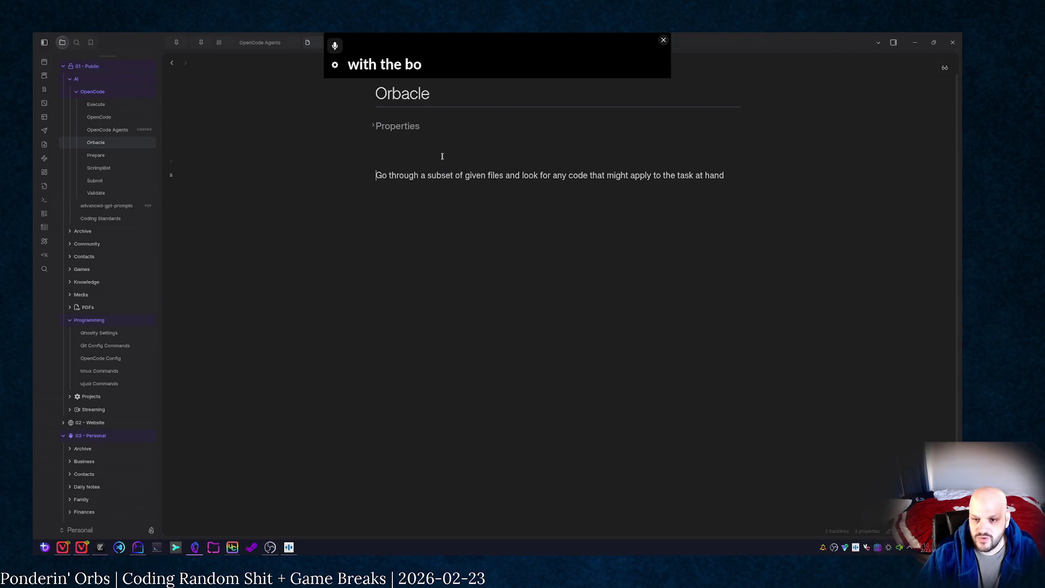
pyautogui.hotkey('ctrl', 'v')
pyautogui.press('Return')
pyautogui.press('Return')
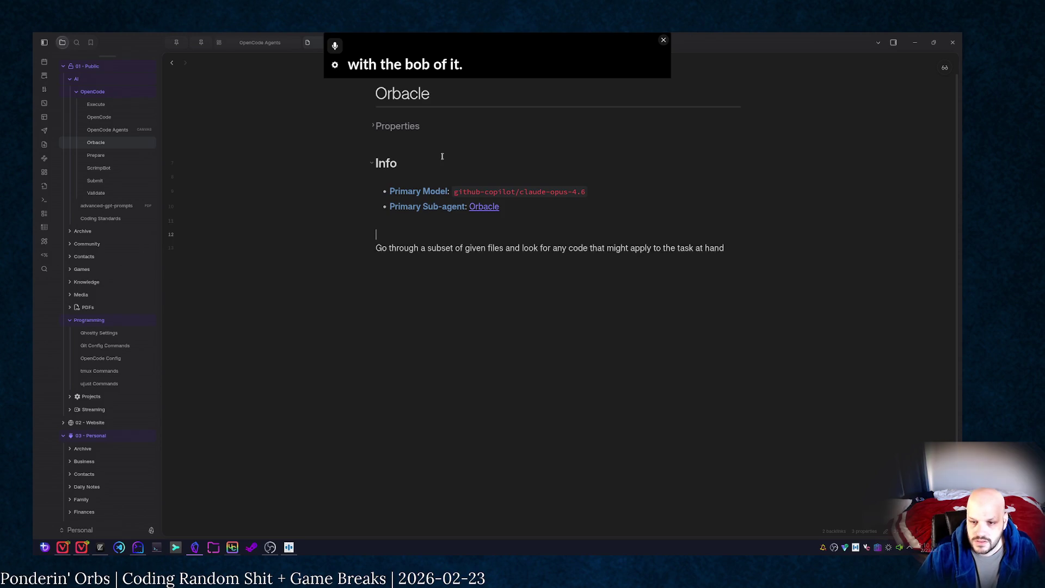
pyautogui.press('Return')
pyautogui.hotkey('ctrl', 'alt', 'Left')
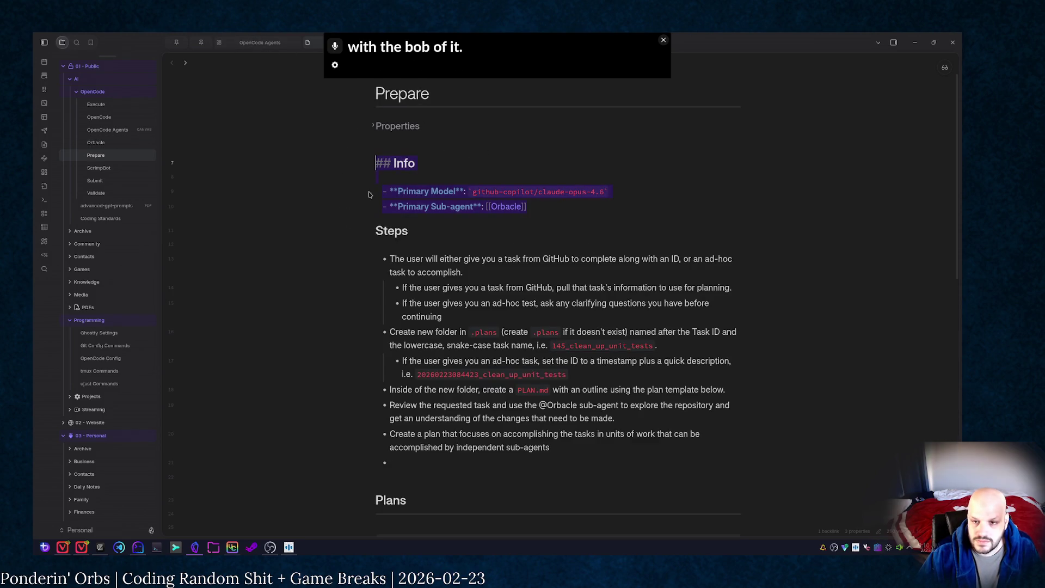
# Step: Split Orbacle to the right of Prepare and switch it to editing view
pyautogui.click(463, 272)
pyautogui.click(487, 208)
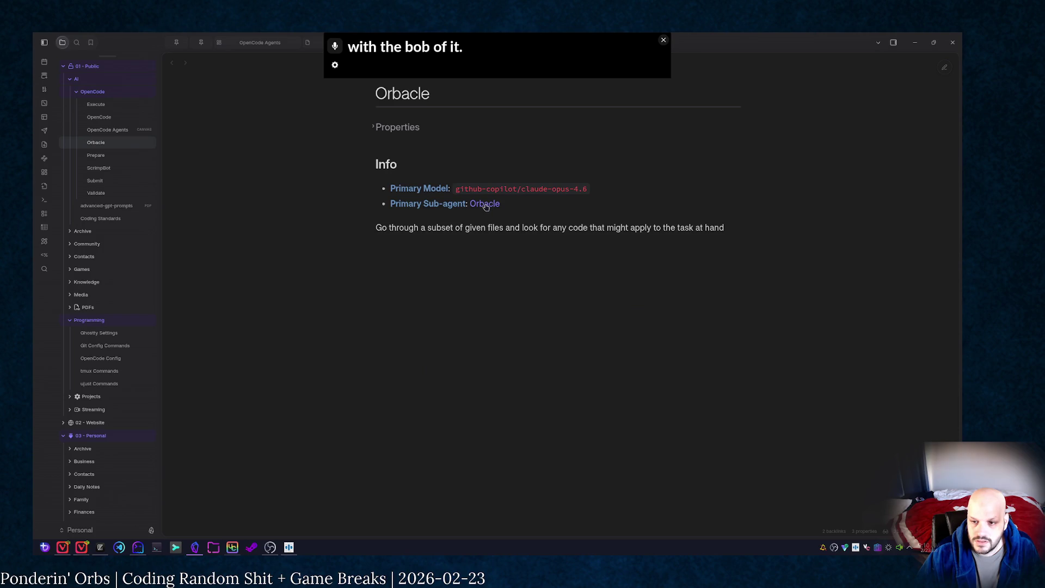
pyautogui.rightClick(490, 212)
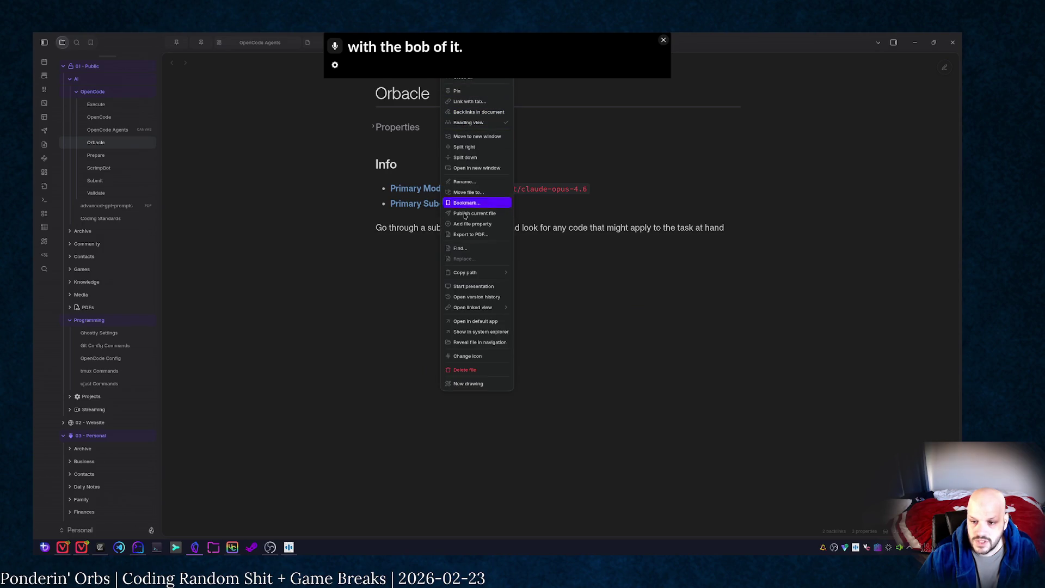
pyautogui.click(625, 117)
pyautogui.moveTo(483, 86); pyautogui.dragTo(827, 234)
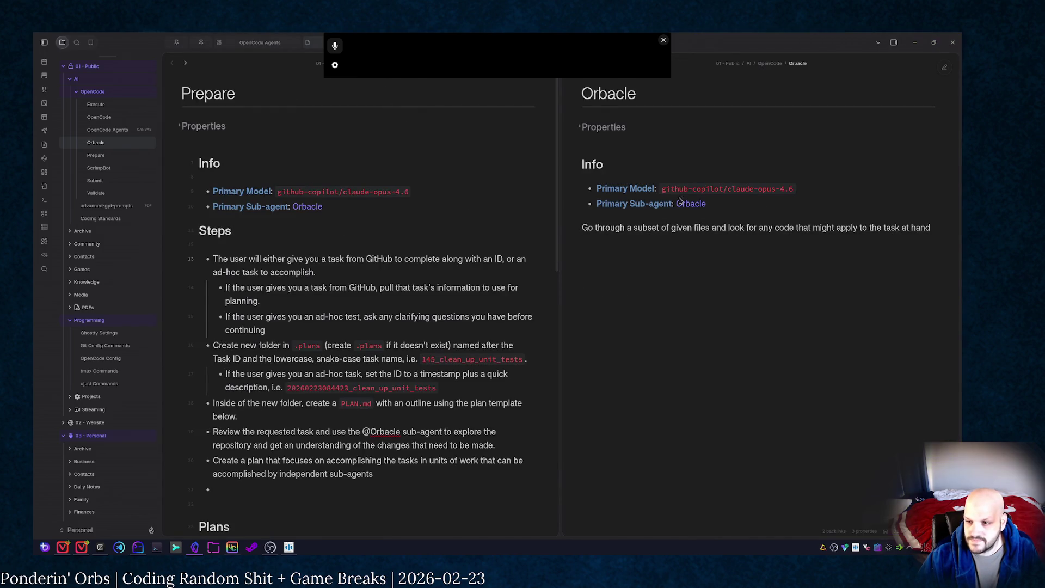
pyautogui.click(944, 68)
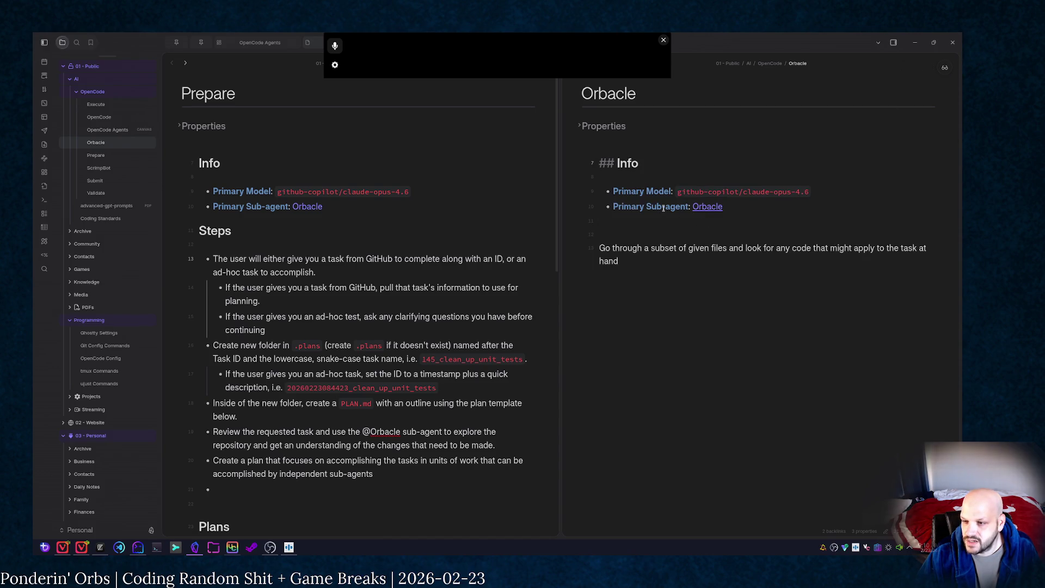
# Step: Change Orbacle's second Info line to Primary Agent linking to [[Prepare]], then go to the terminal
pyautogui.press('Delete')
pyautogui.press('Delete')
pyautogui.press('Delete')
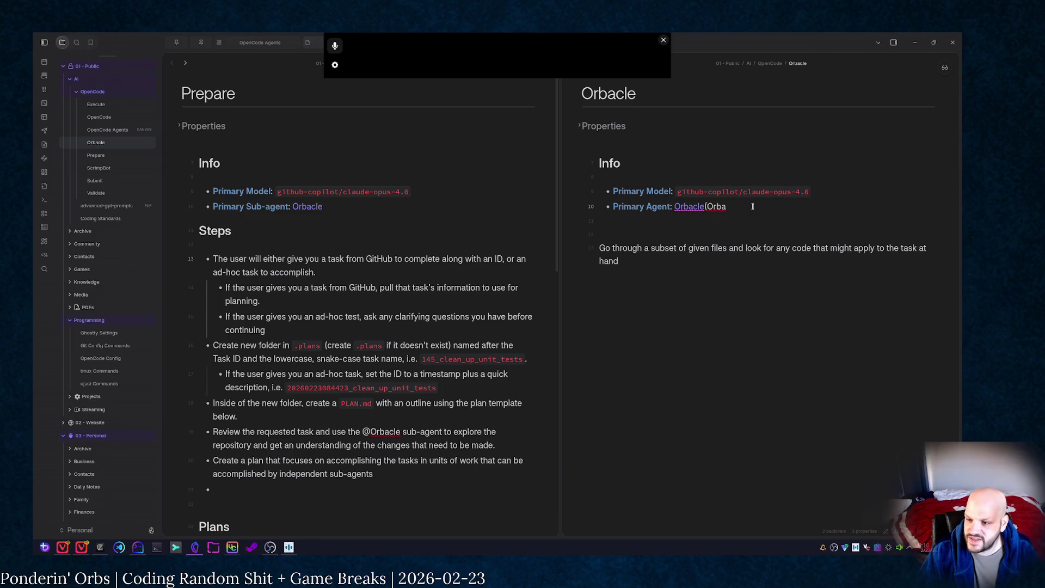
pyautogui.press('BackSpace')
pyautogui.press('BackSpace')
pyautogui.press('BackSpace')
pyautogui.write('[O')
pyautogui.press('BackSpace')
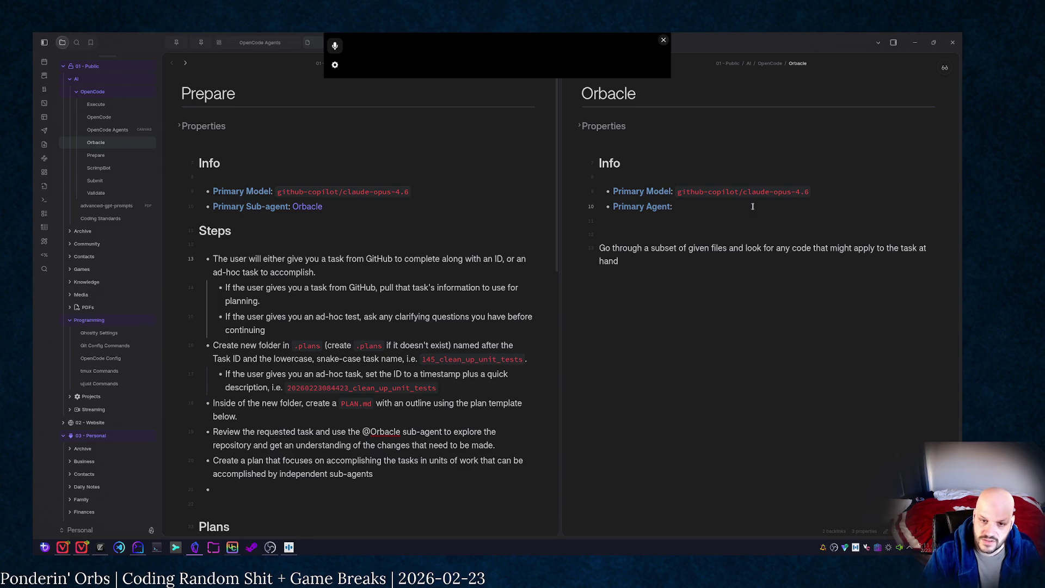
pyautogui.write('[Pre')
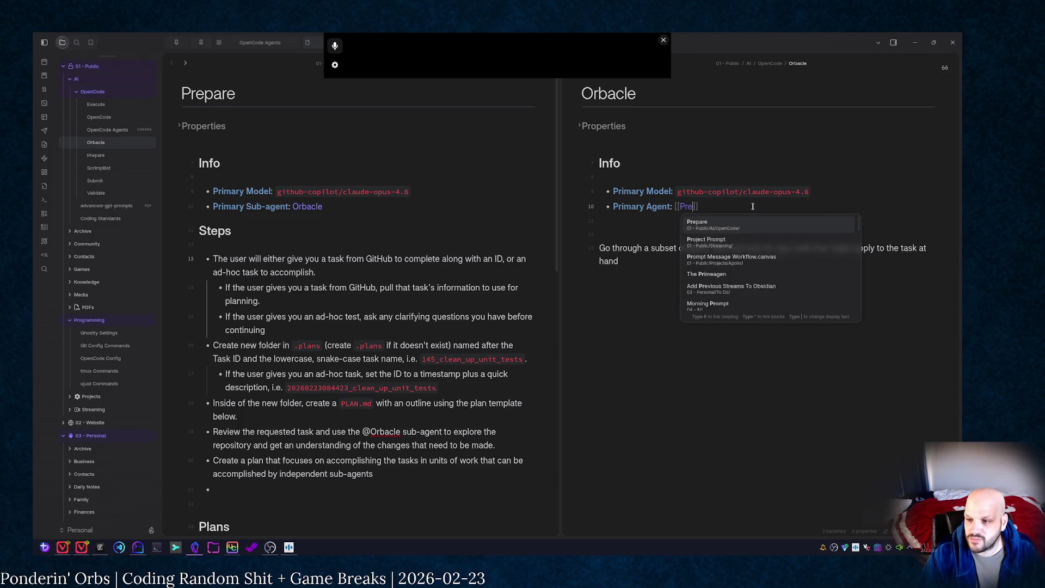
pyautogui.press('Return')
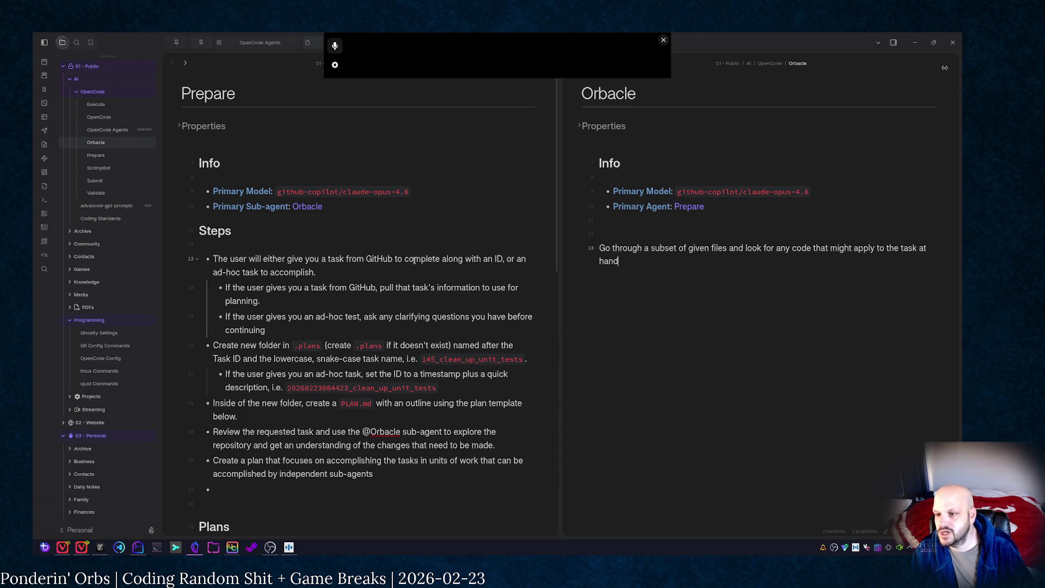
pyautogui.click(356, 206)
pyautogui.click(762, 258)
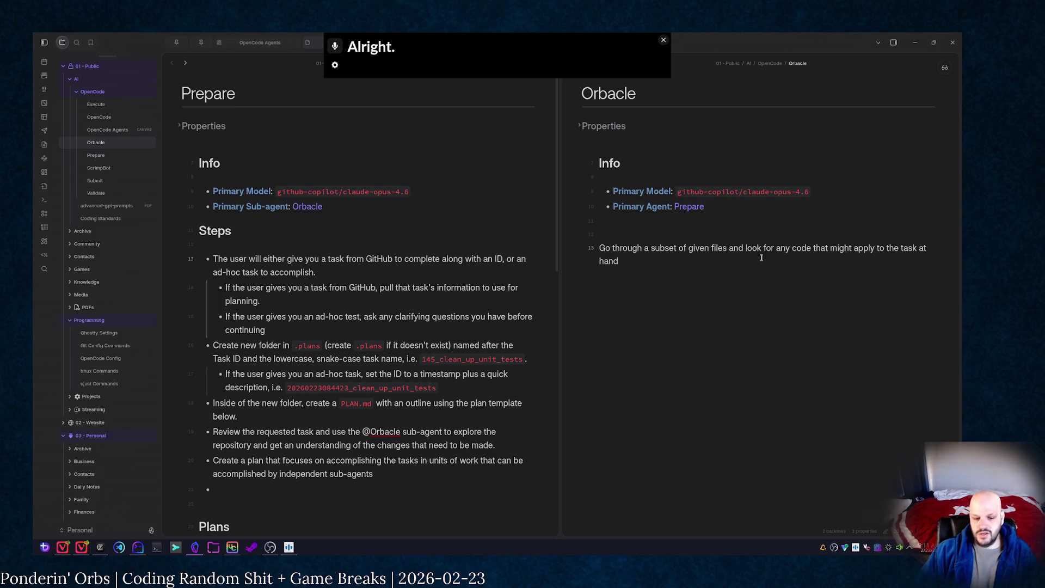
pyautogui.click(138, 547)
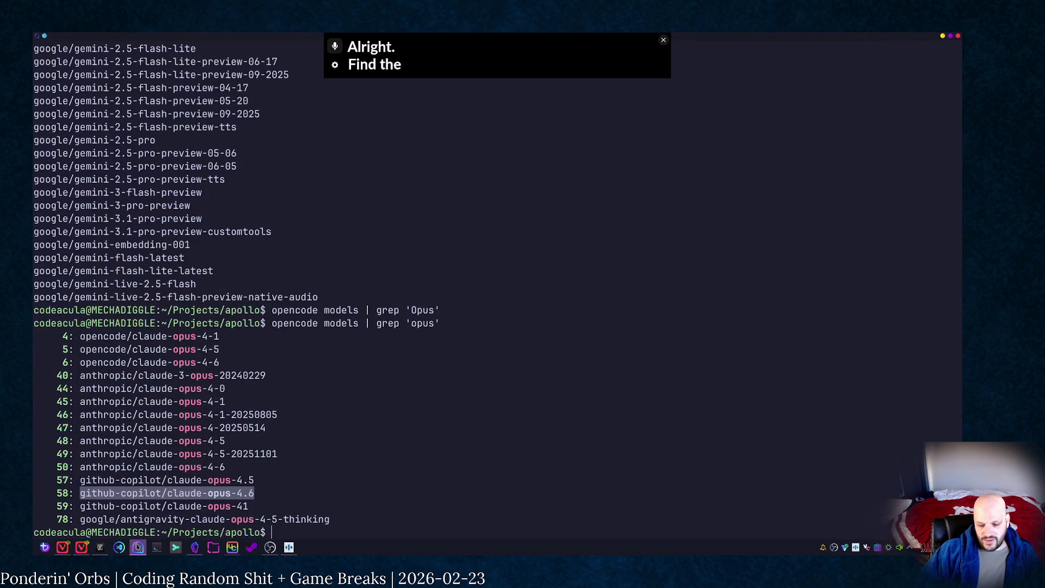
# Step: Recall the opus model search from history and rerun it as grep 'mini'
pyautogui.hotkey('ctrl', 'r')
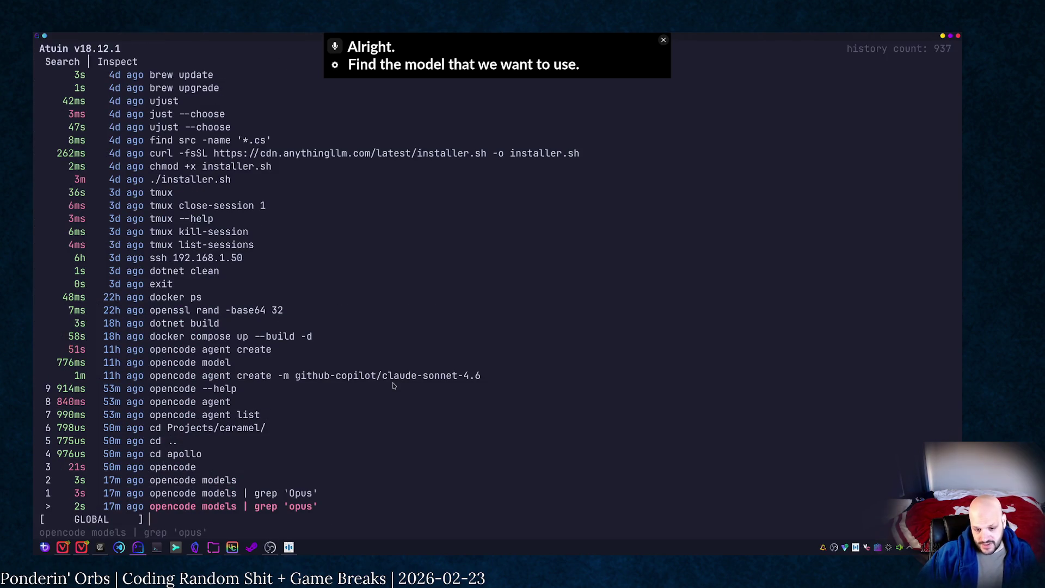
pyautogui.press('Tab')
pyautogui.press('Left')
pyautogui.press('BackSpace')
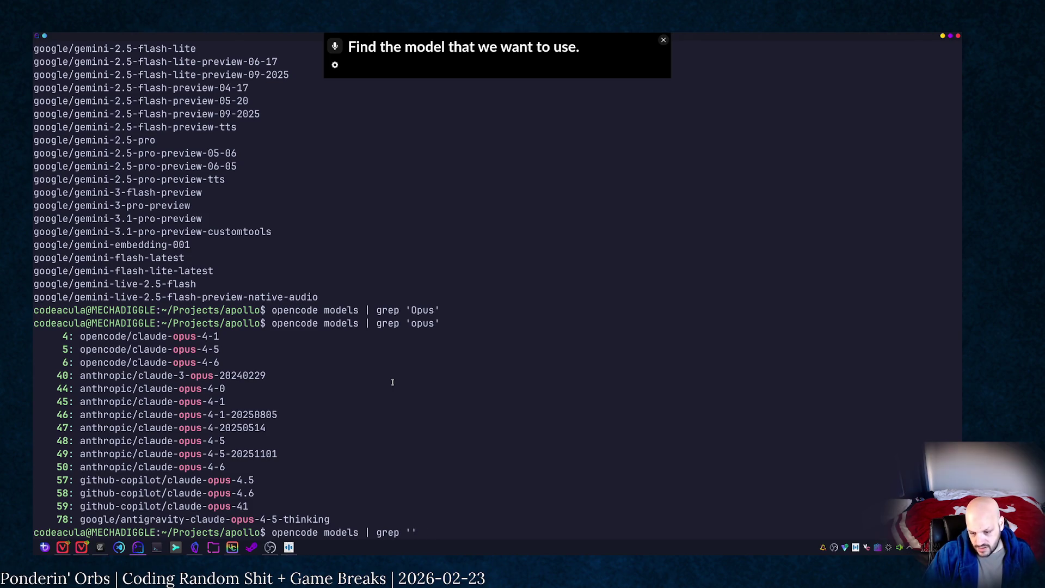
pyautogui.write('ni')
pyautogui.press('Return')
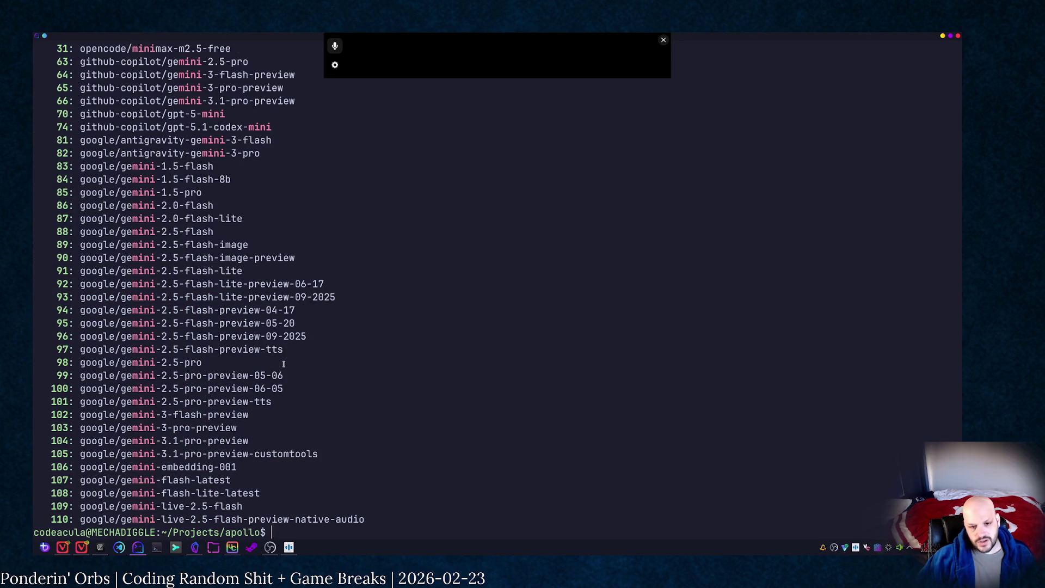
pyautogui.scroll(5, 284, 364)
pyautogui.scroll(2, 258, 325)
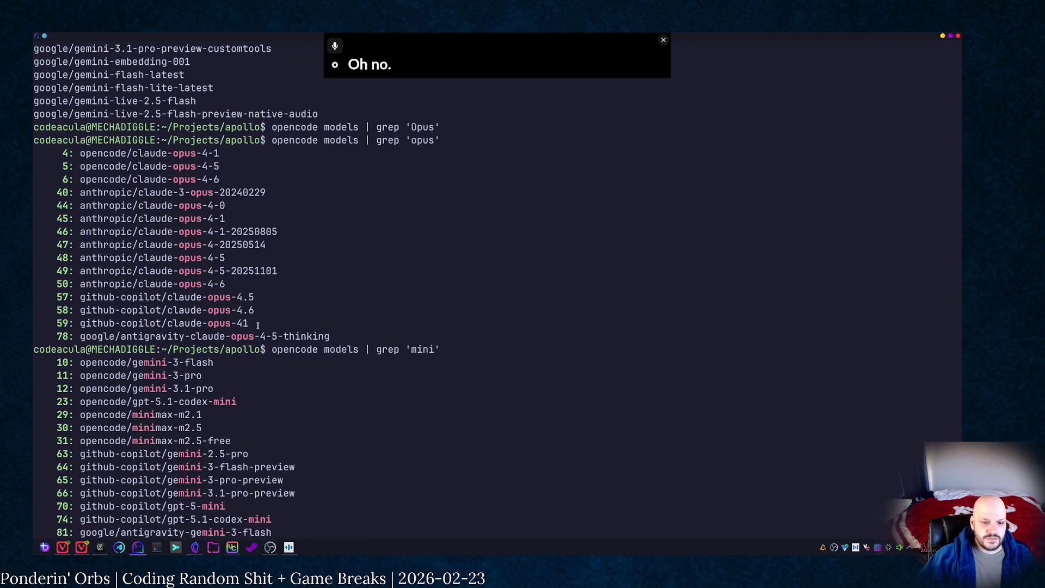
pyautogui.scroll(-1, 258, 325)
pyautogui.scroll(-4, 258, 326)
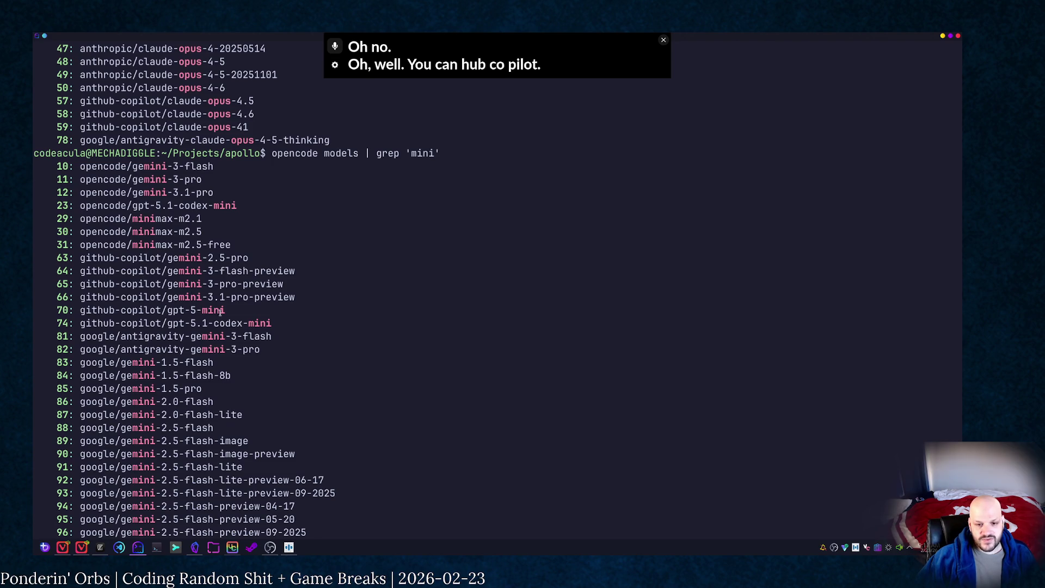
# Step: Copy the github-copilot/gpt-5-mini model name and switch to VS Code
pyautogui.moveTo(227, 311); pyautogui.dragTo(81, 310)
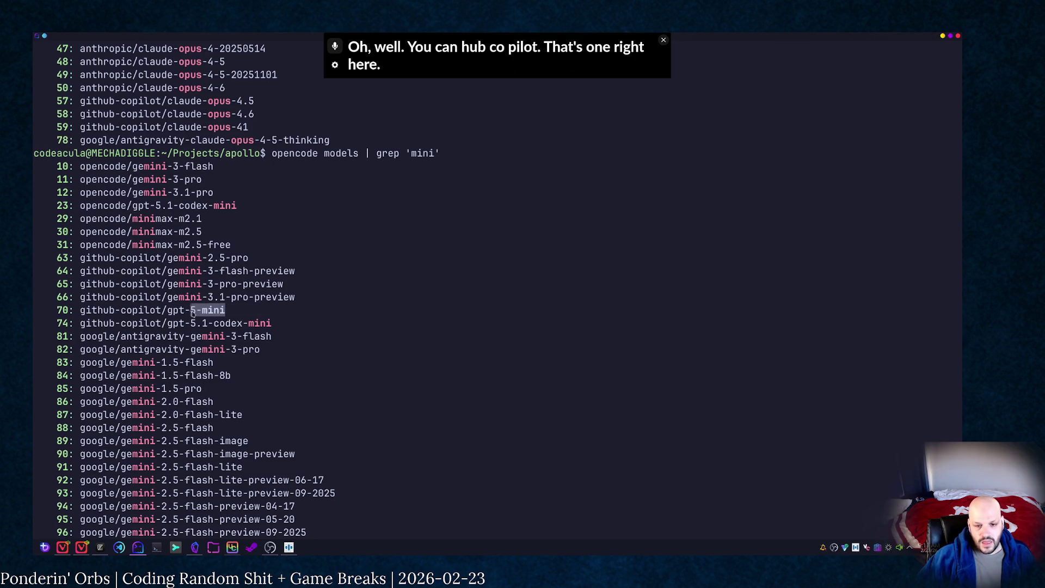
pyautogui.hotkey('ctrl', 'shift', 'c')
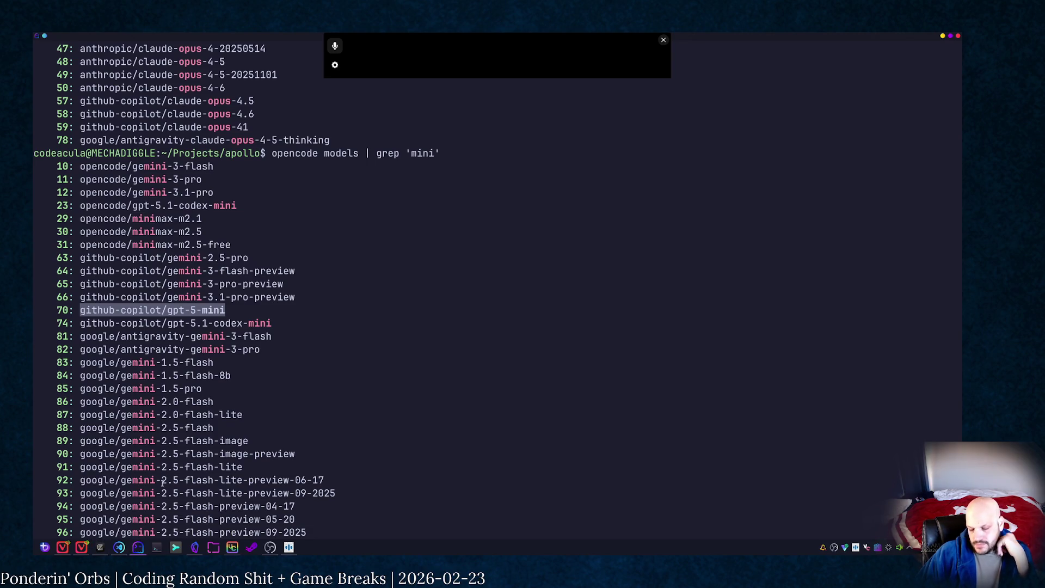
pyautogui.click(119, 548)
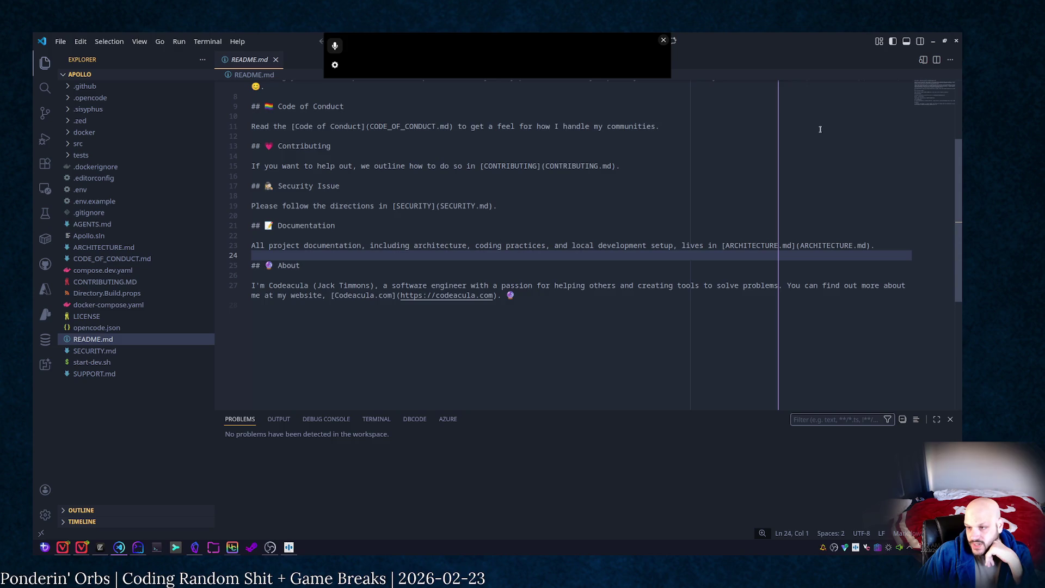
# Step: Open the Language Models editor via the chat model picker's Manage Models, then close the Chat sidebar
pyautogui.click(907, 41)
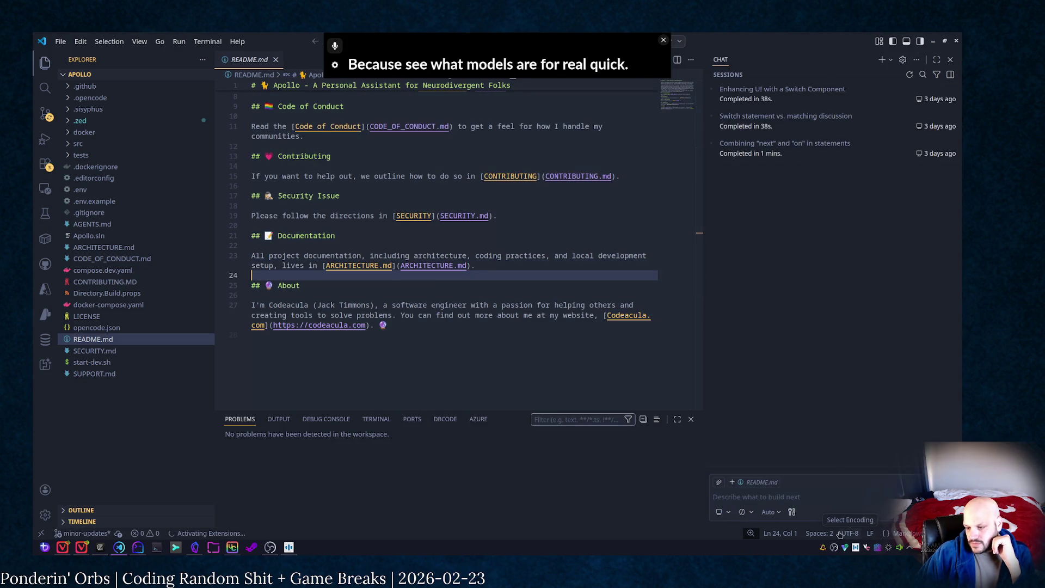
pyautogui.click(771, 511)
pyautogui.click(776, 482)
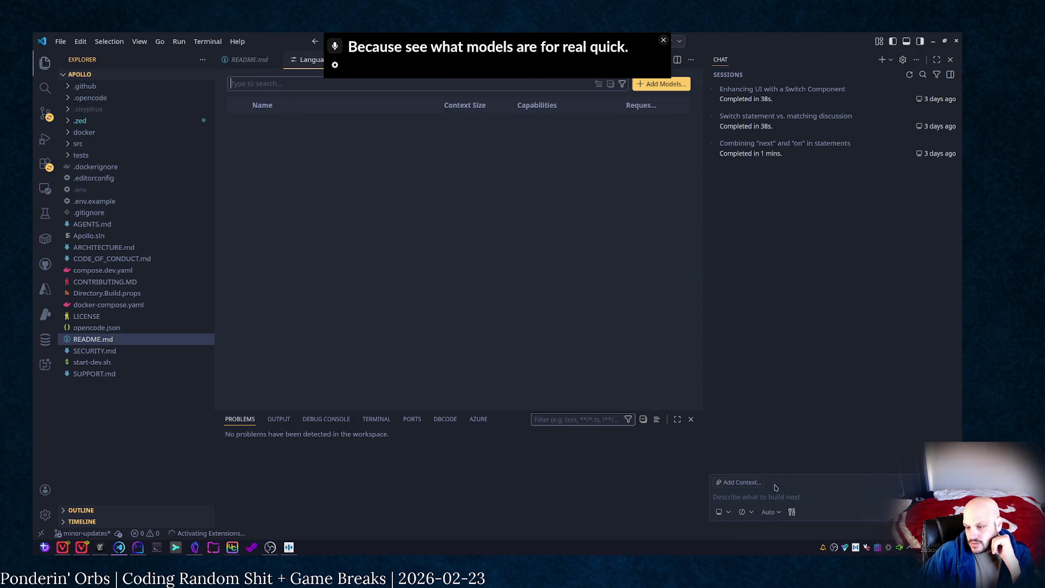
pyautogui.click(951, 59)
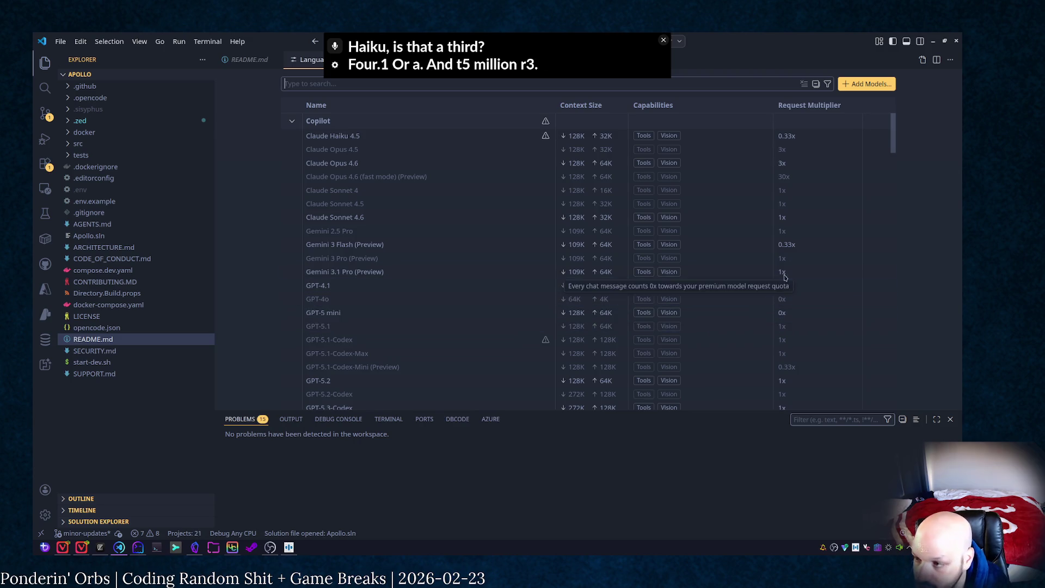
pyautogui.scroll(-1, 798, 305)
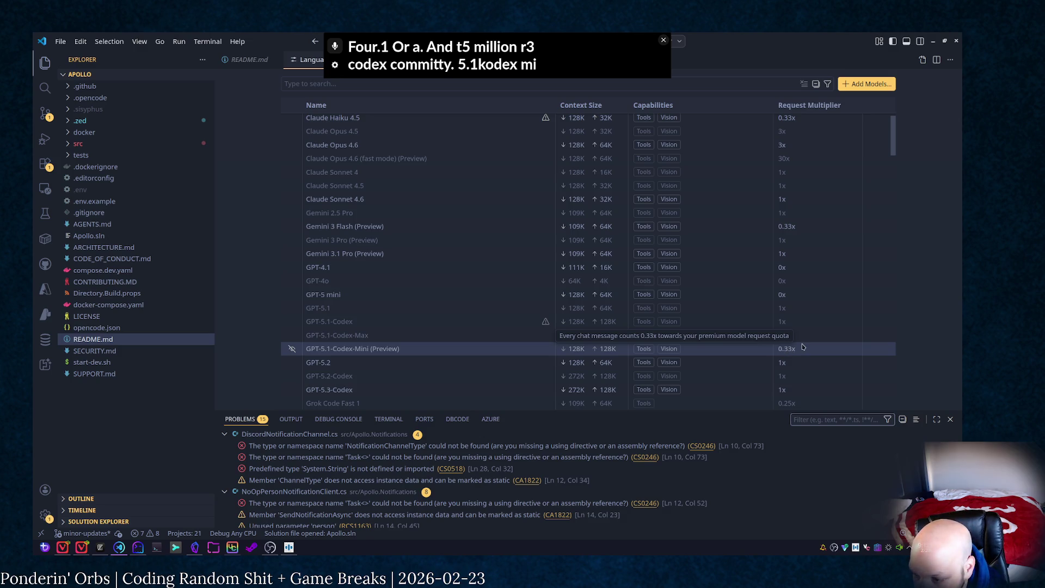
pyautogui.scroll(-2, 802, 347)
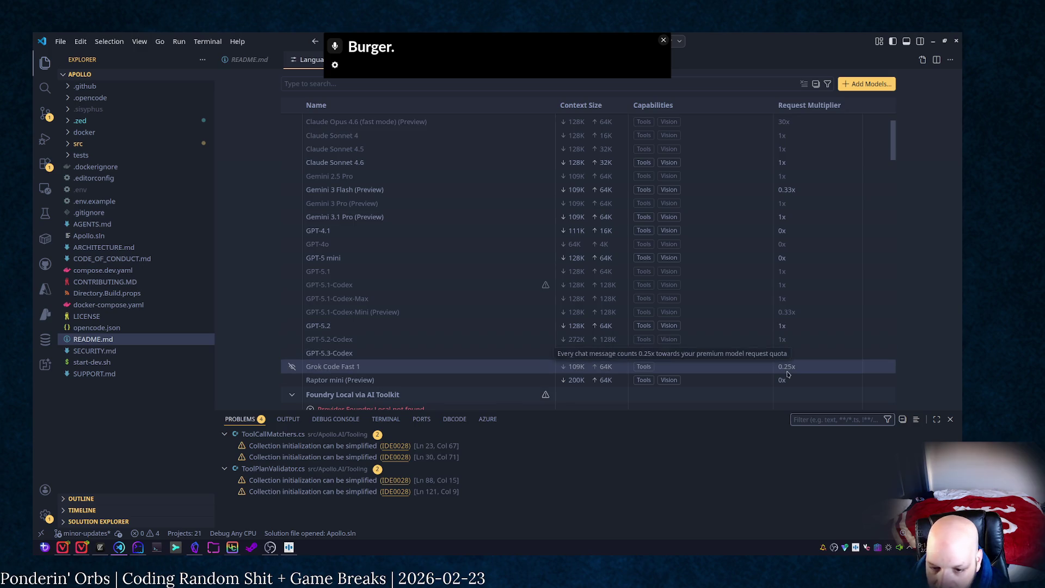
pyautogui.scroll(-2, 785, 379)
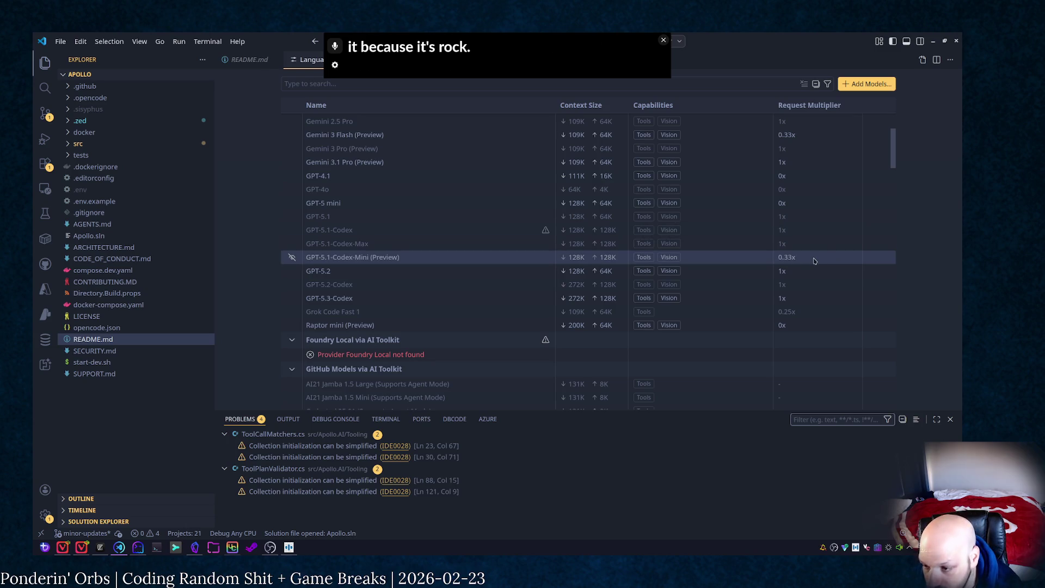
pyautogui.scroll(3, 800, 249)
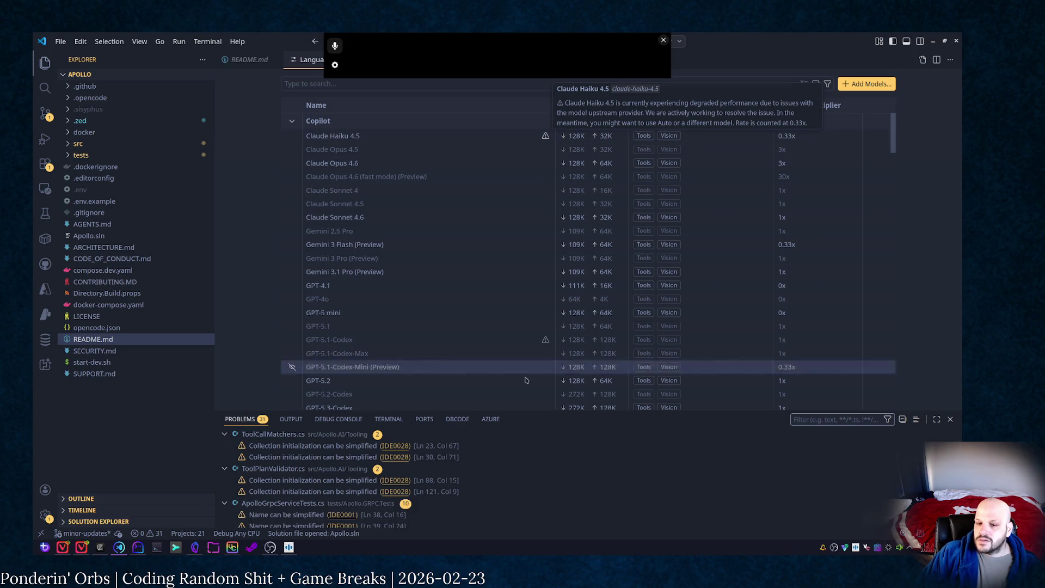
pyautogui.moveTo(545, 229)
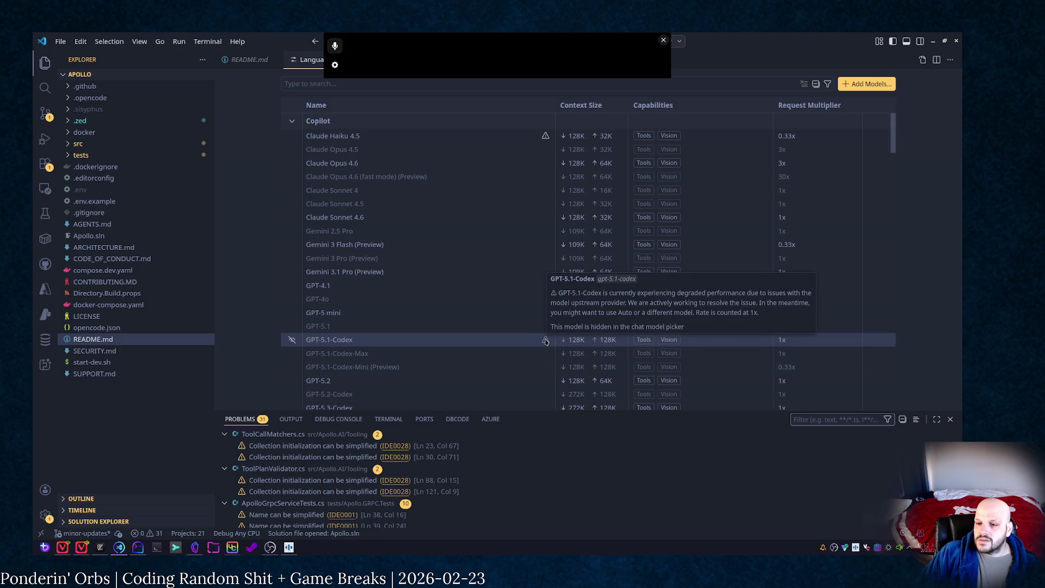
pyautogui.scroll(-3, 545, 341)
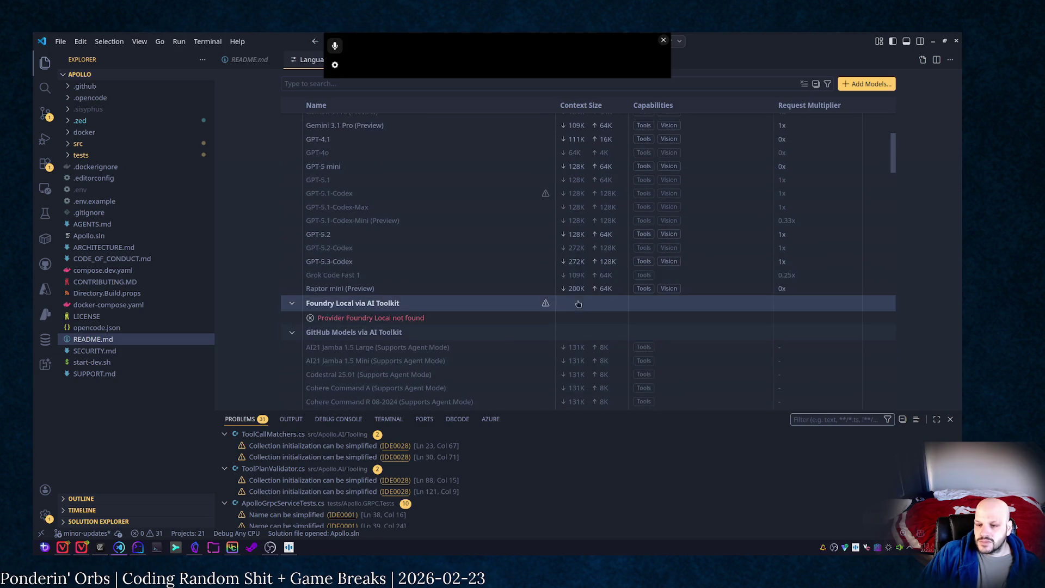
pyautogui.scroll(2, 586, 237)
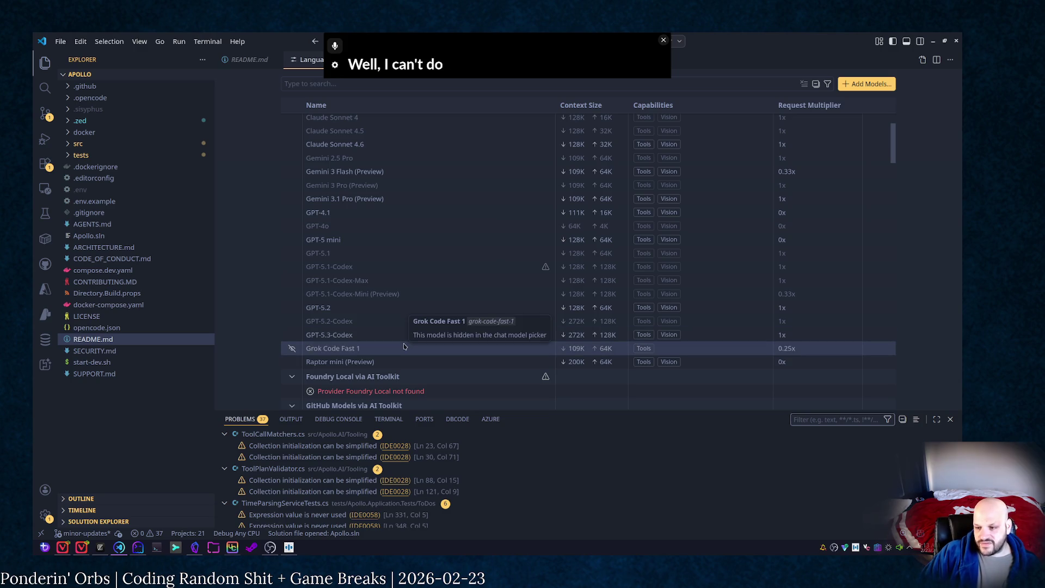
# Step: Finish reviewing the Copilot models table, return to the terminal's mini model list and select a model line
pyautogui.click(491, 253)
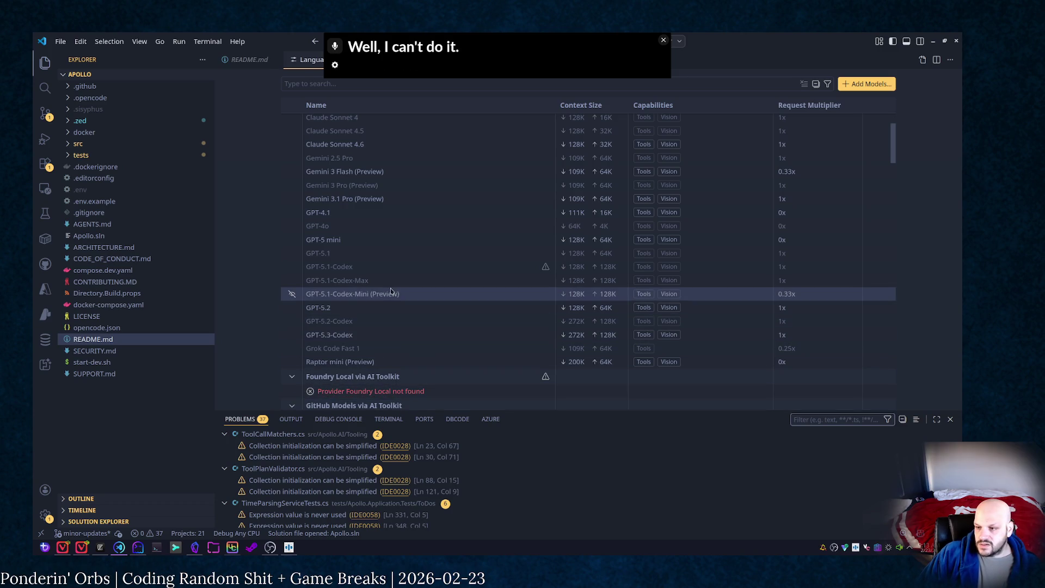
pyautogui.scroll(3, 377, 236)
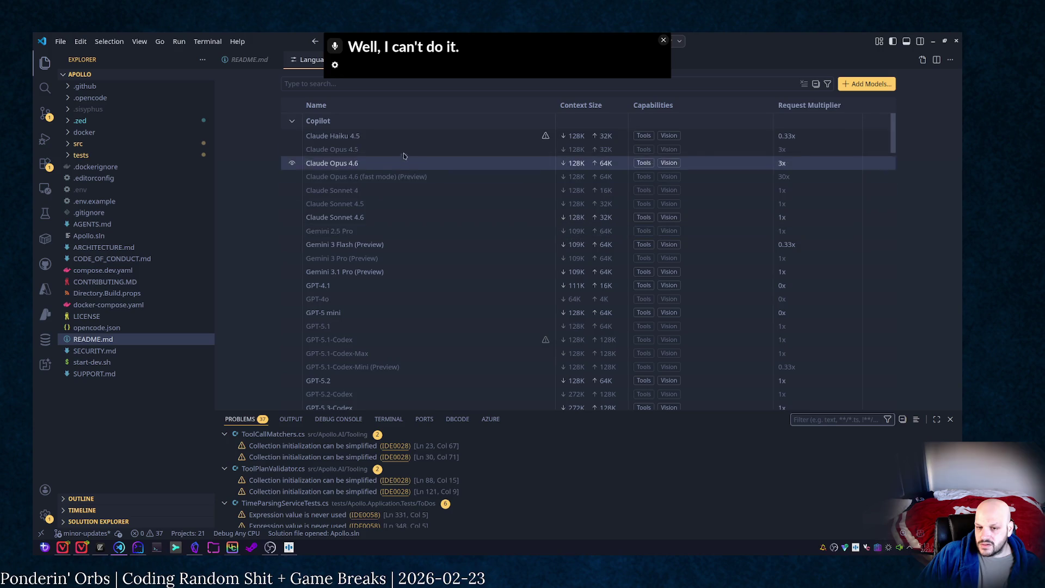
pyautogui.click(138, 547)
pyautogui.tripleClick(205, 296)
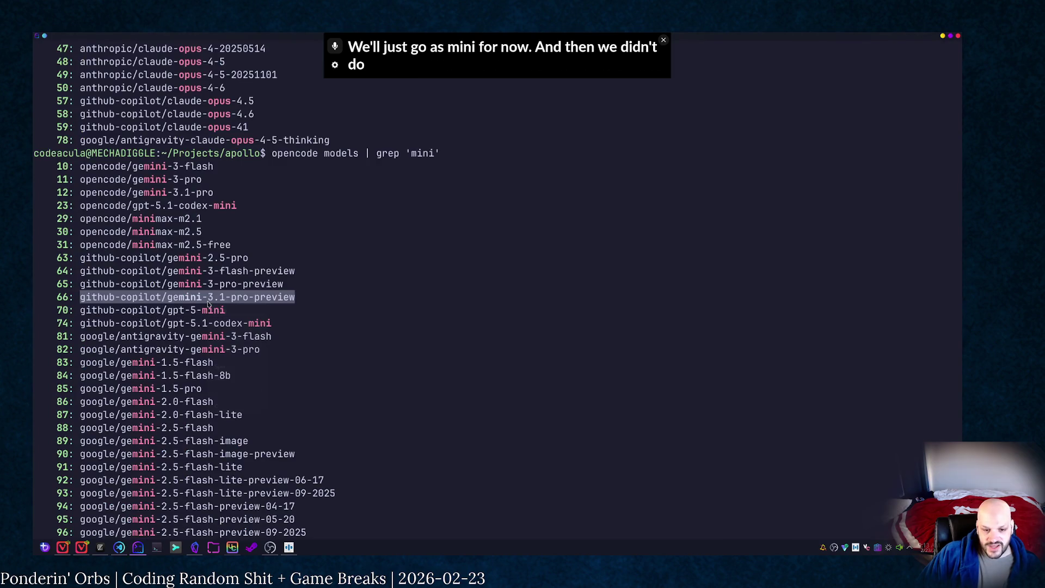
# Step: Copy github-copilot/gpt-5-mini from the grep output and switch back to the Obsidian notes
pyautogui.rightClick(205, 300)
pyautogui.click(233, 310)
pyautogui.moveTo(227, 310); pyautogui.dragTo(81, 311)
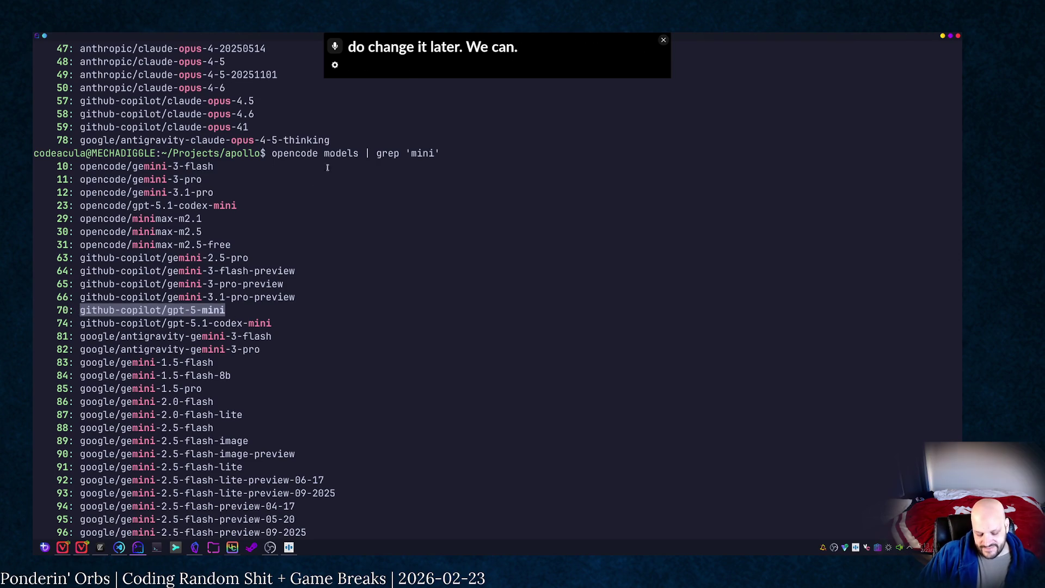
pyautogui.hotkey('ctrl', 'shift', 'c')
pyautogui.hotkey('alt', 'Tab')
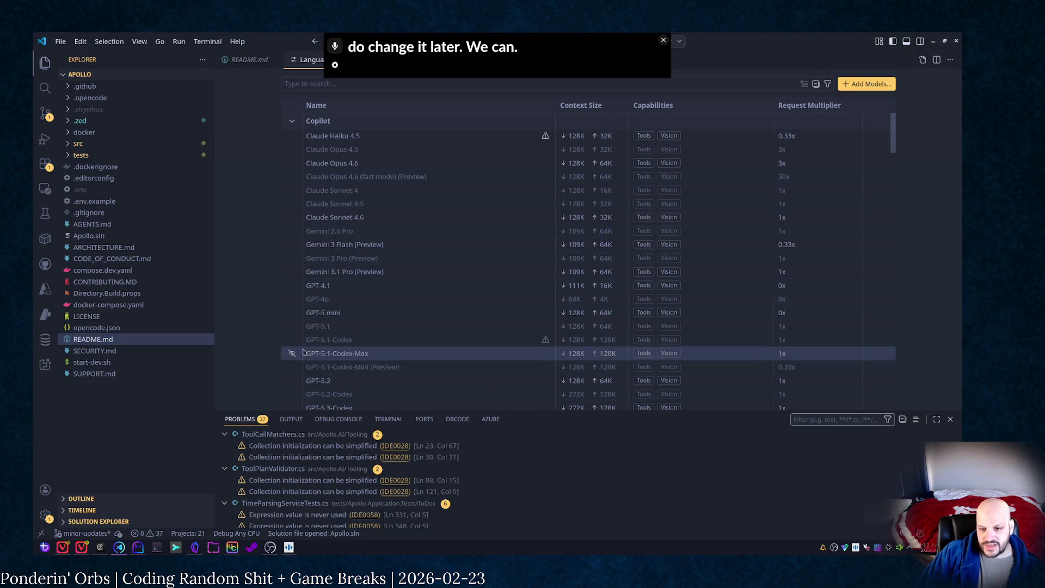
pyautogui.hotkey('alt', 'Tab')
pyautogui.hotkey('alt', 'Tab')
pyautogui.hotkey('alt', 'Tab')
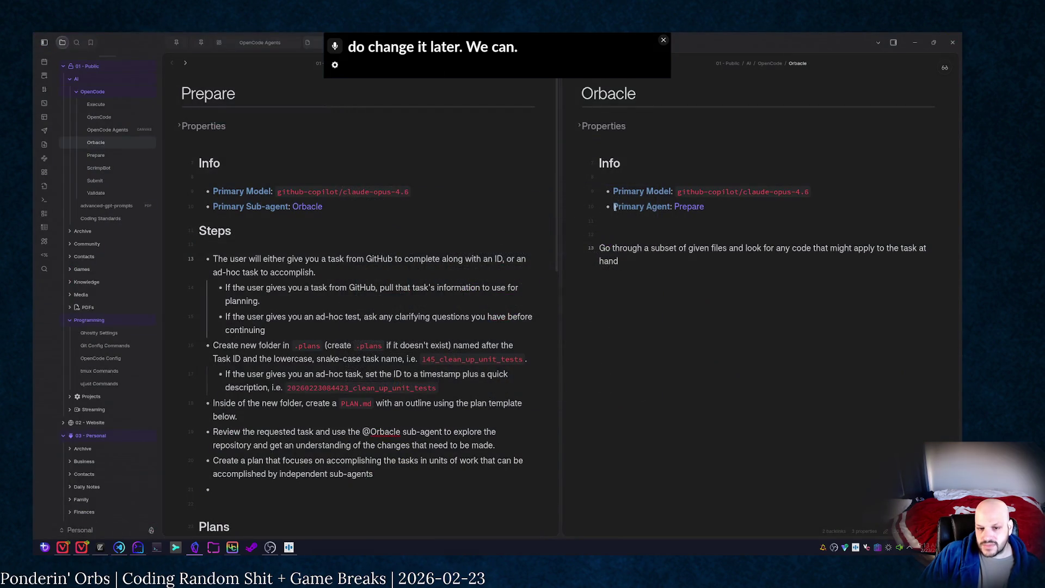
# Step: Replace Orbacle's Primary Model value with github-copilot/gpt-5-mini
pyautogui.click(792, 191)
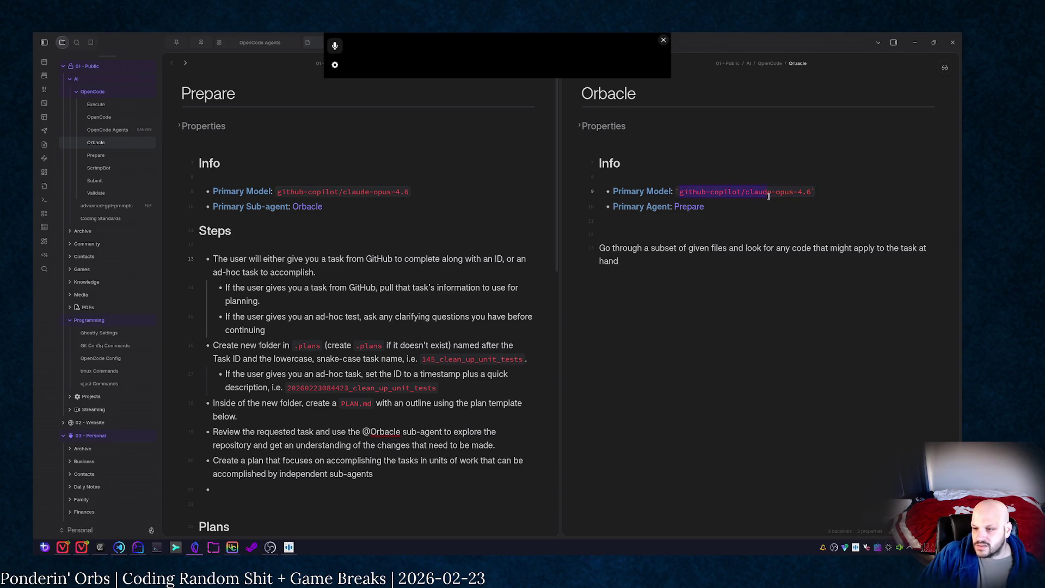
pyautogui.hotkey('ctrl', 'z')
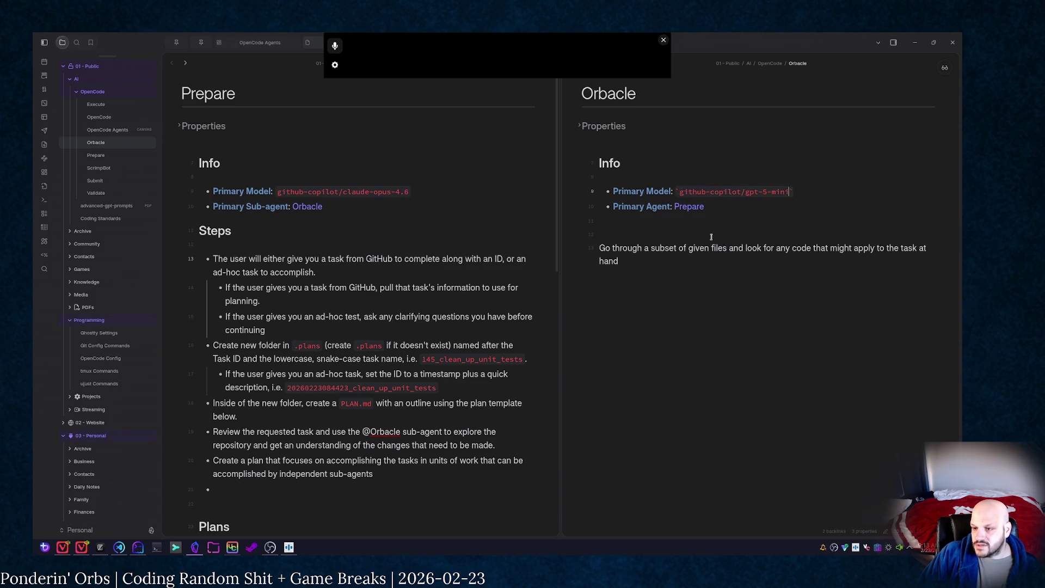
pyautogui.click(708, 235)
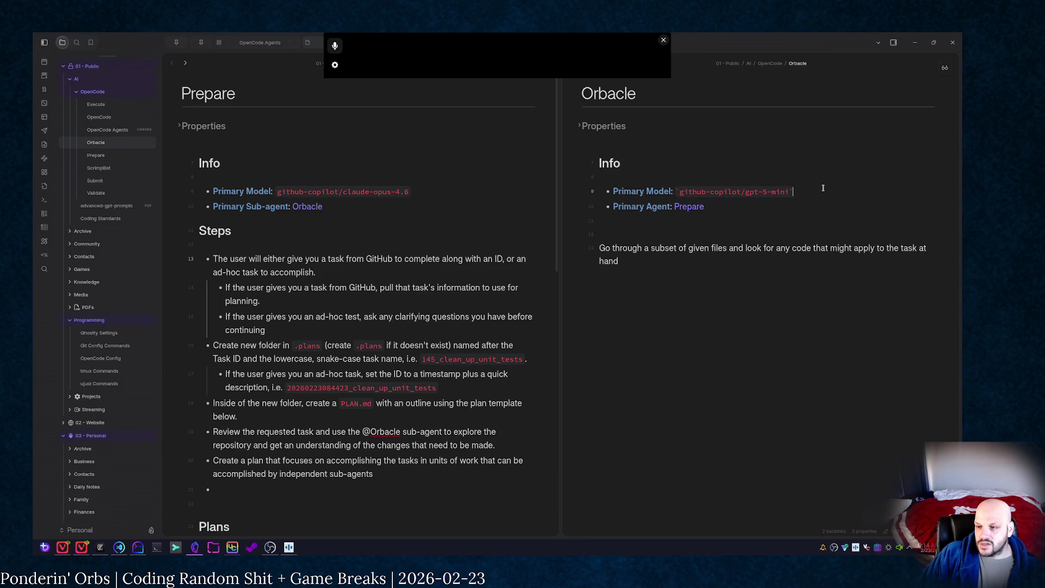
# Step: Copy github-copilot/gpt-5.1-codex-mini from the terminal and start a new bullet below Primary Model
pyautogui.hotkey('alt', 'Tab')
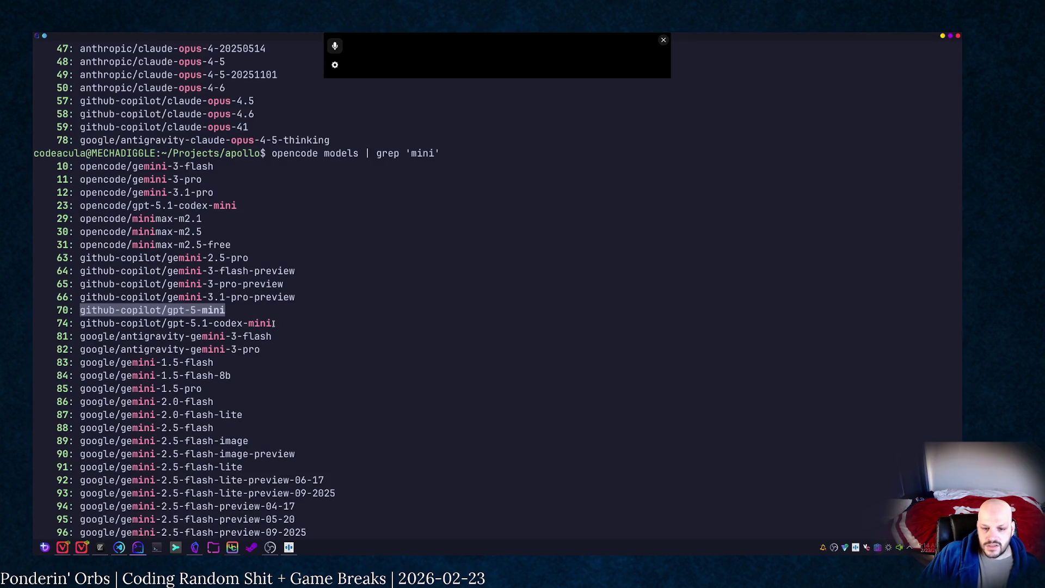
pyautogui.moveTo(272, 324); pyautogui.dragTo(88, 324)
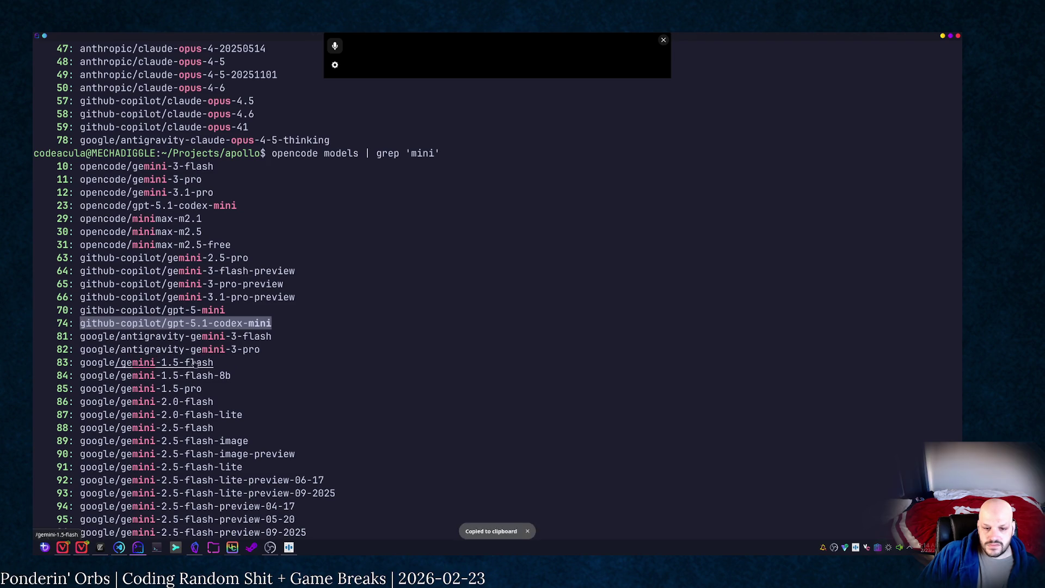
pyautogui.hotkey('alt', 'Tab')
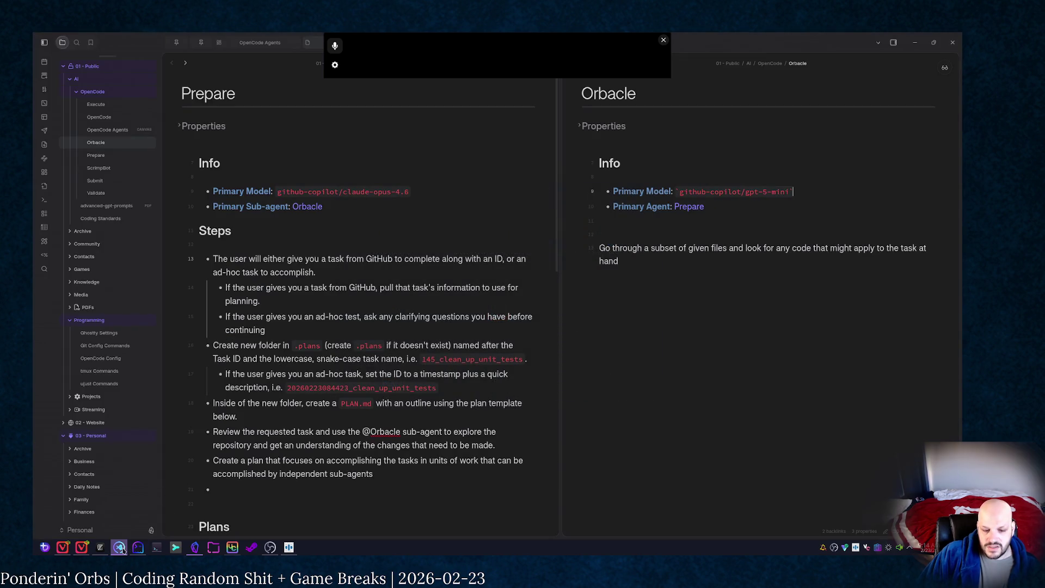
pyautogui.click(120, 547)
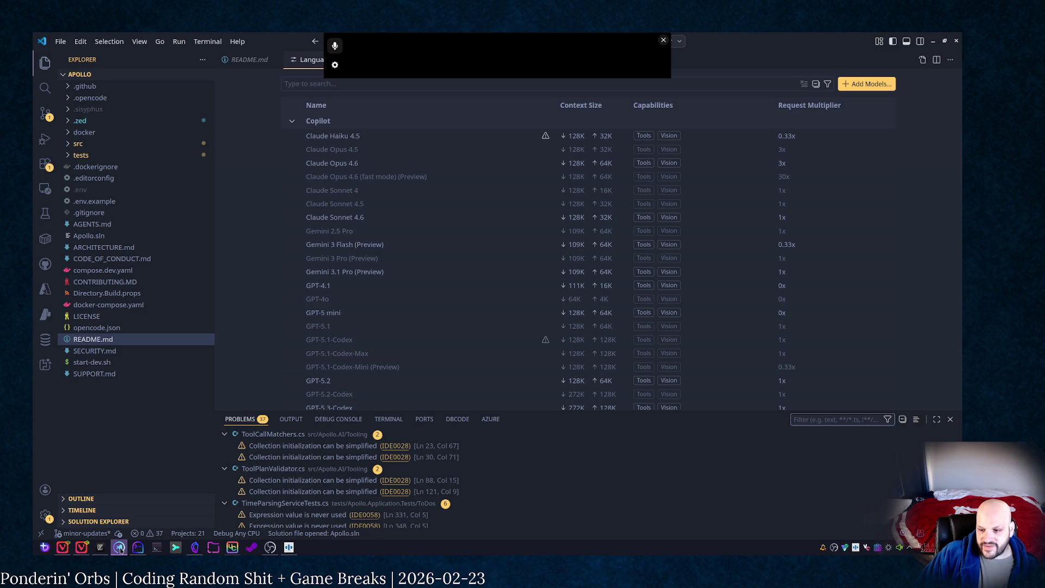
pyautogui.hotkey('alt', 'Tab')
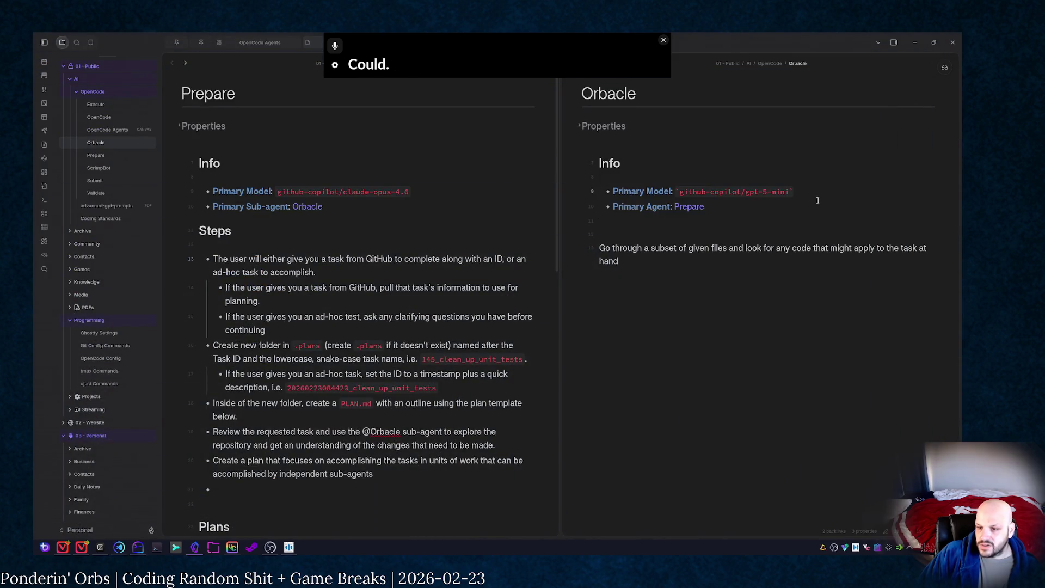
pyautogui.press('End')
pyautogui.press('Return')
pyautogui.write('**S')
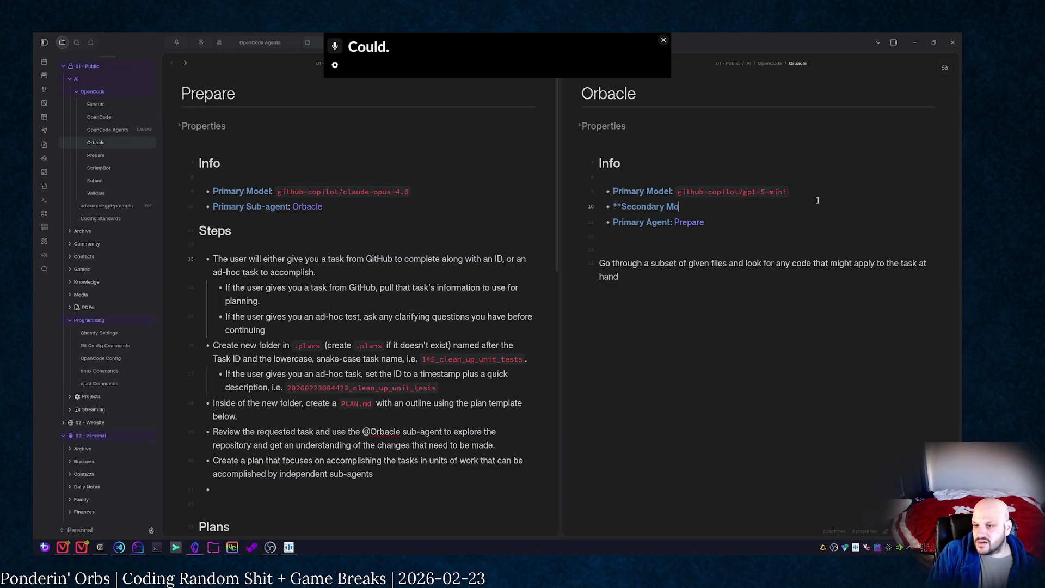
pyautogui.write(':')
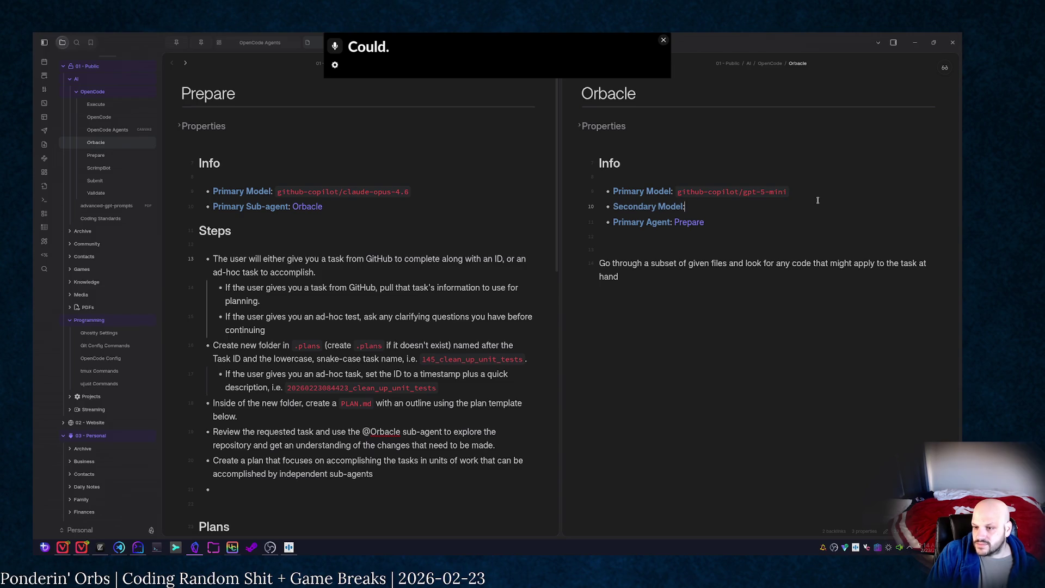
# Step: Fill the Secondary Model line with github-copilot/gpt-5.1-codex-mini and add a ## Steps heading
pyautogui.hotkey('ctrl', 'v')
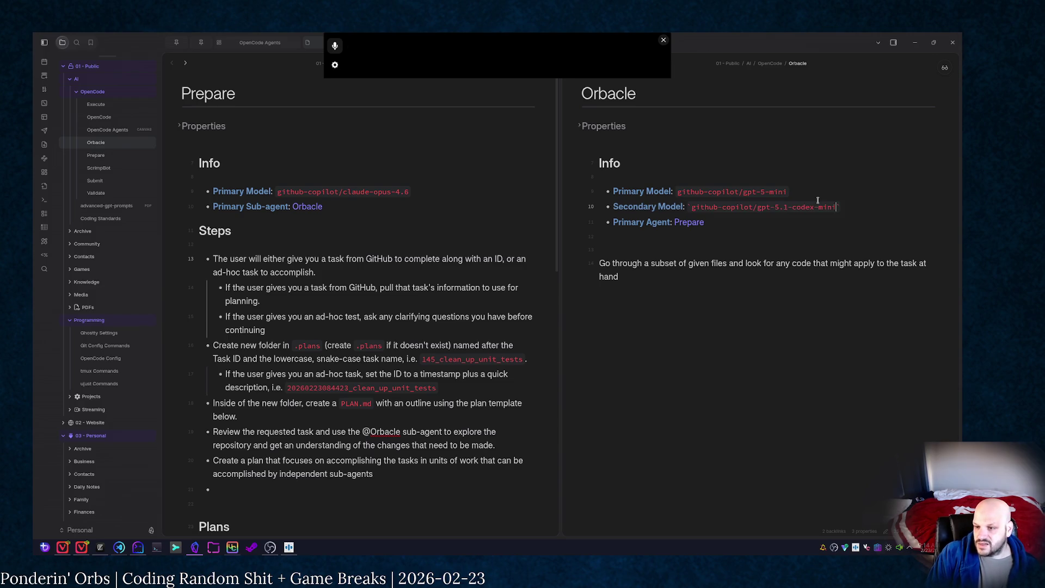
pyautogui.press('Down')
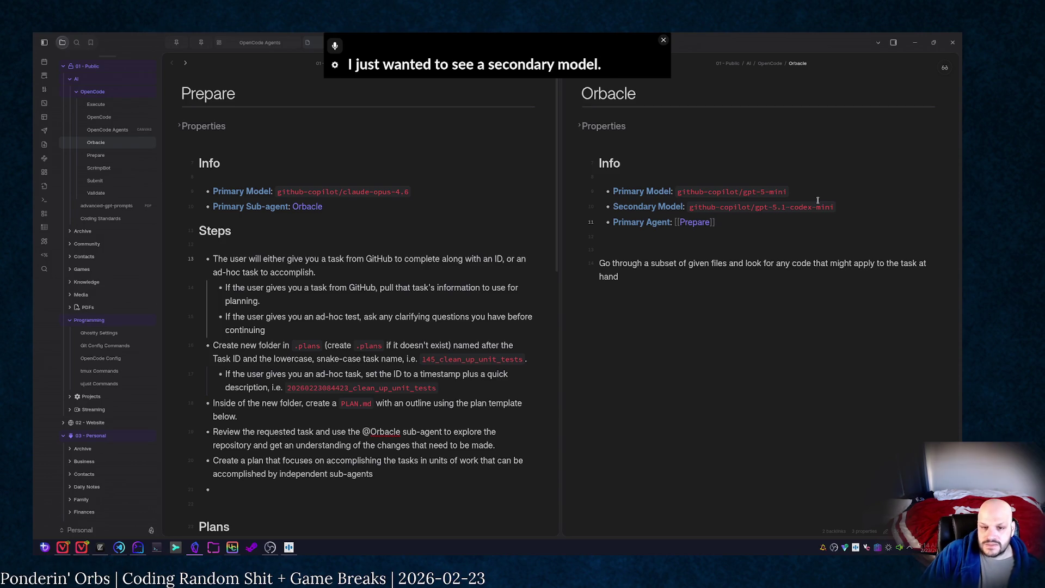
pyautogui.press('Return')
pyautogui.press('Return')
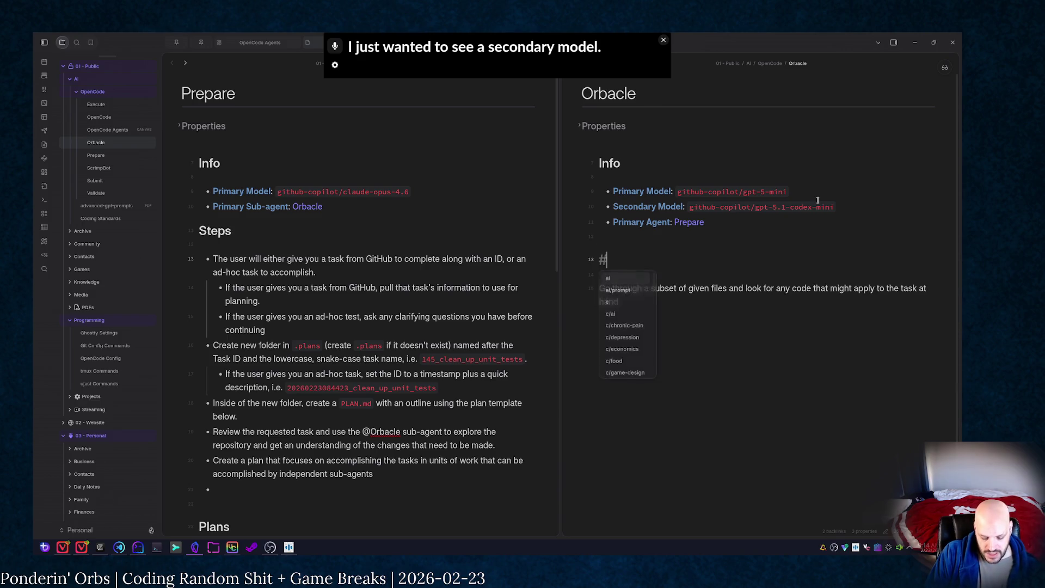
pyautogui.write('## Steps')
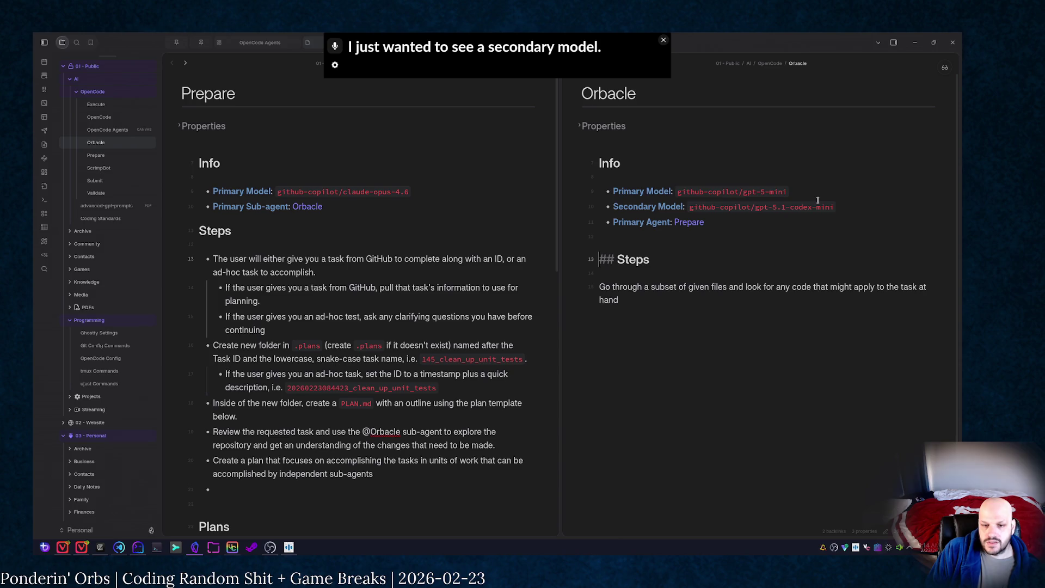
pyautogui.click(335, 206)
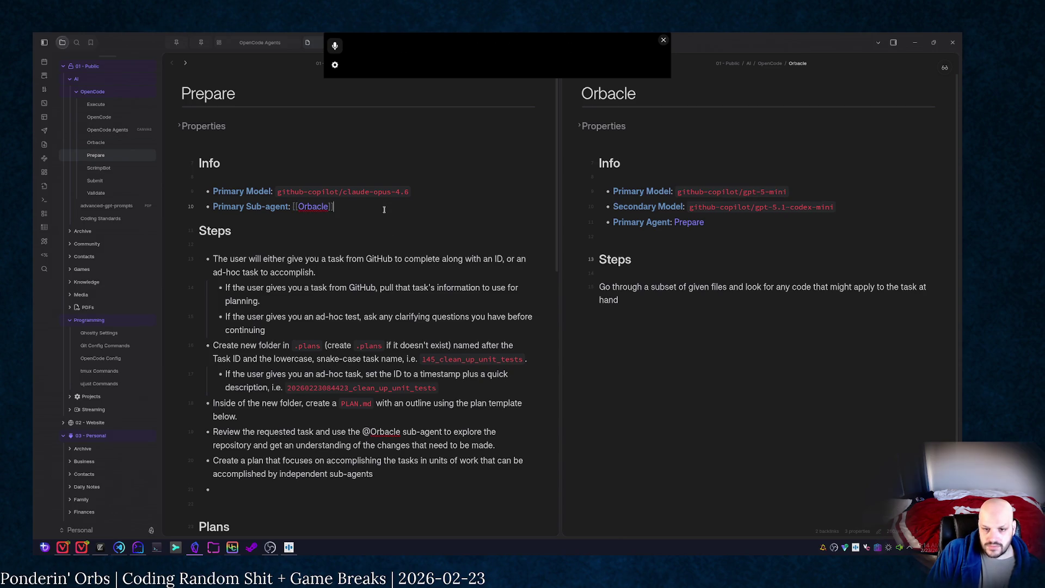
# Step: Drop the empty bullet under Prepare's Primary Sub-agent line, then move to the browser
pyautogui.press('Return')
pyautogui.press('BackSpace')
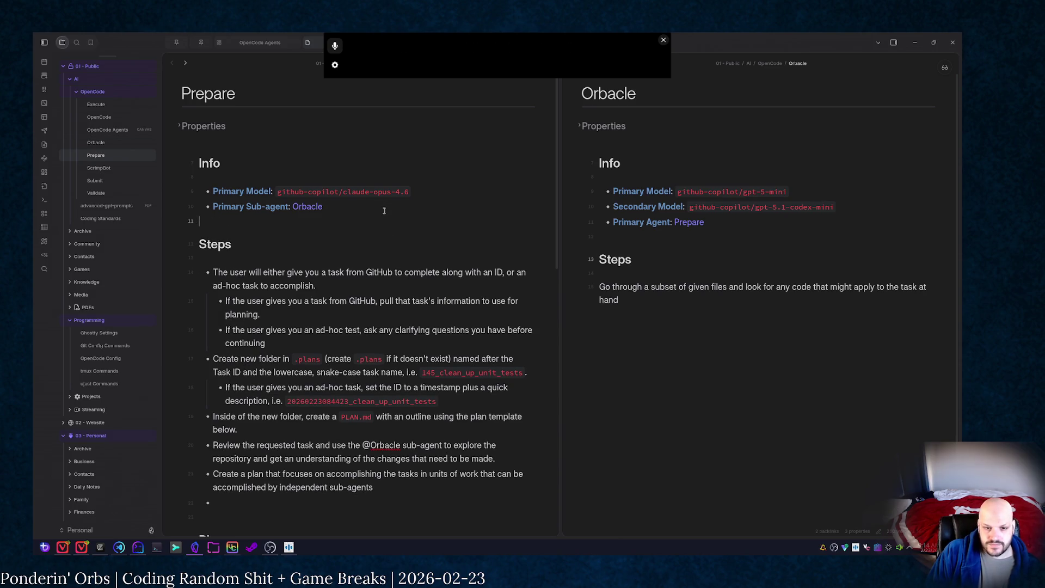
pyautogui.scroll(-2, 390, 326)
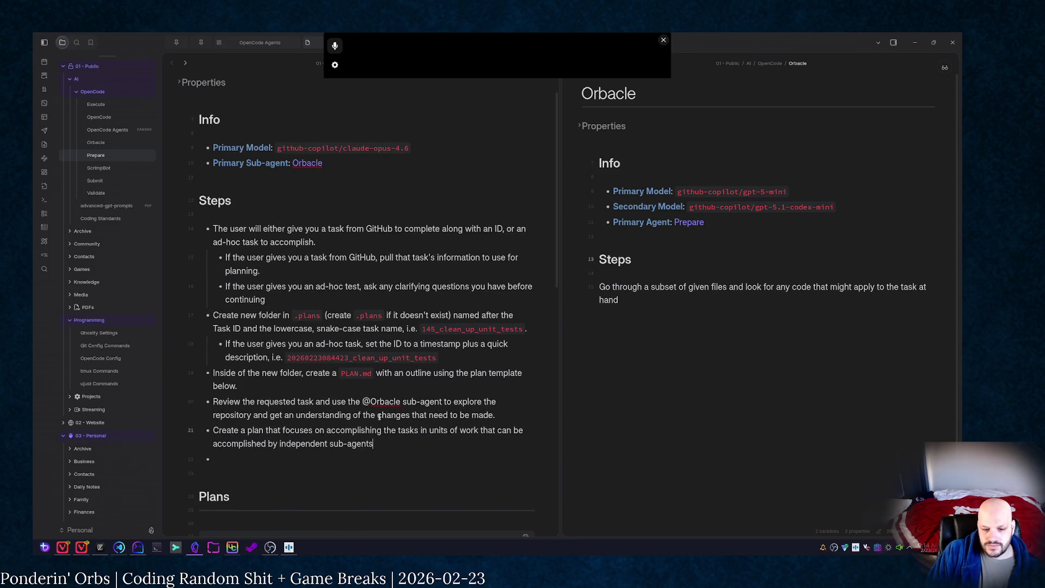
pyautogui.scroll(-6, 378, 415)
pyautogui.scroll(-6, 327, 286)
pyautogui.scroll(-2, 349, 310)
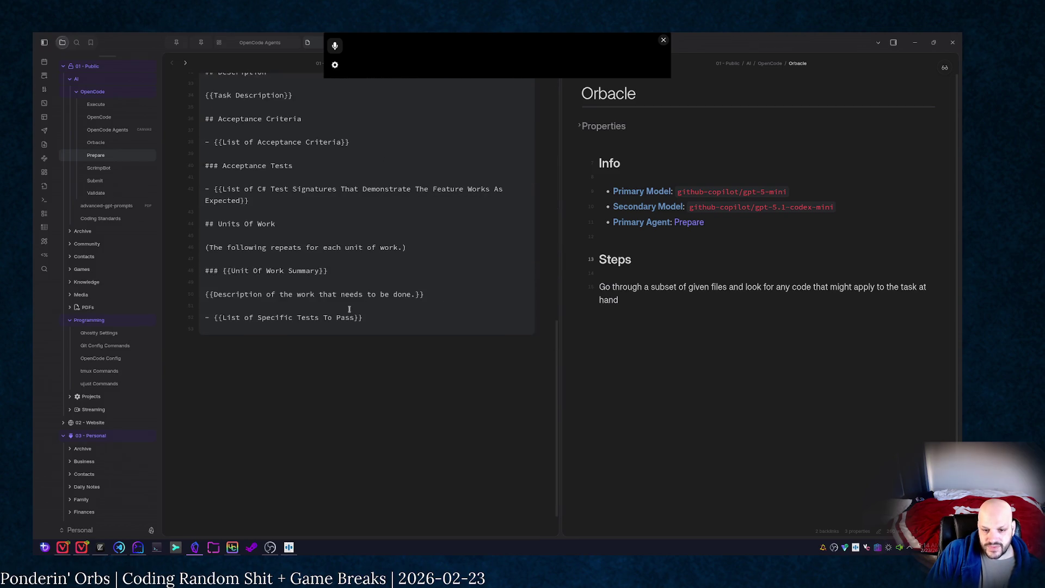
pyautogui.scroll(6, 383, 310)
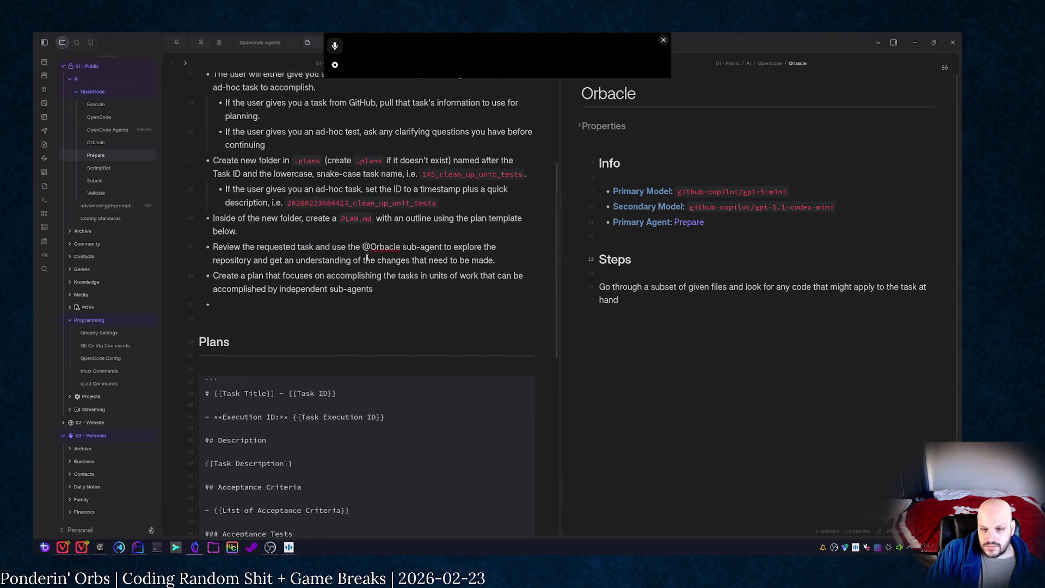
pyautogui.scroll(6, 367, 269)
pyautogui.scroll(-2, 367, 259)
pyautogui.scroll(-1, 366, 258)
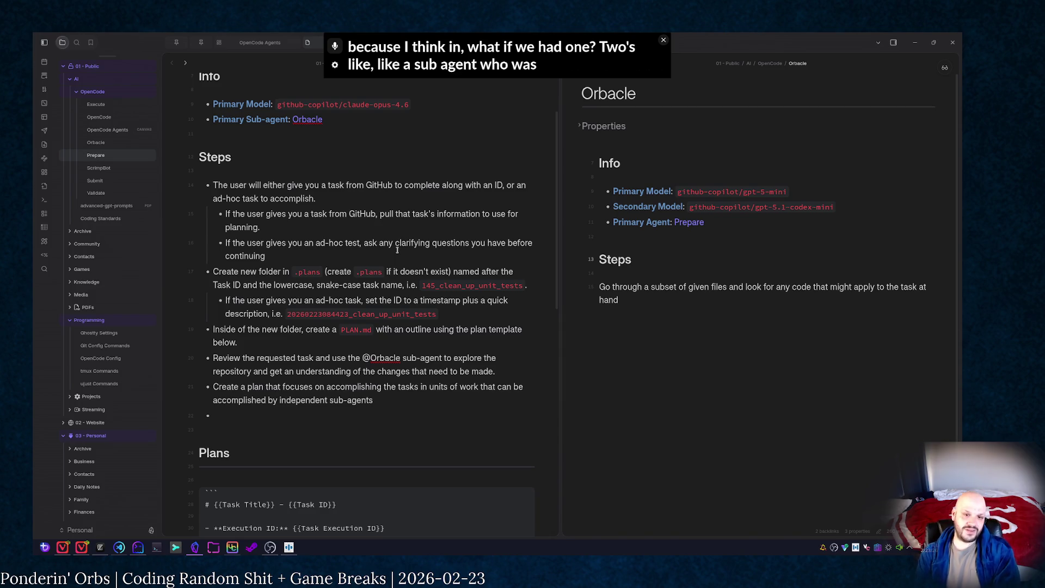
pyautogui.press('super+2')
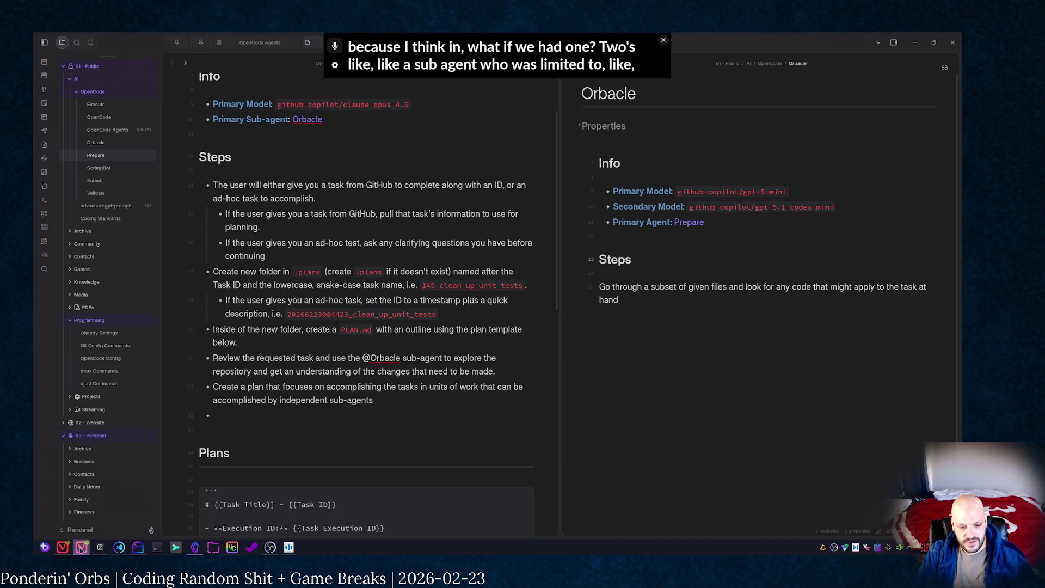
# Step: Search 'opencode docs' in a new tab and reach the OpenCode Agents documentation page
pyautogui.click(55, 137)
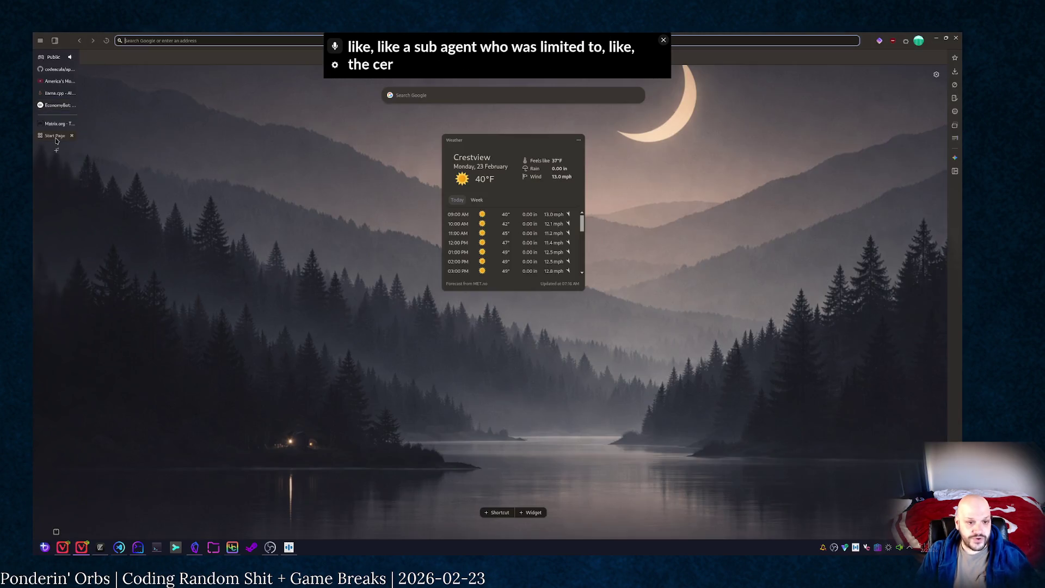
pyautogui.write('opencod')
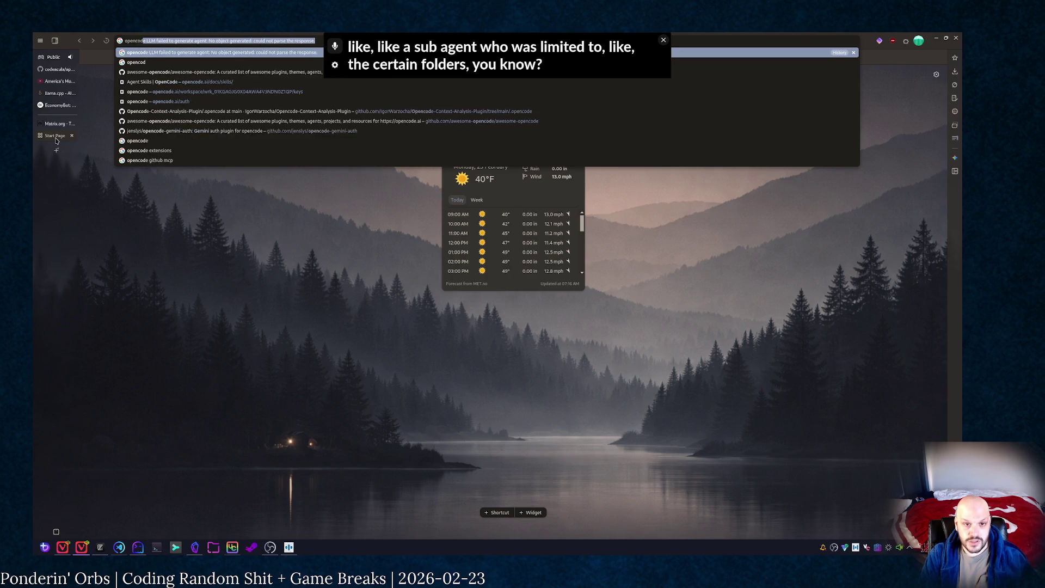
pyautogui.write('e docs')
pyautogui.press('Return')
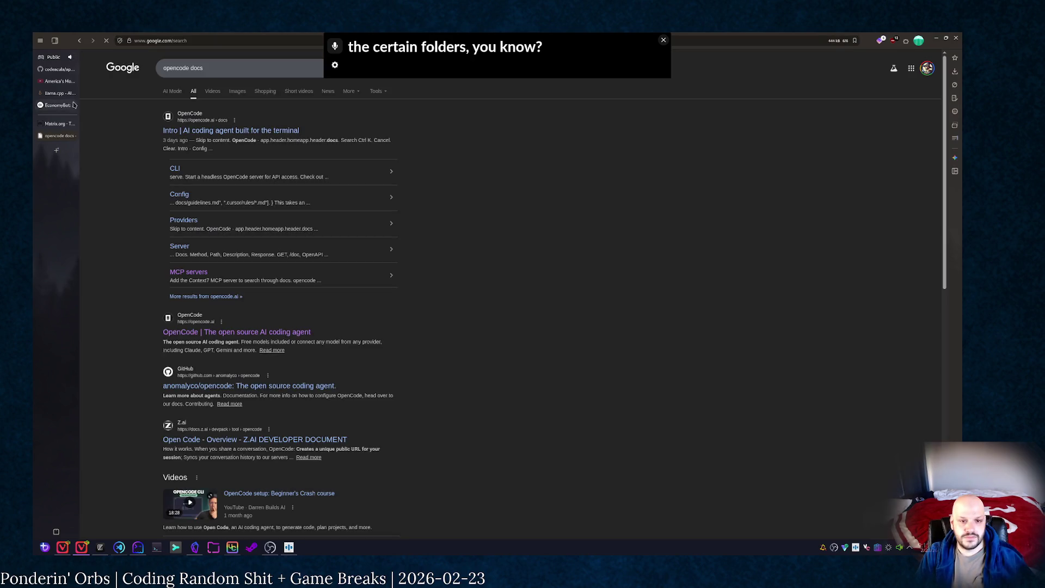
pyautogui.click(185, 129)
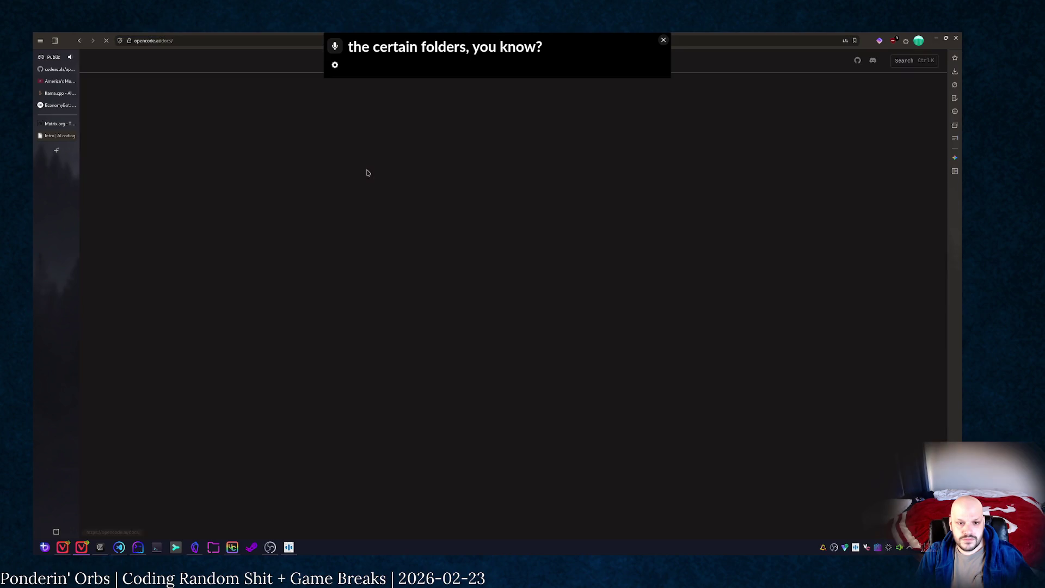
pyautogui.click(96, 313)
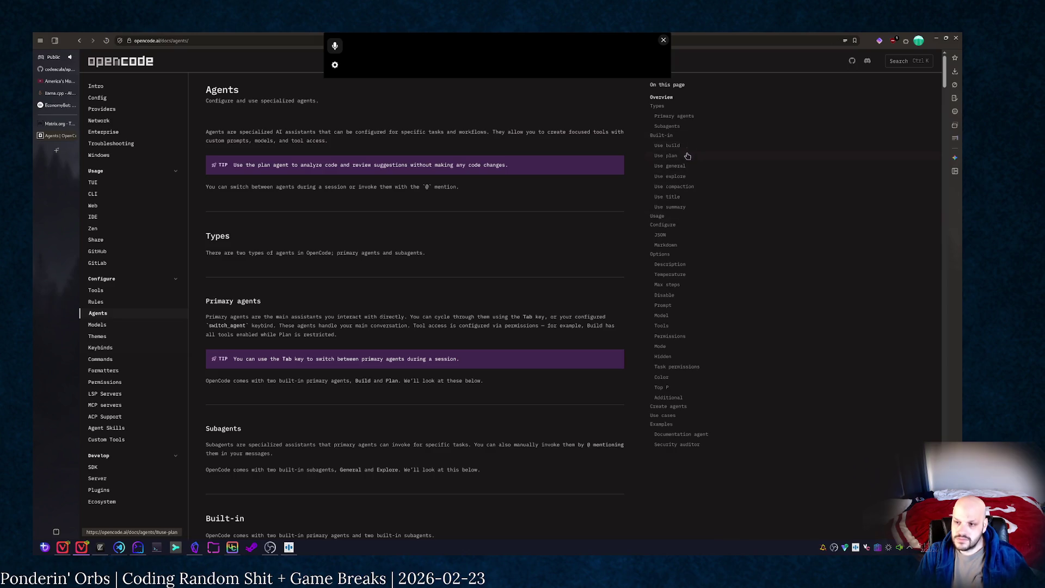
# Step: Jump through Subagents to the Permissions section and its bash command rule examples
pyautogui.click(666, 126)
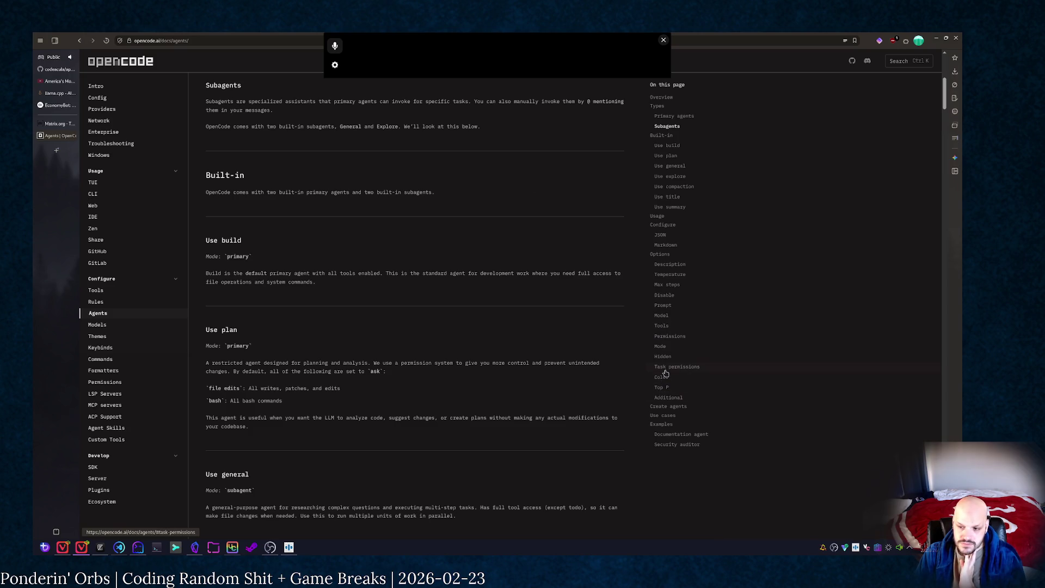
pyautogui.click(670, 337)
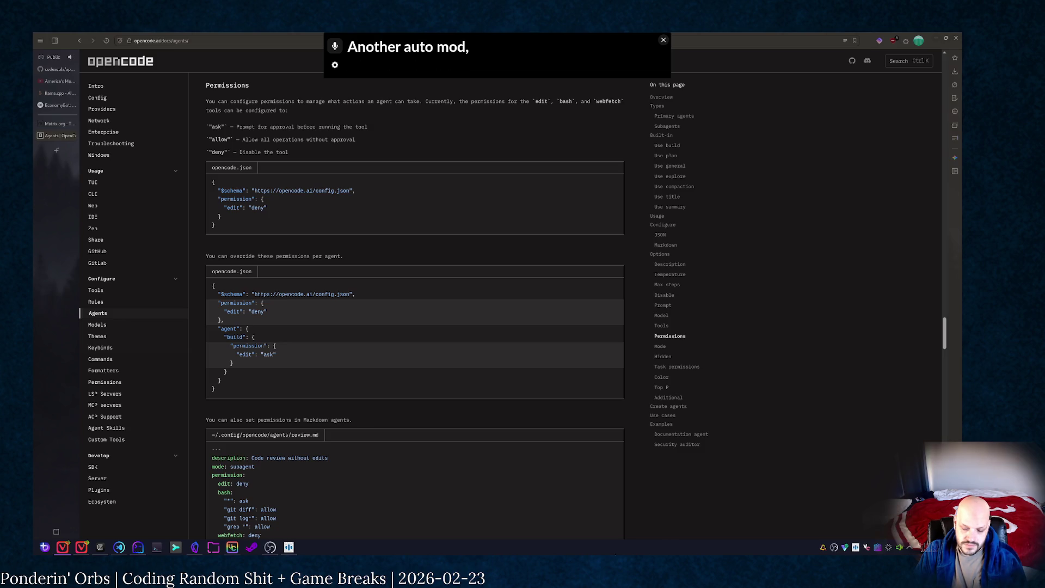
pyautogui.scroll(-1, 515, 360)
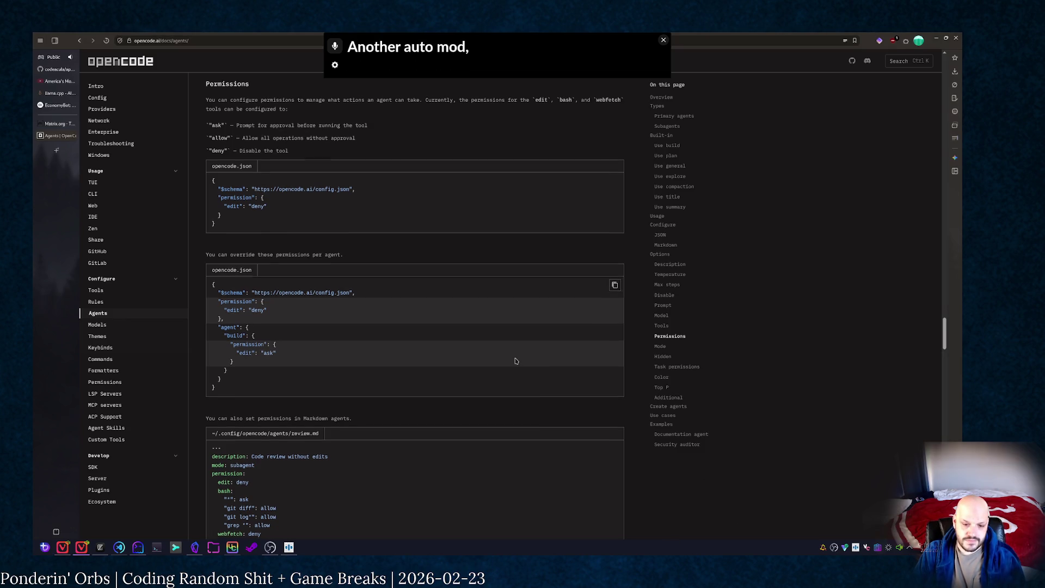
pyautogui.scroll(-1, 515, 360)
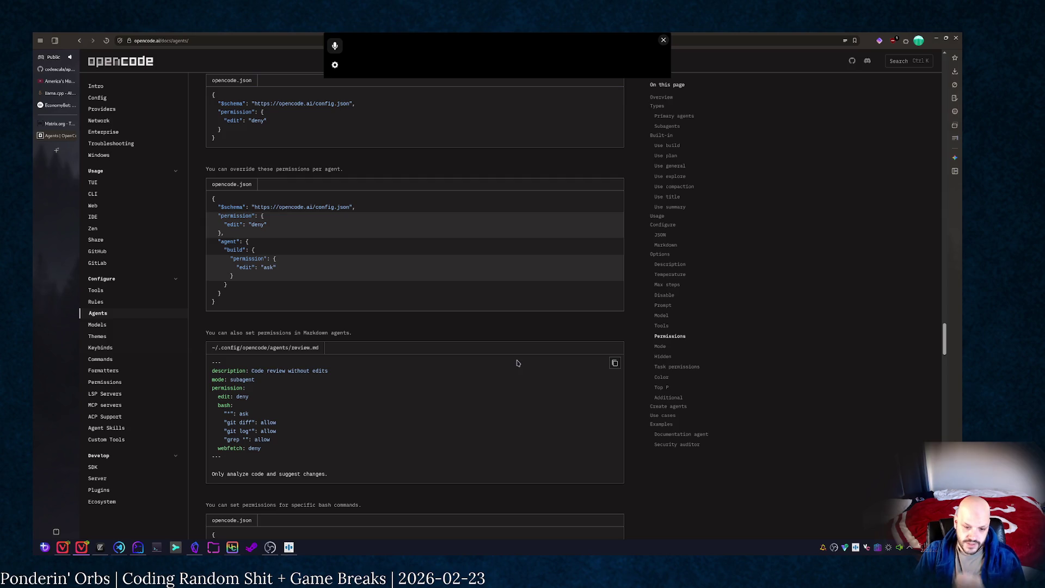
pyautogui.scroll(-2, 517, 362)
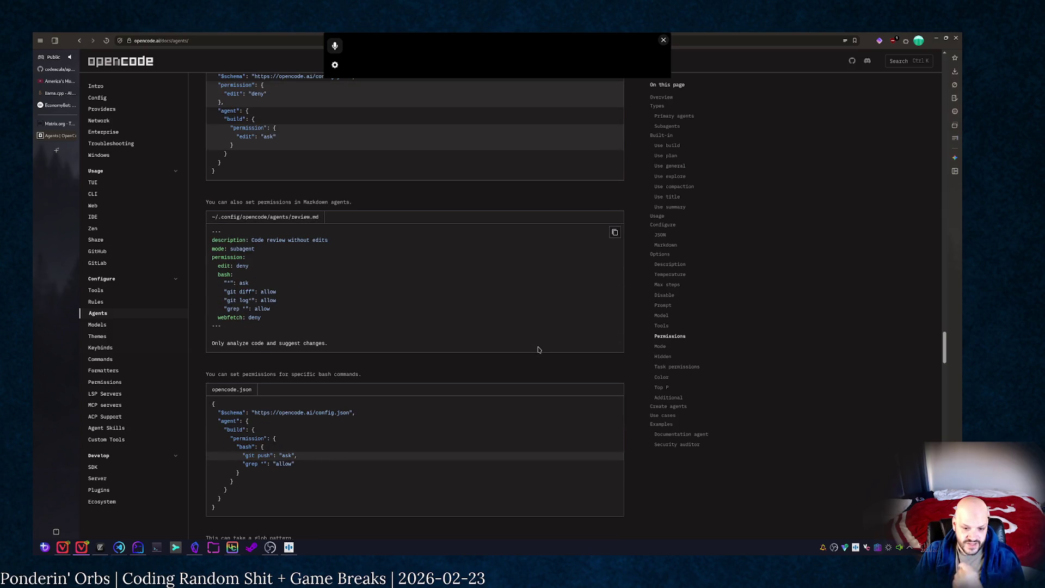
pyautogui.scroll(-2, 526, 358)
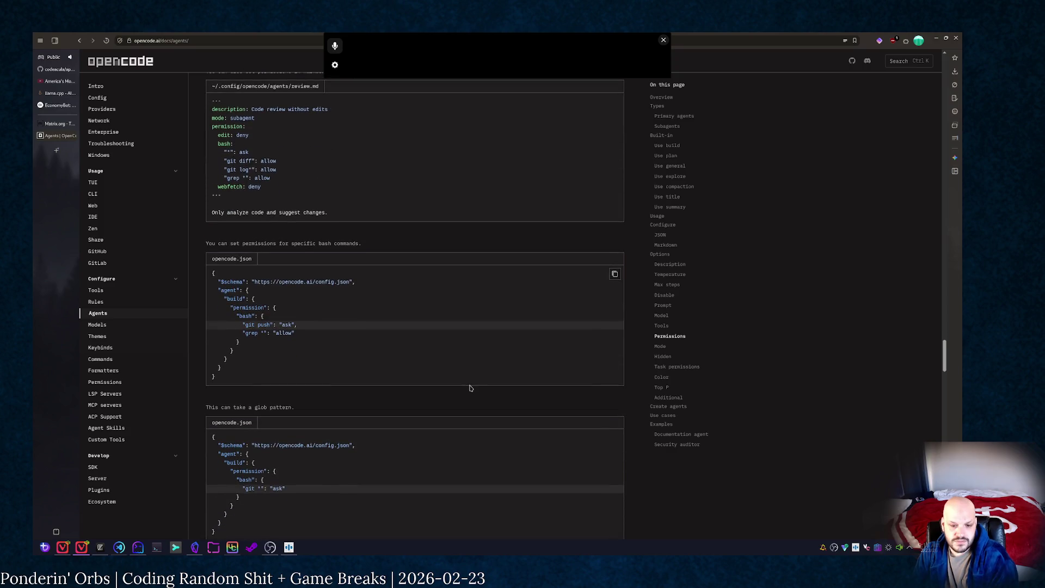
pyautogui.scroll(-4, 467, 387)
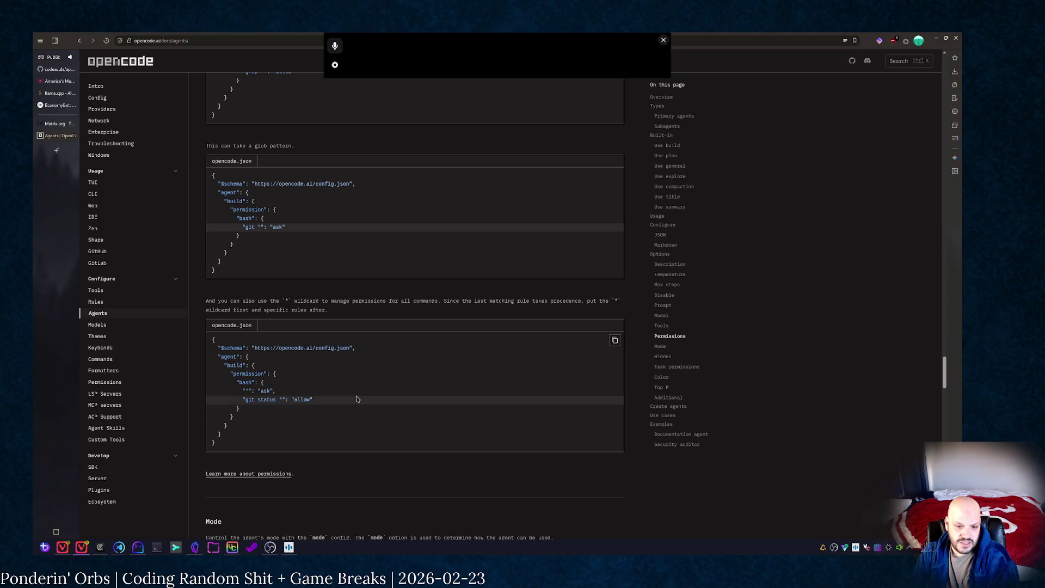
pyautogui.scroll(-2, 357, 399)
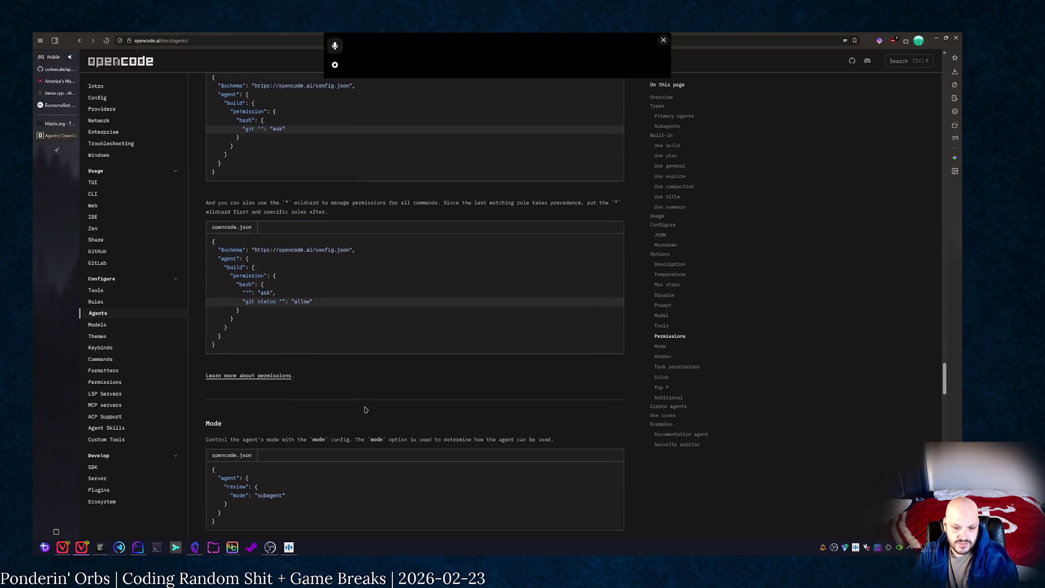
pyautogui.scroll(-3, 341, 399)
pyautogui.moveTo(416, 417)
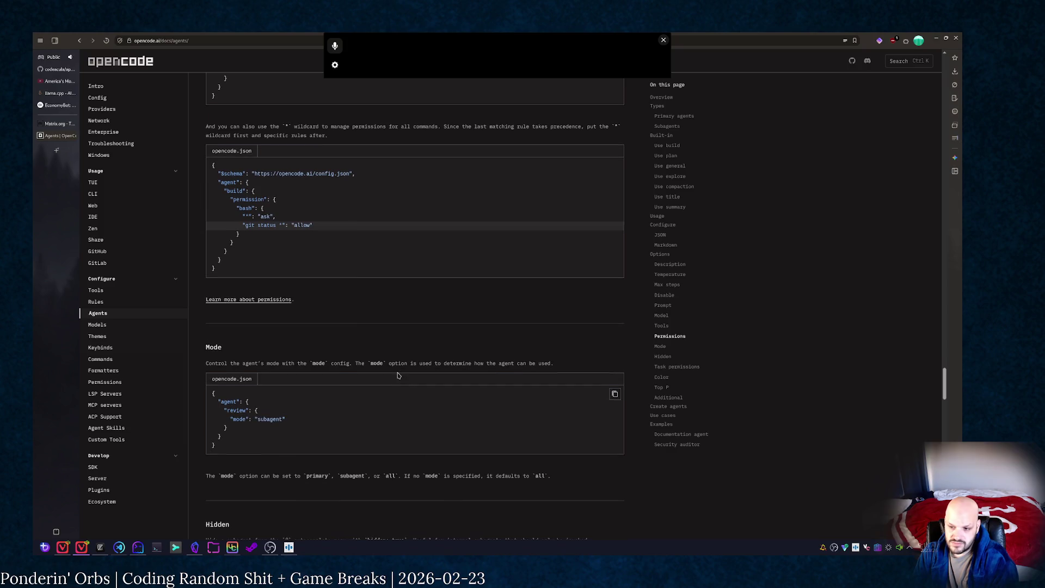
pyautogui.scroll(-1, 398, 354)
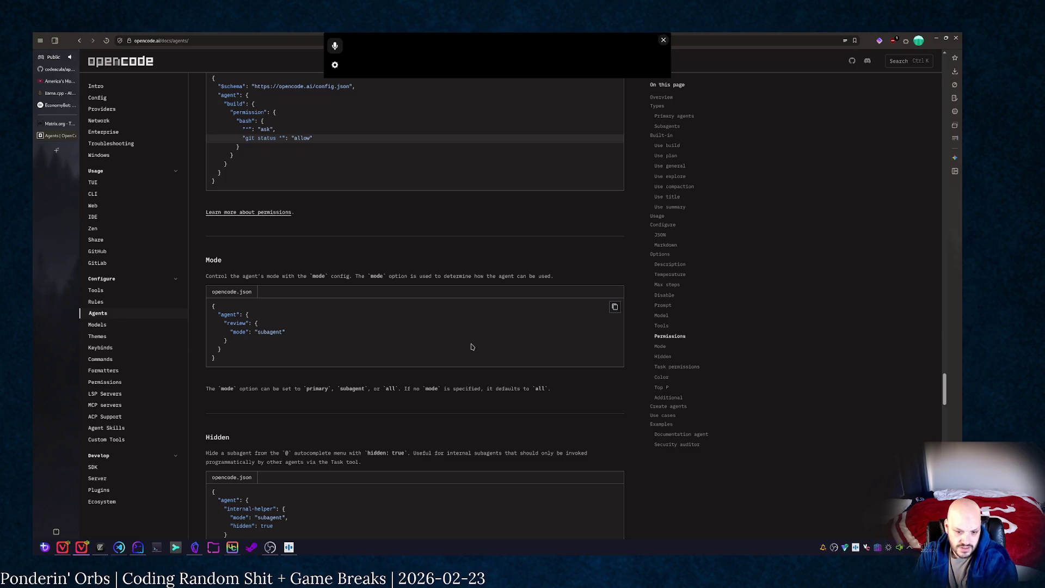
pyautogui.scroll(8, 494, 338)
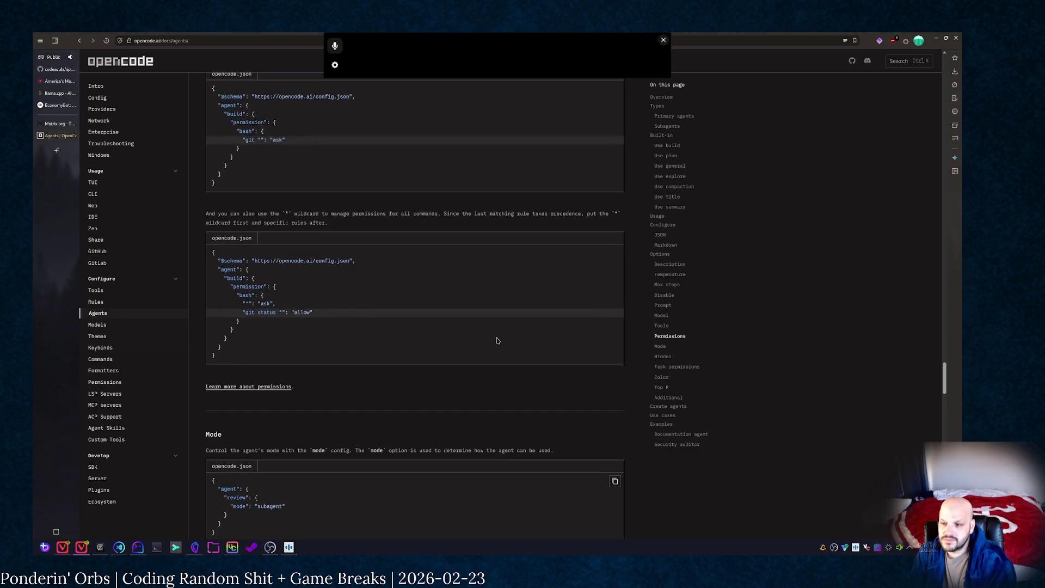
# Step: Review the Prompt and Description options, then return to the start of Permissions
pyautogui.click(662, 306)
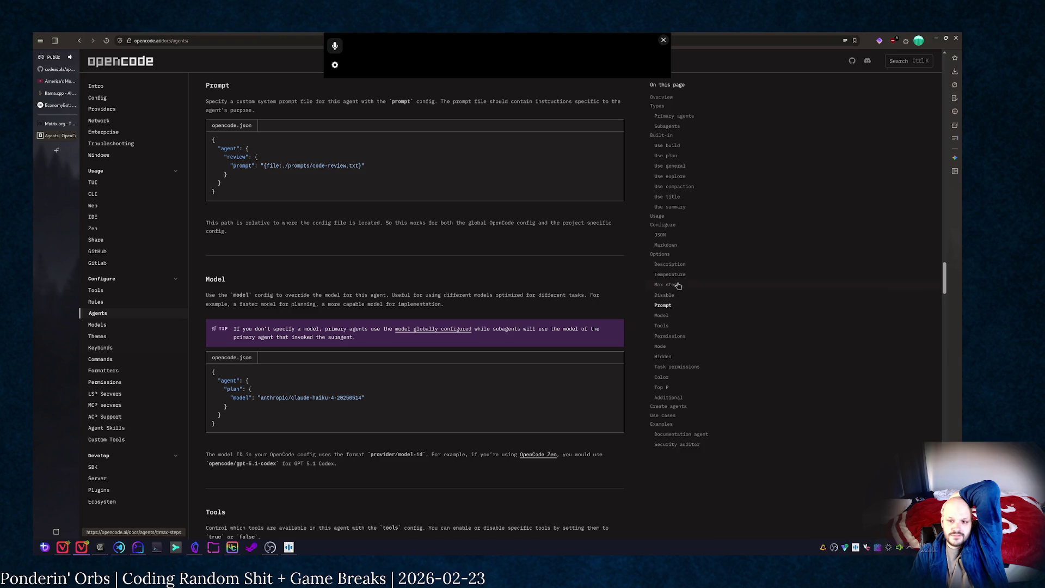
pyautogui.click(669, 265)
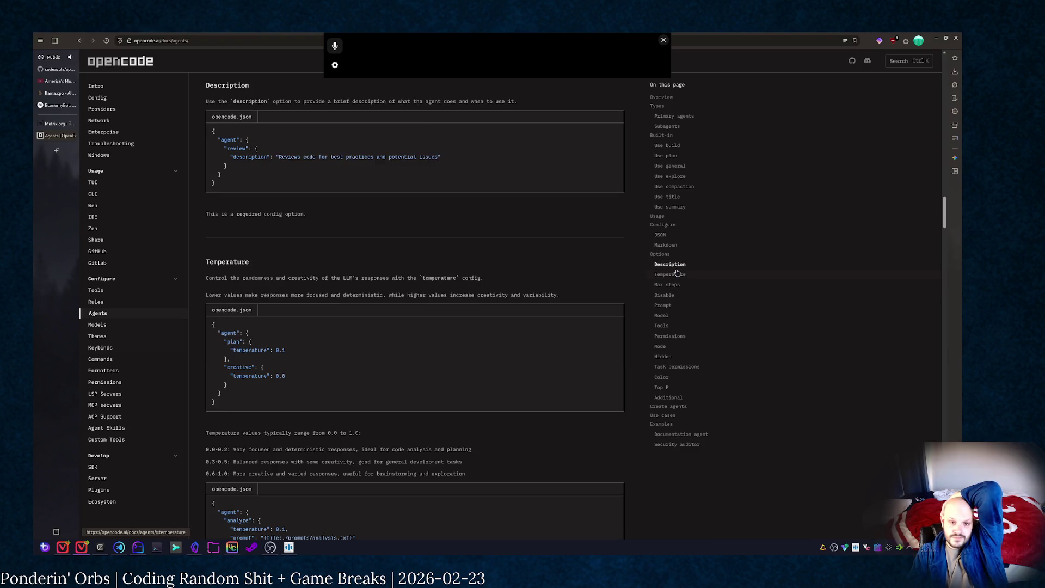
pyautogui.click(686, 337)
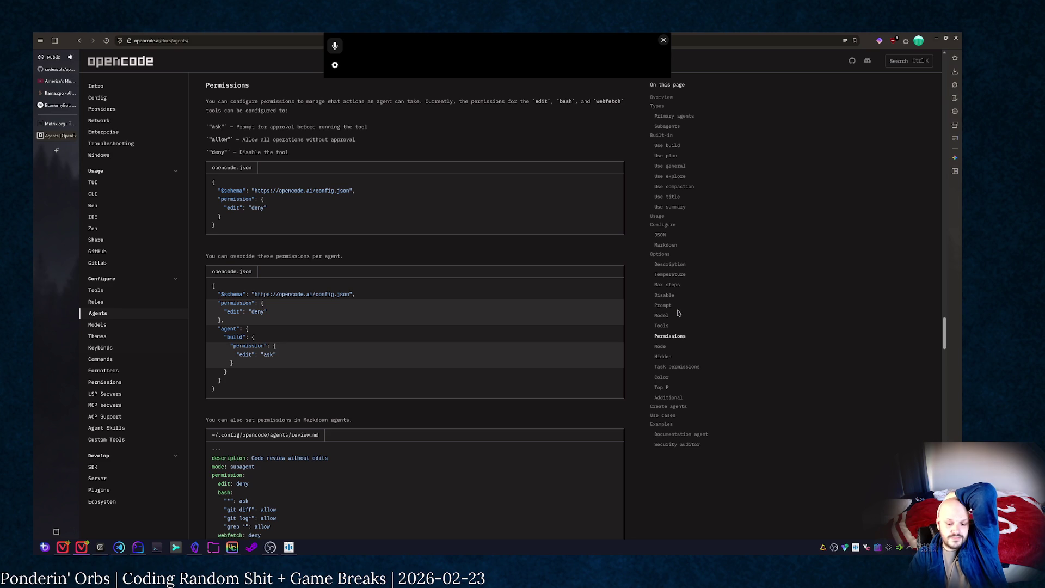
pyautogui.scroll(-3, 433, 267)
pyautogui.scroll(-2, 433, 267)
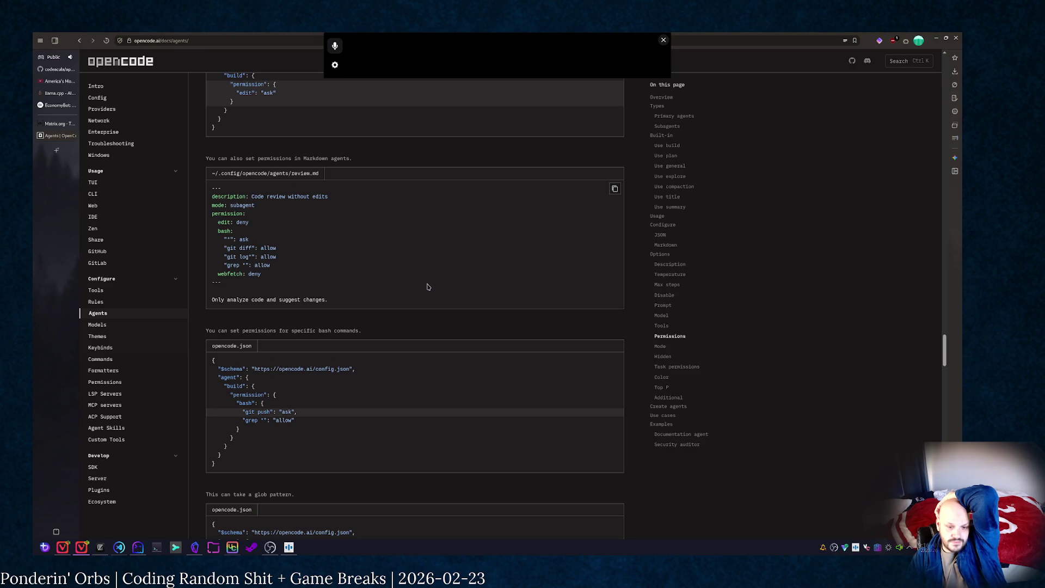
pyautogui.scroll(-3, 427, 287)
# Step: Skim the Additional options, then bring up the Markdown agent definition section with its review.md example
pyautogui.click(668, 397)
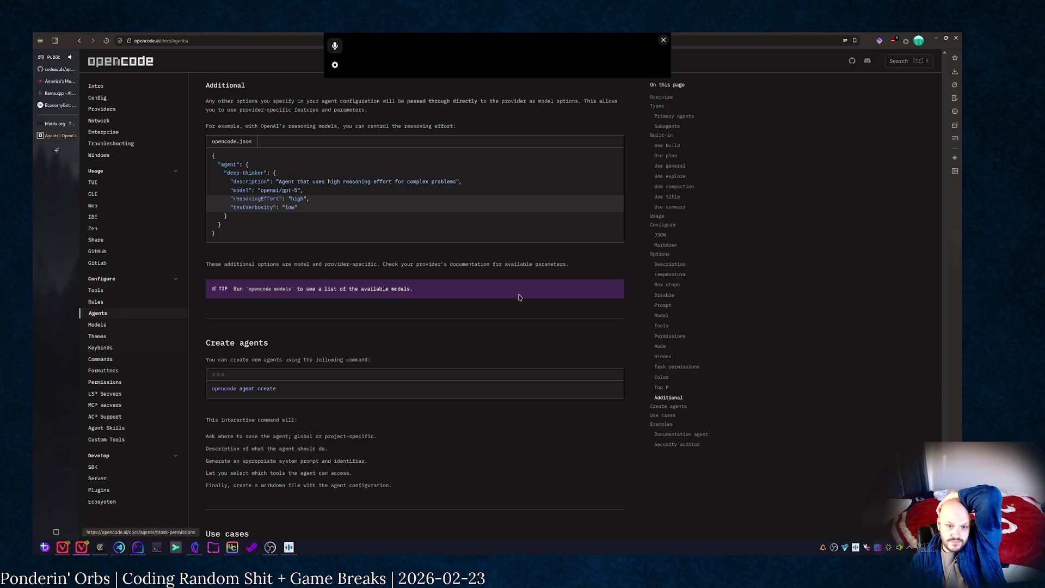
pyautogui.scroll(-3, 491, 186)
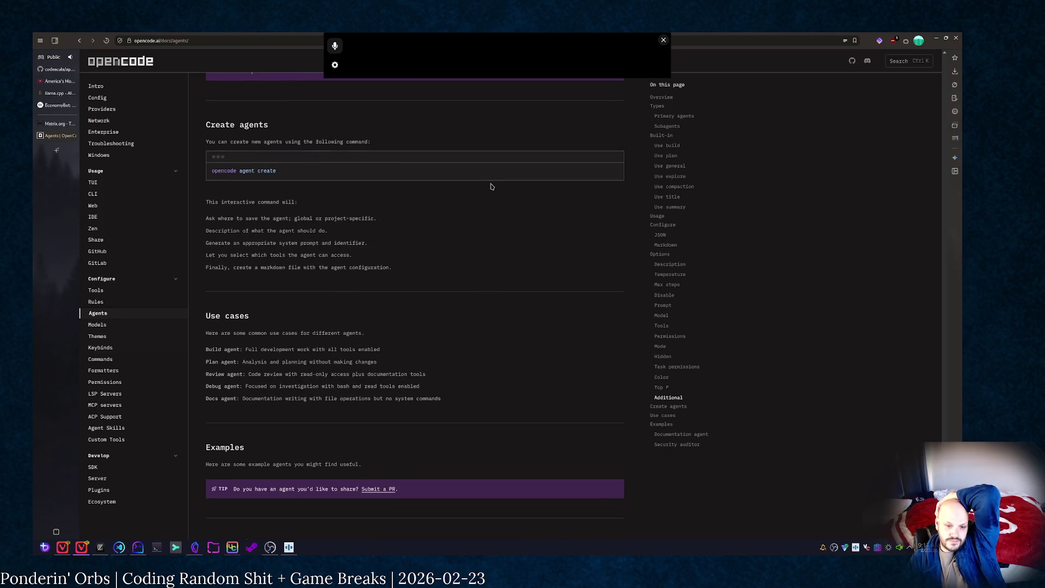
pyautogui.scroll(-3, 492, 185)
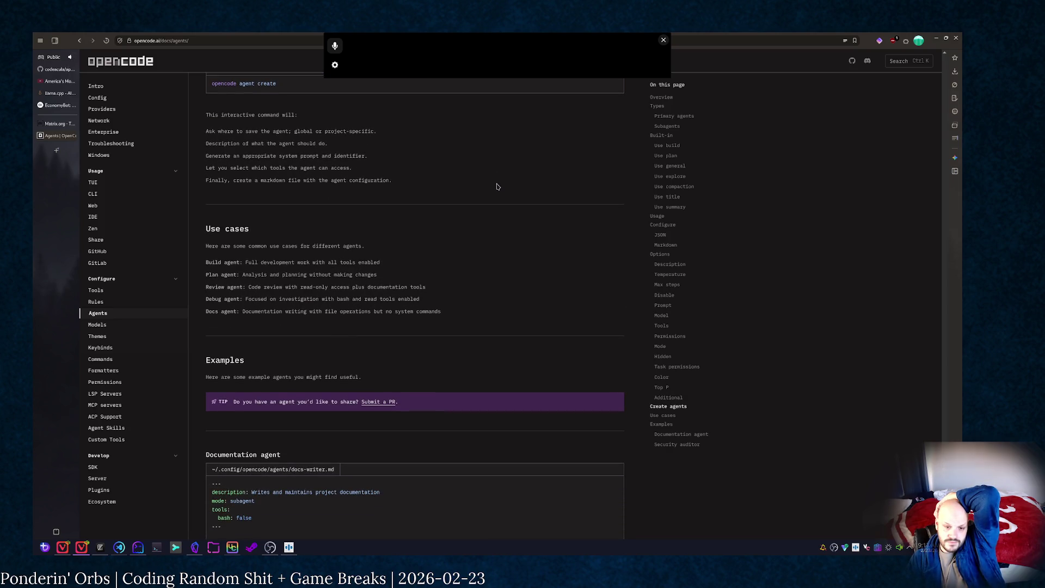
pyautogui.scroll(-4, 496, 186)
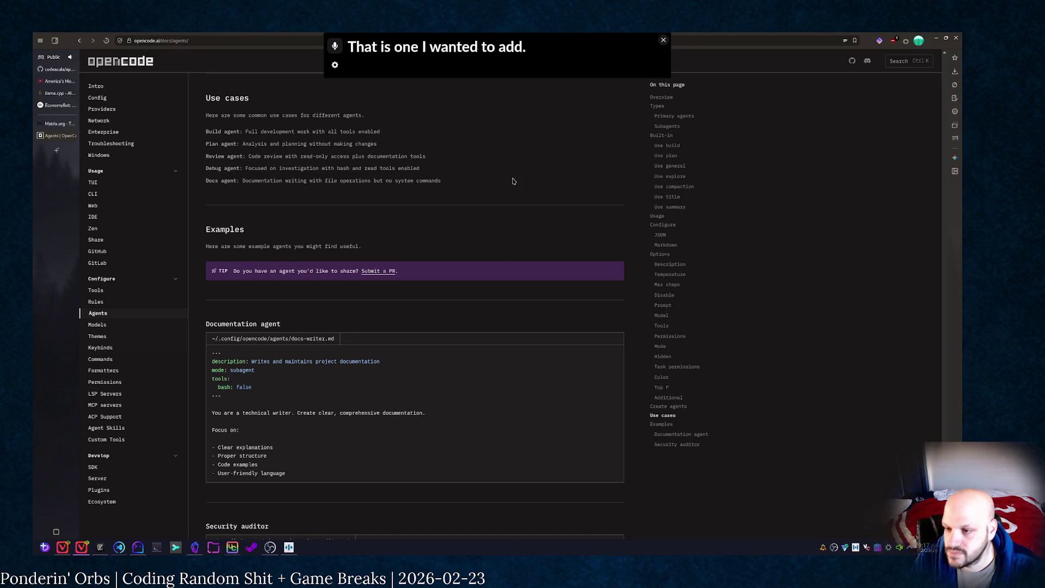
pyautogui.click(665, 244)
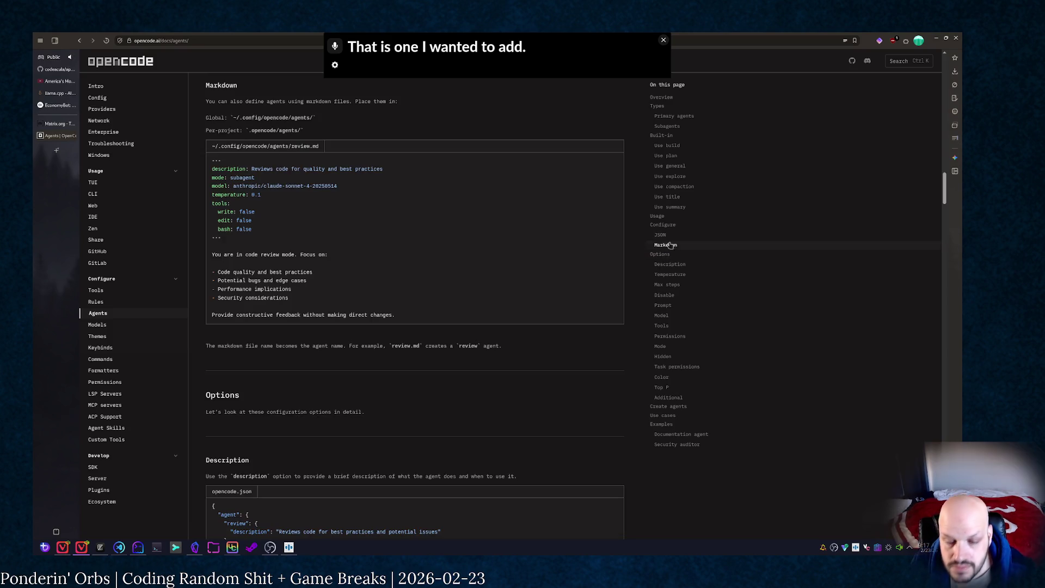
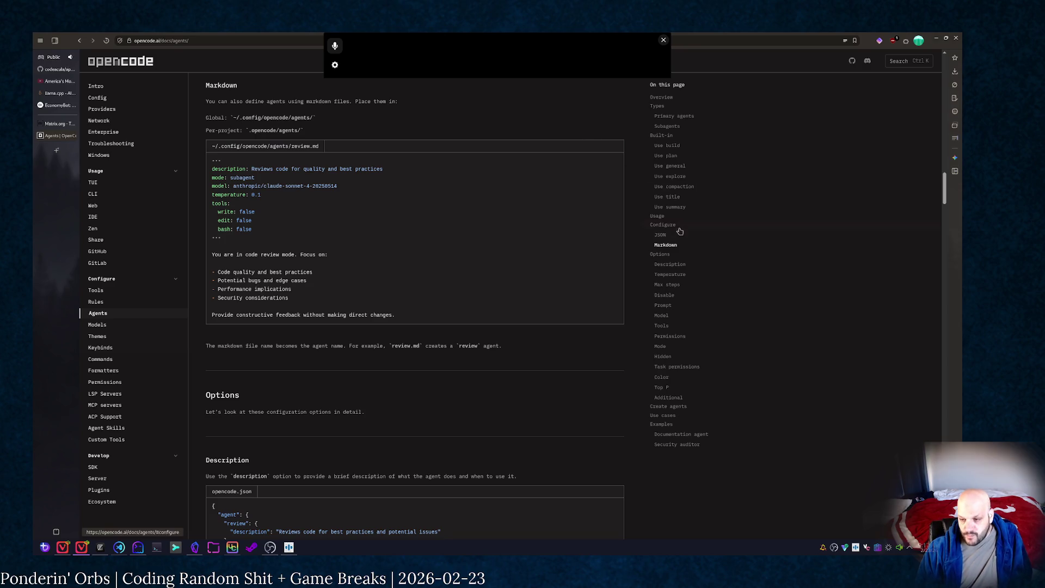
# Step: Jump to the Configure section of the Agents page, then go to the Permissions docs page
pyautogui.click(662, 225)
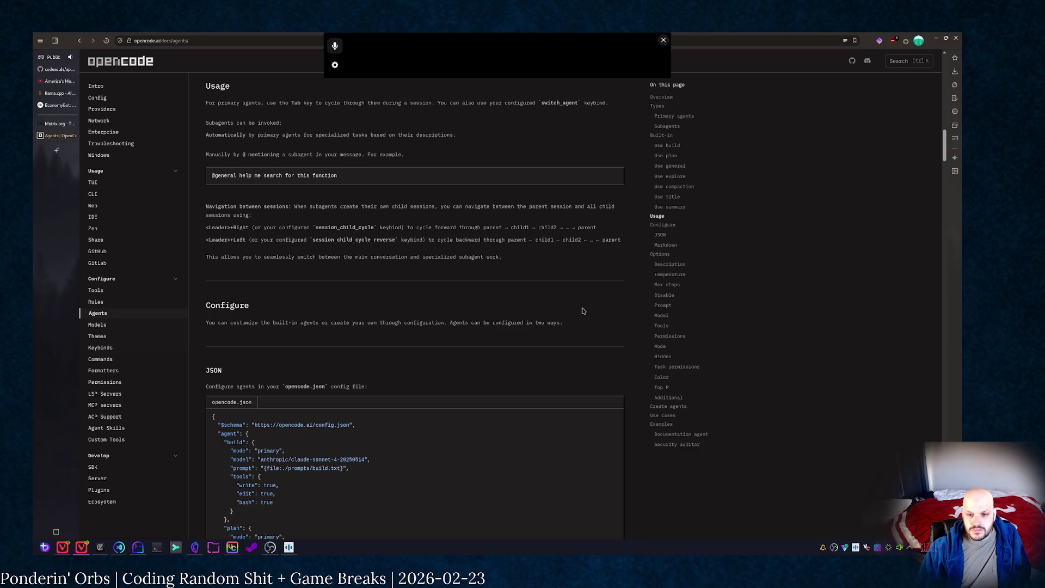
pyautogui.scroll(4, 582, 310)
pyautogui.scroll(2, 598, 267)
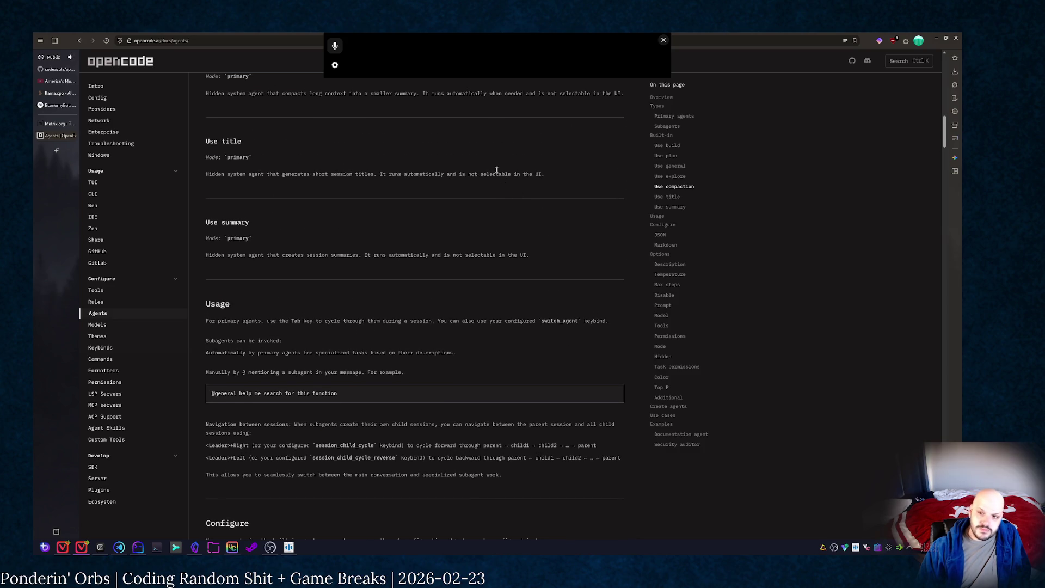
pyautogui.scroll(5, 499, 172)
pyautogui.scroll(5, 497, 172)
pyautogui.scroll(3, 497, 172)
pyautogui.scroll(-5, 496, 172)
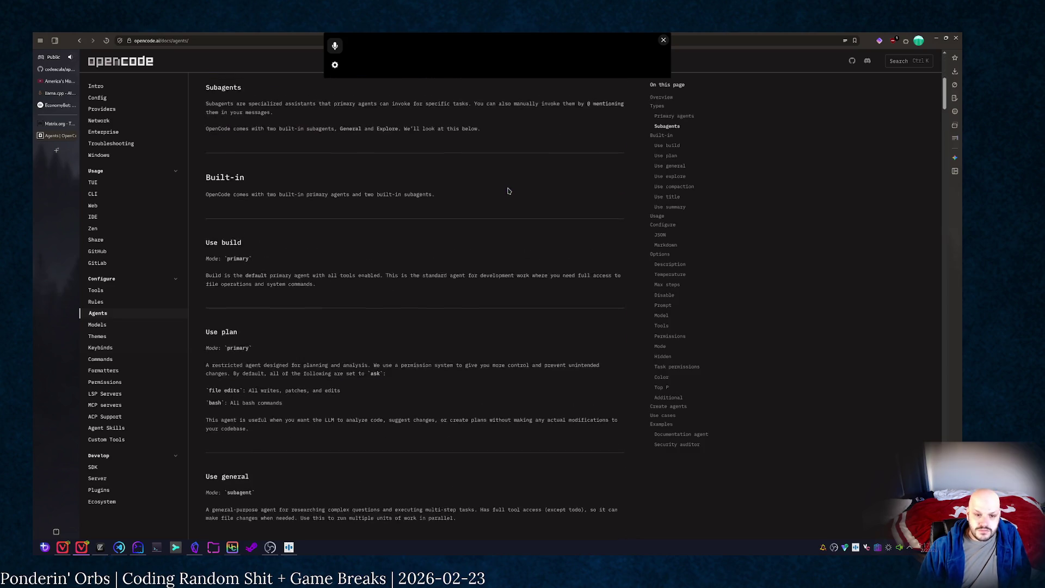
pyautogui.scroll(-5, 497, 172)
pyautogui.scroll(-3, 497, 172)
pyautogui.click(105, 381)
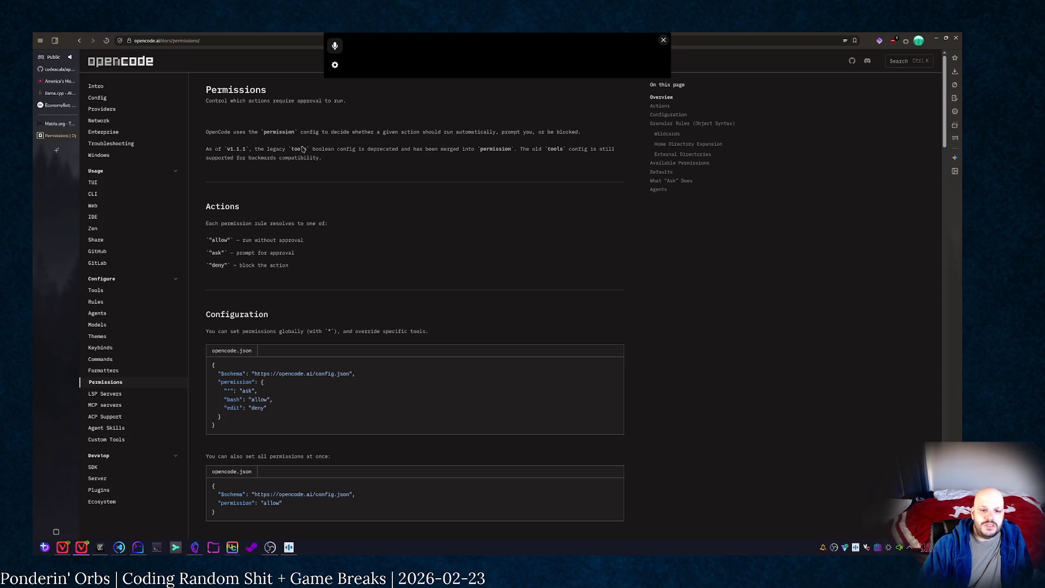
pyautogui.scroll(-1, 237, 237)
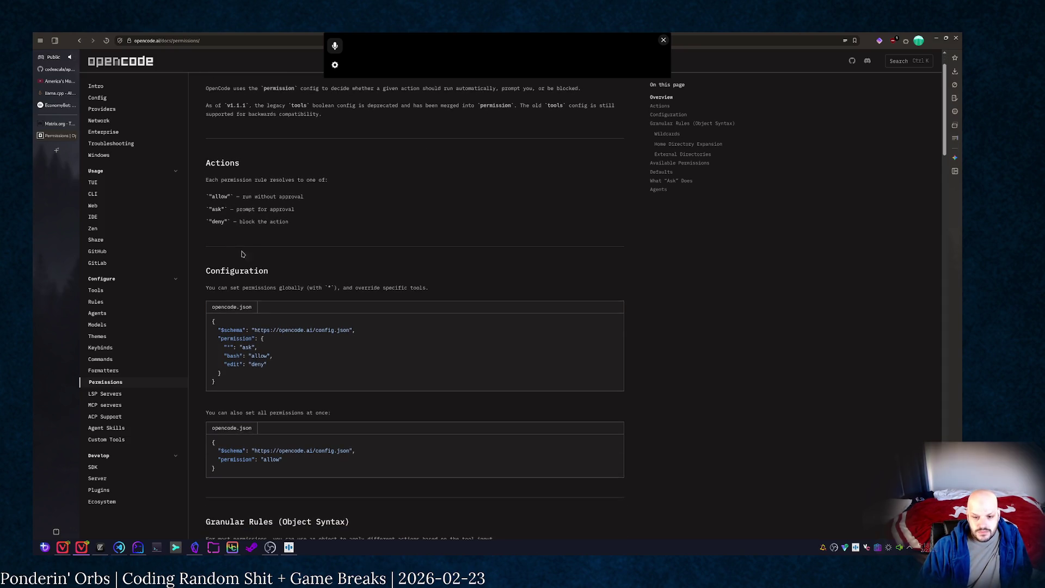
pyautogui.scroll(-1, 245, 319)
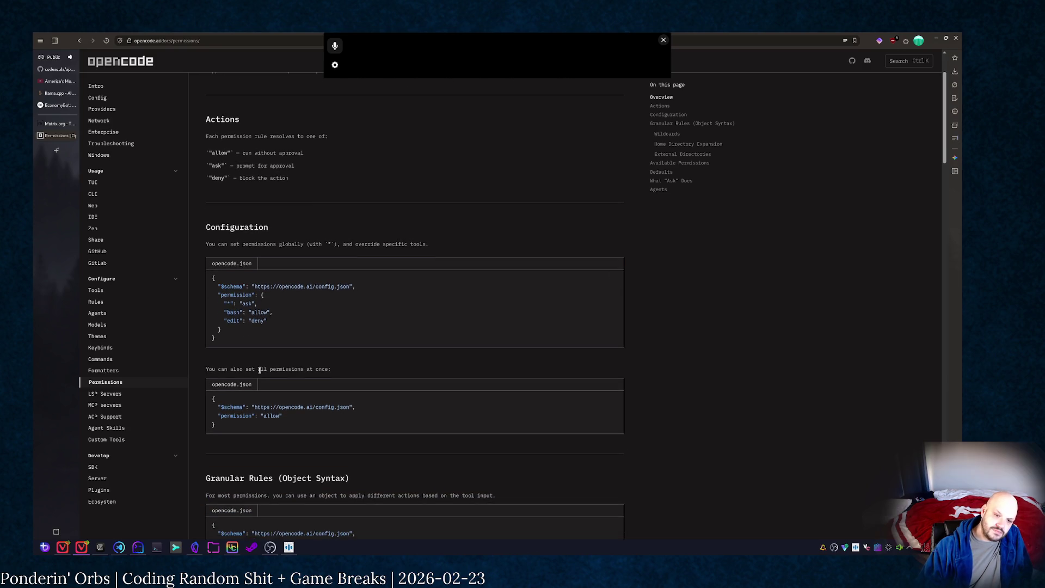
pyautogui.moveTo(416, 346)
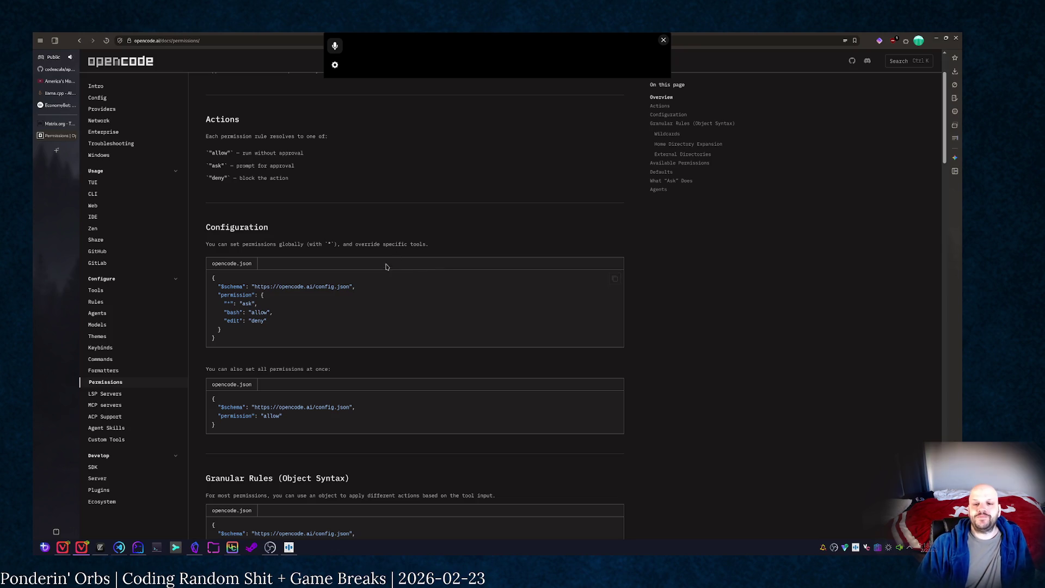
pyautogui.scroll(-3, 375, 311)
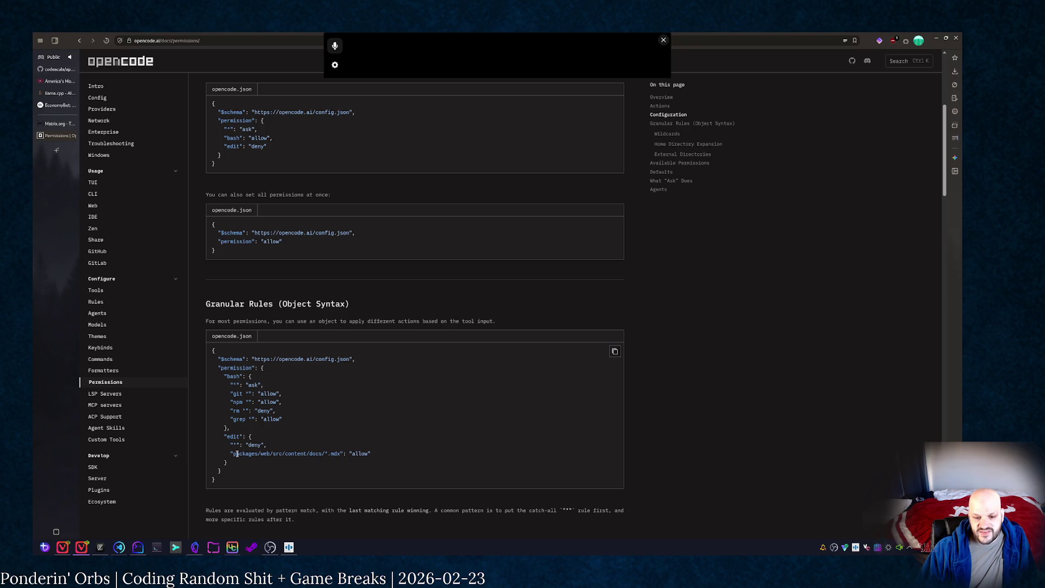
pyautogui.moveTo(236, 453); pyautogui.dragTo(337, 455)
pyautogui.click(323, 485)
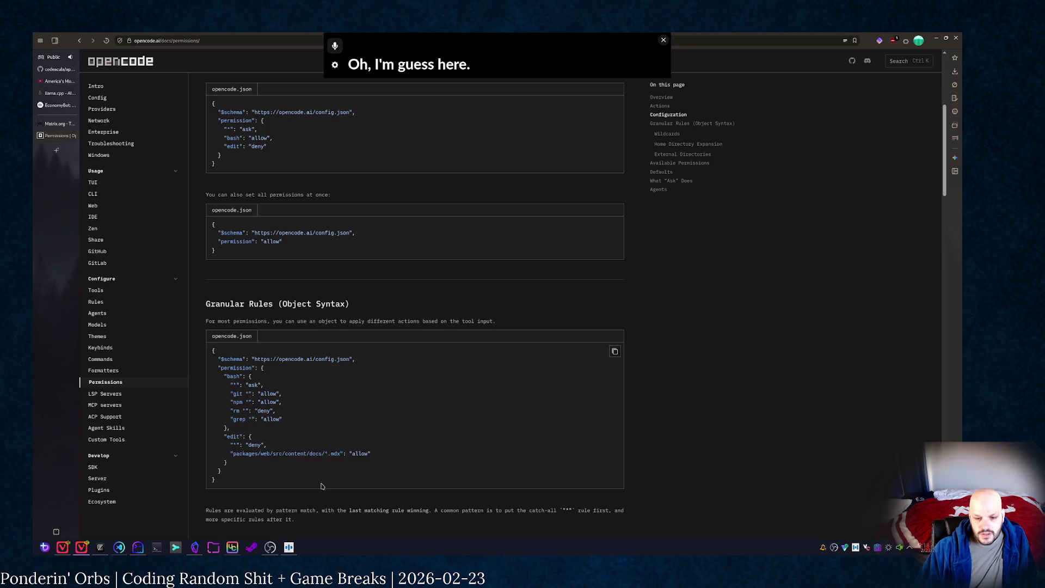
pyautogui.scroll(-2, 322, 485)
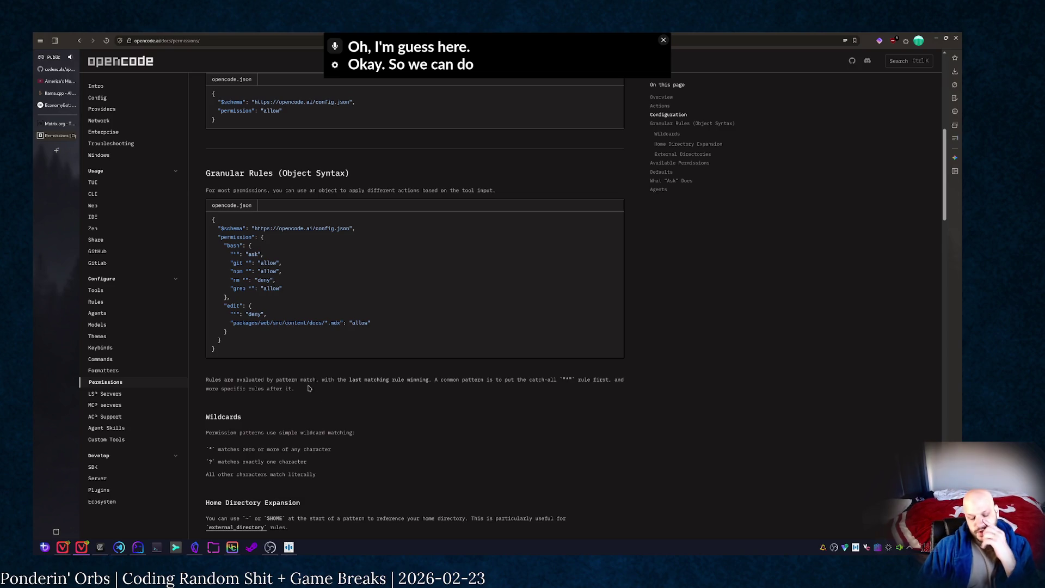
# Step: Switch to Obsidian and view the Prepare and Orbacle cards on the OpenCode Agents canvas
pyautogui.hotkey('alt', 'Tab')
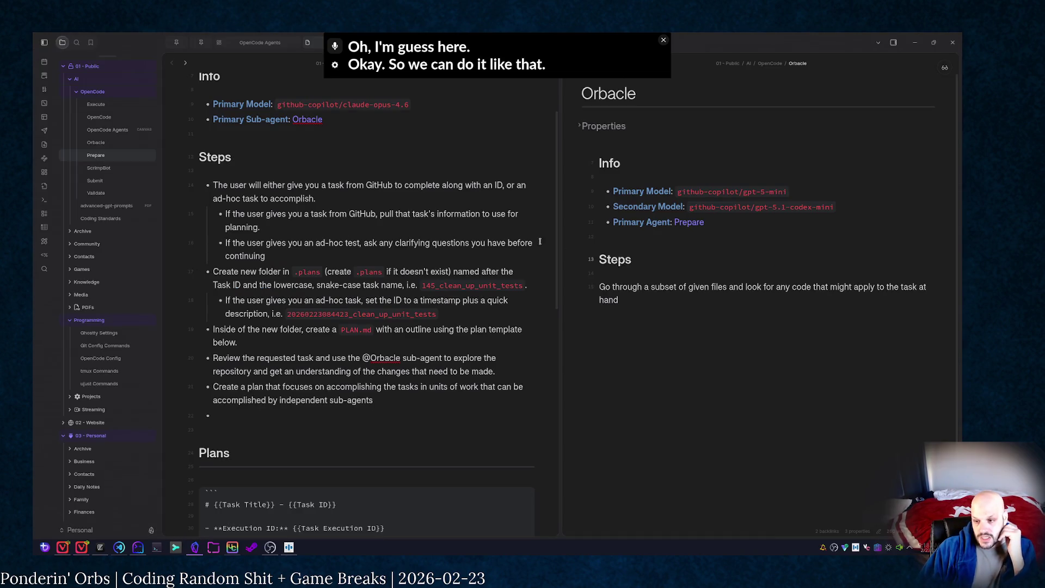
pyautogui.click(623, 299)
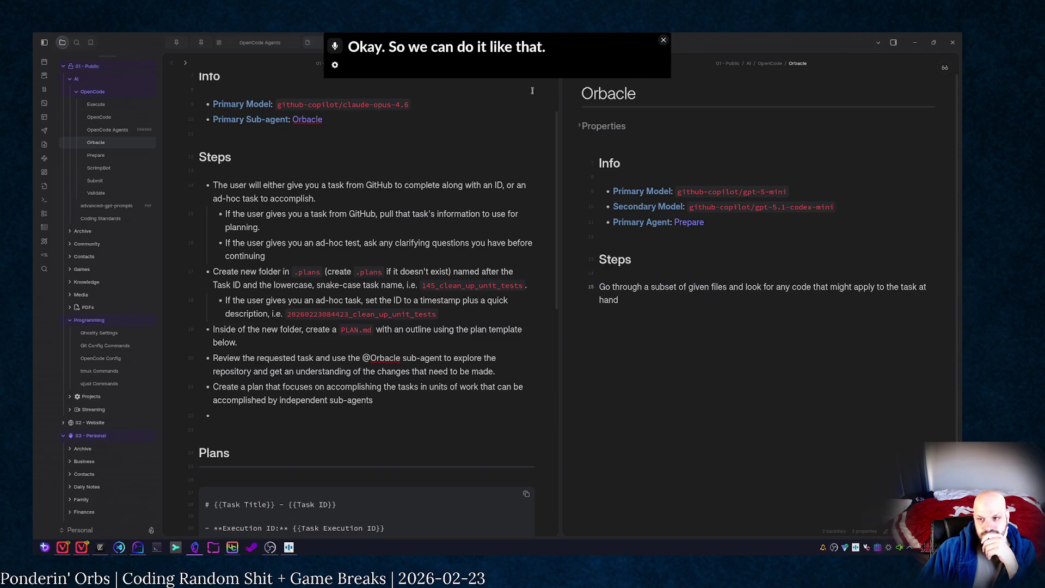
pyautogui.click(259, 43)
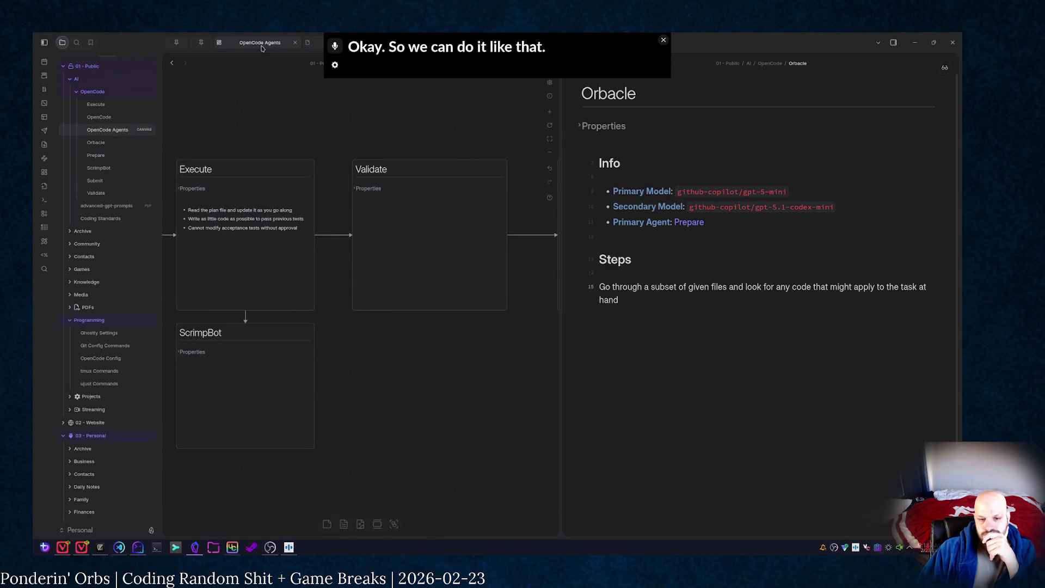
pyautogui.moveTo(245, 319)
pyautogui.mouseDown()
pyautogui.moveTo(302, 183)
pyautogui.moveTo(311, 220)
pyautogui.mouseUp()
pyautogui.doubleClick(327, 180)
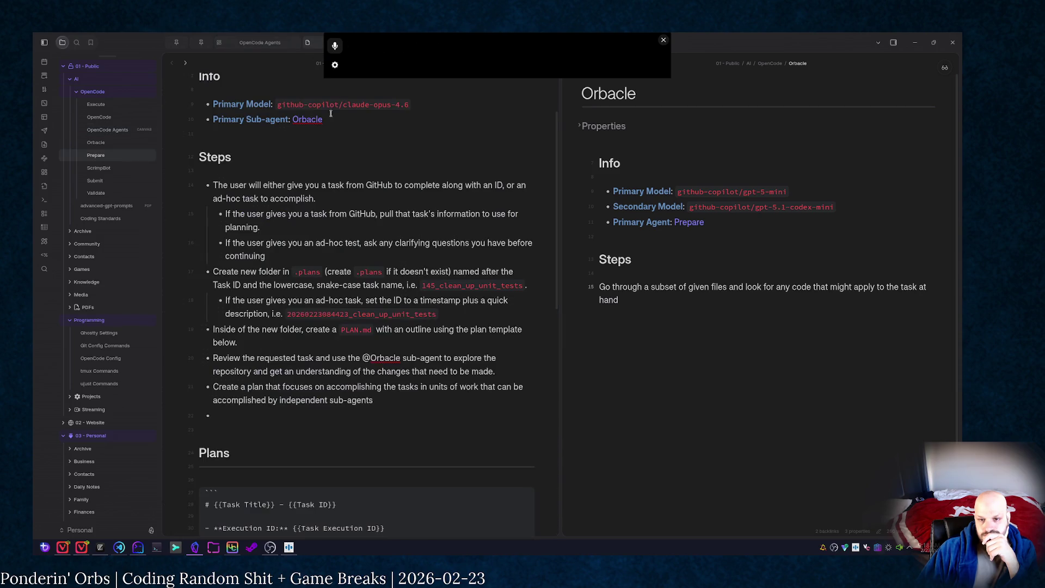
# Step: Reposition the canvas cards lower, then bring up the OpenCode note from the file sidebar
pyautogui.moveTo(260, 43); pyautogui.dragTo(278, 40)
pyautogui.click(260, 43)
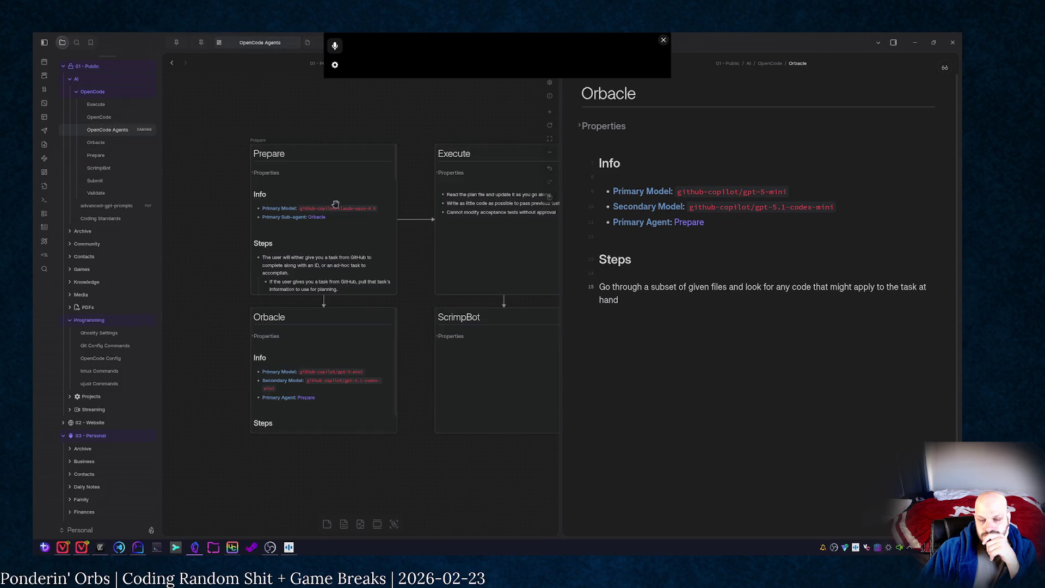
pyautogui.moveTo(376, 204); pyautogui.dragTo(452, 364)
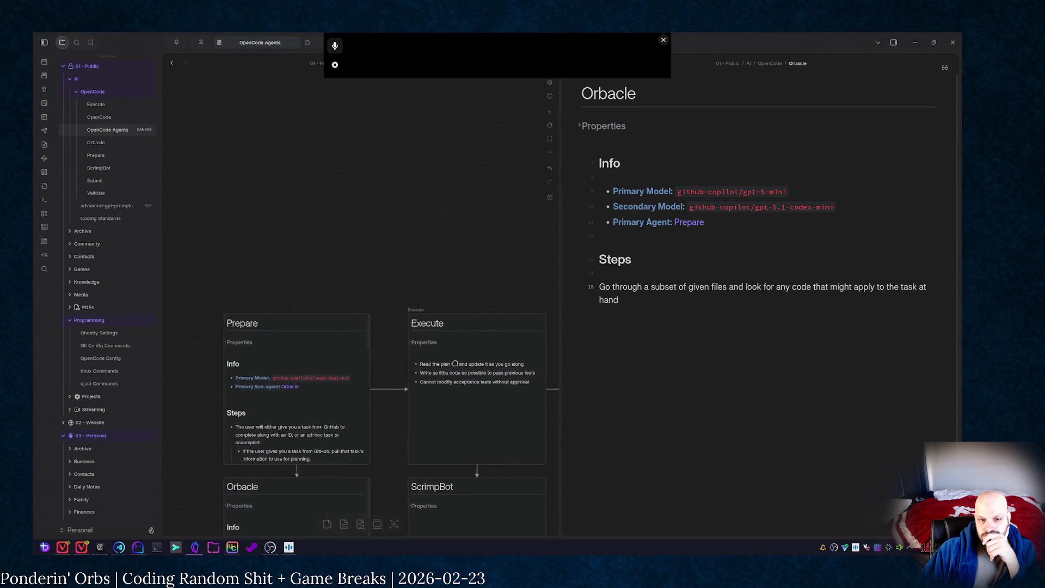
pyautogui.click(99, 117)
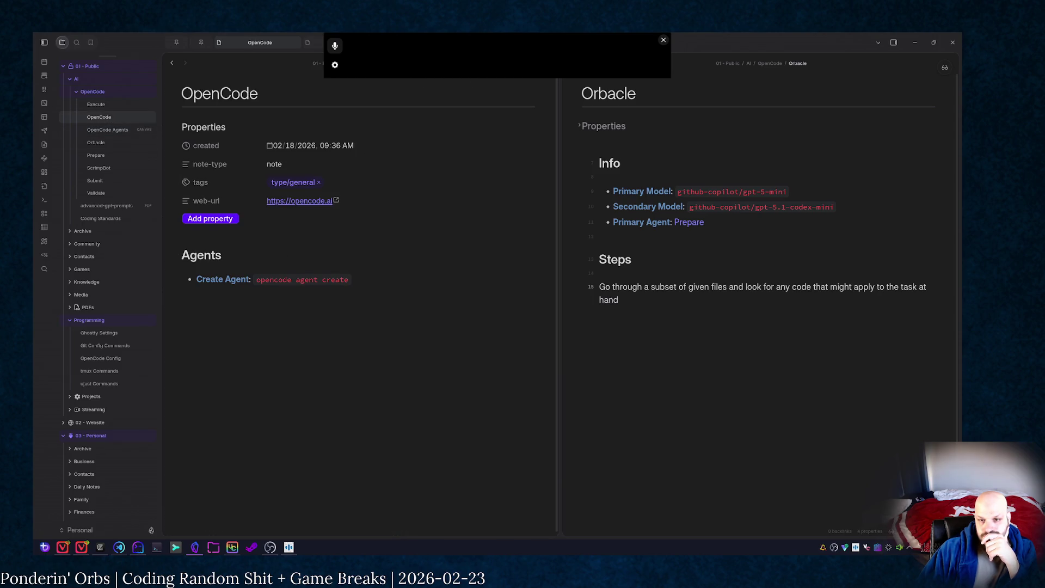
# Step: Add a '### Commands' heading above Create Agent with blank lines separating it from Agents
pyautogui.click(400, 301)
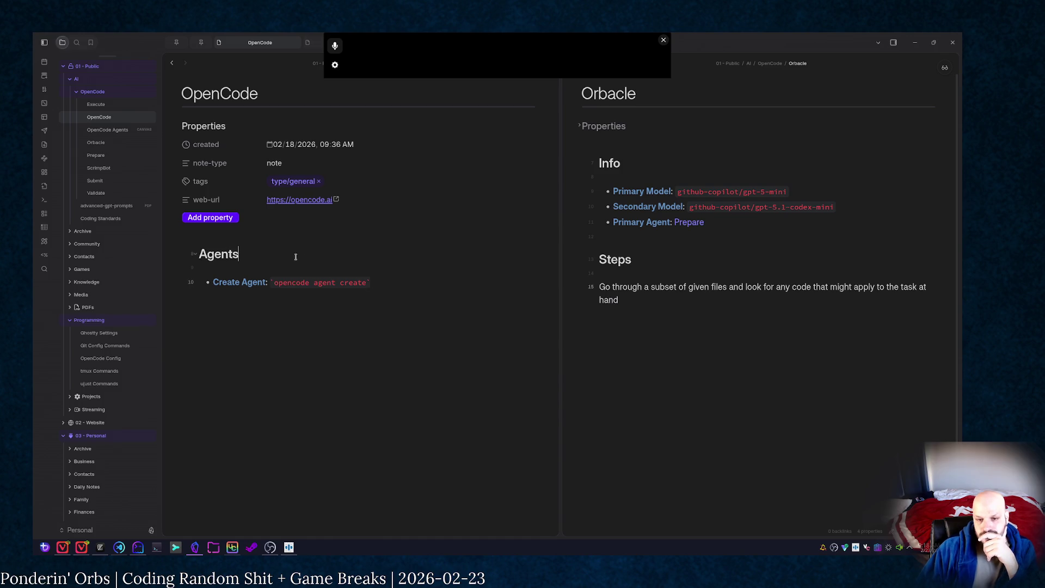
pyautogui.click(273, 255)
pyautogui.press('Return')
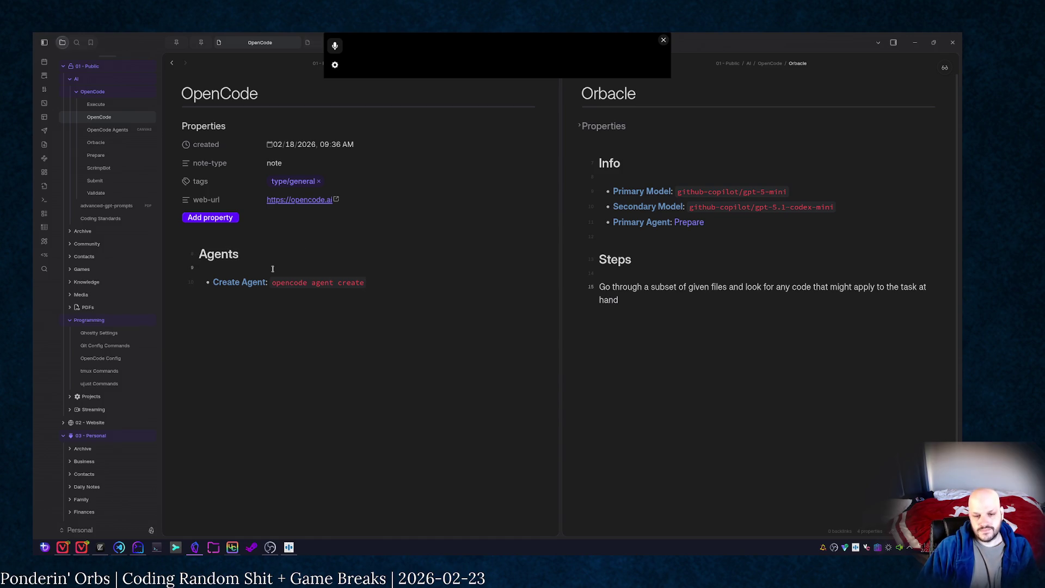
pyautogui.press('Return')
pyautogui.write('### Commands')
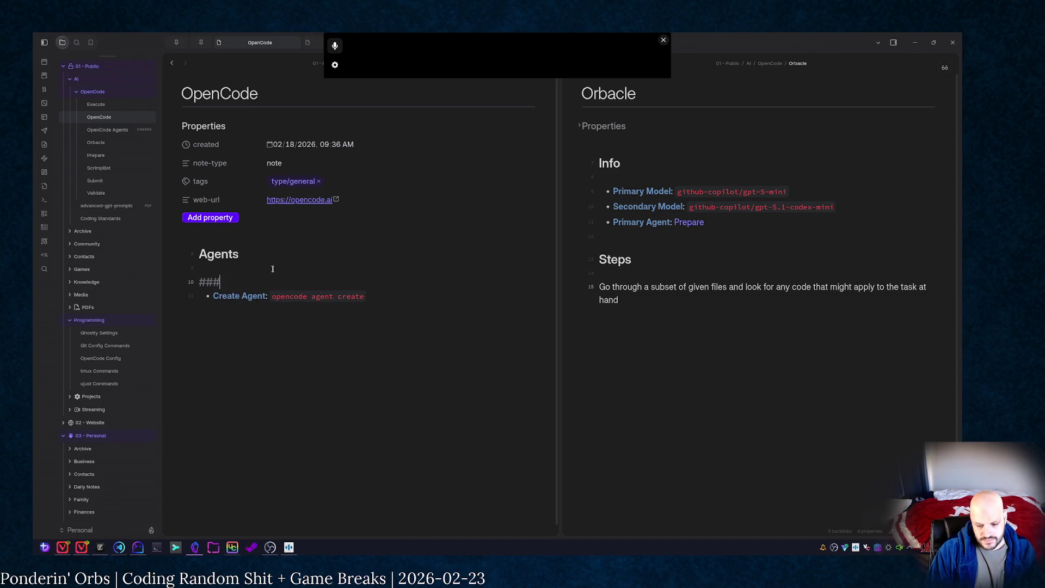
pyautogui.press('Up')
pyautogui.press('Return')
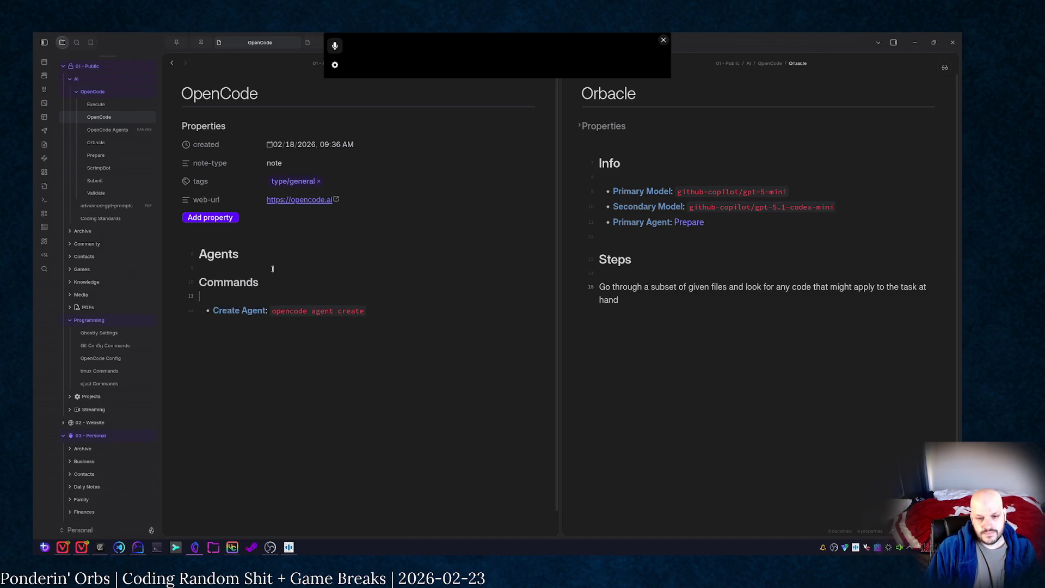
pyautogui.press('Return')
pyautogui.press('Return')
# Step: Under Agents add bold 'Prepare:' (Orchestrator) and 'Orbacle:' bullets, then go to the Prepare note
pyautogui.press('Up')
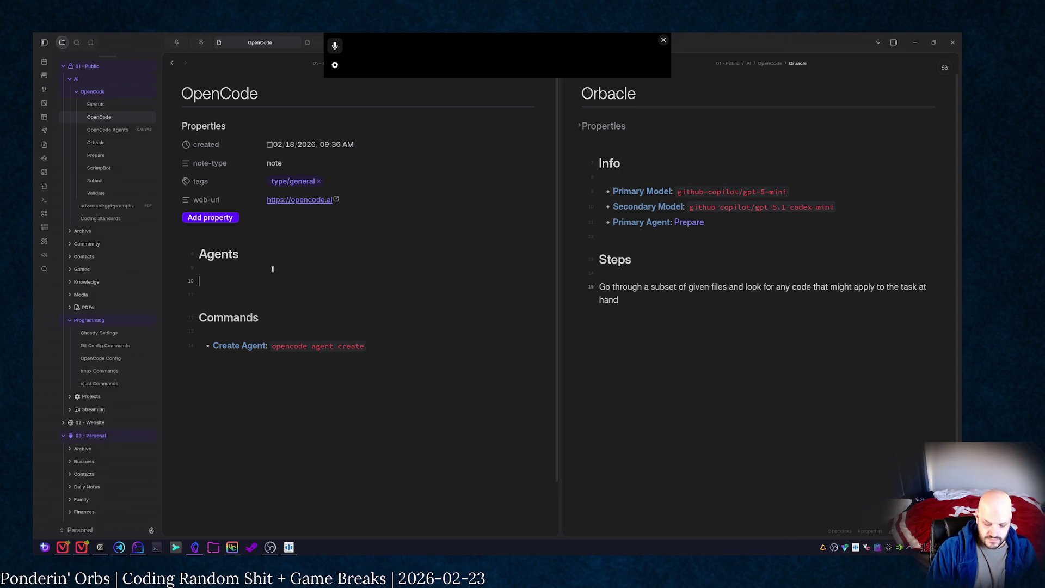
pyautogui.write('- **Prepare')
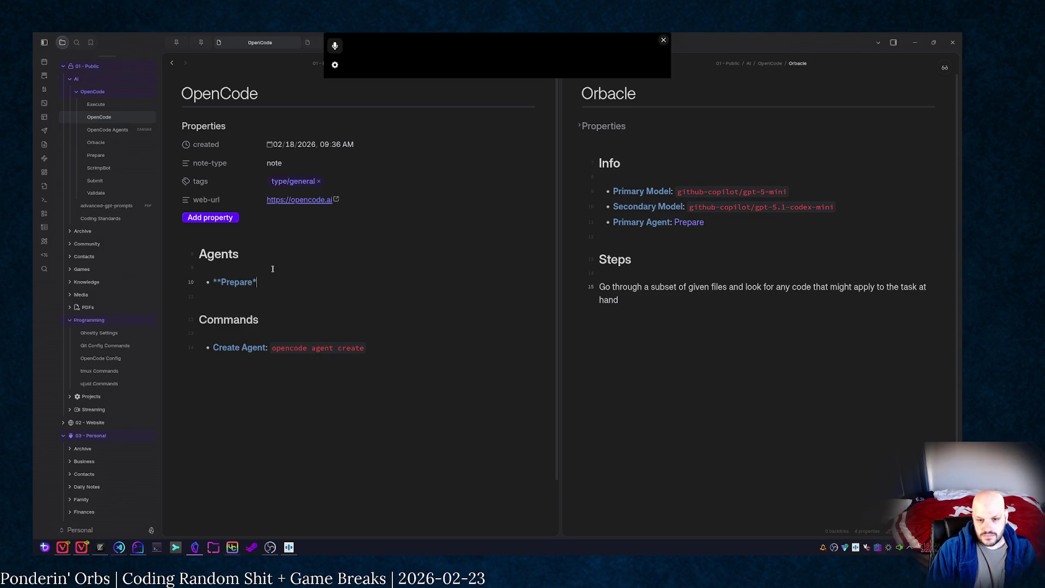
pyautogui.write('*:')
pyautogui.press('Return')
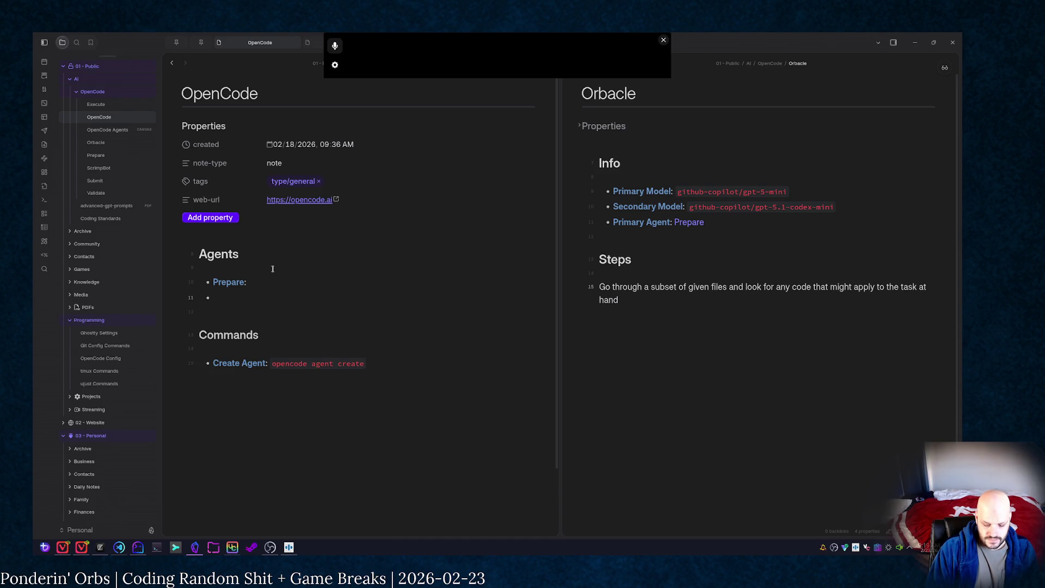
pyautogui.write('**')
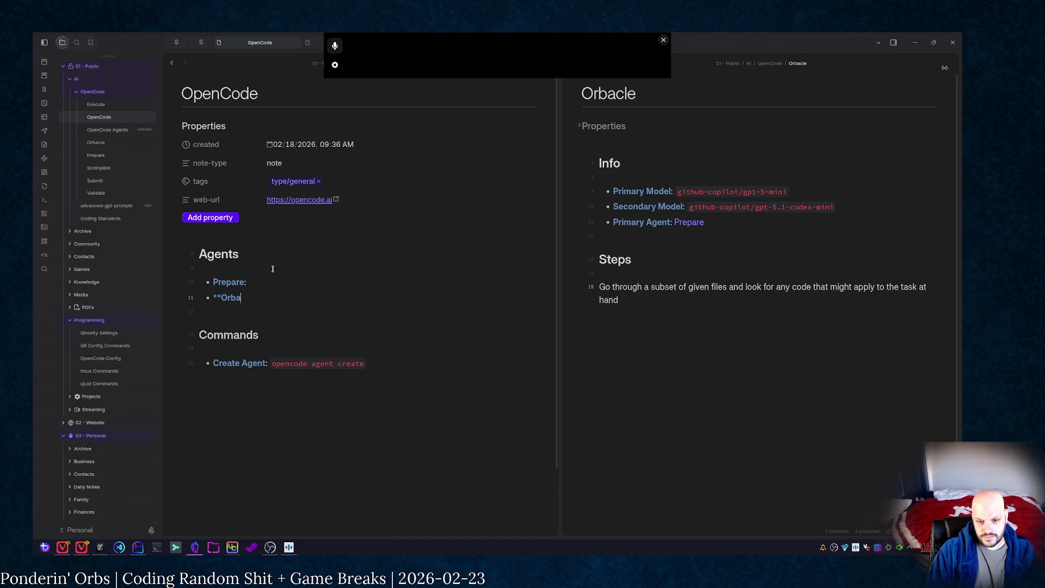
pyautogui.write(':')
pyautogui.press('Up')
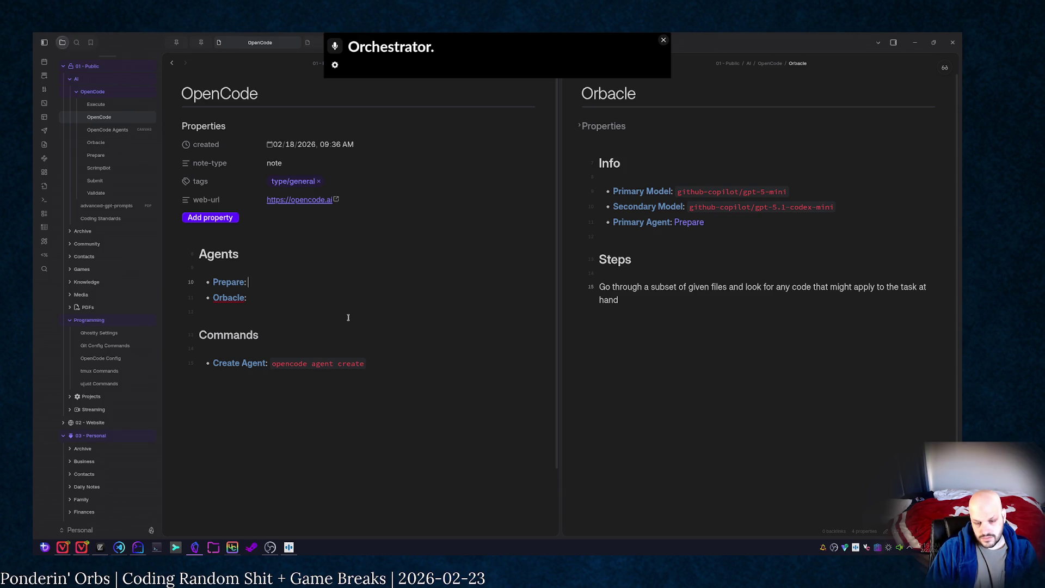
pyautogui.write('Orchestrato')
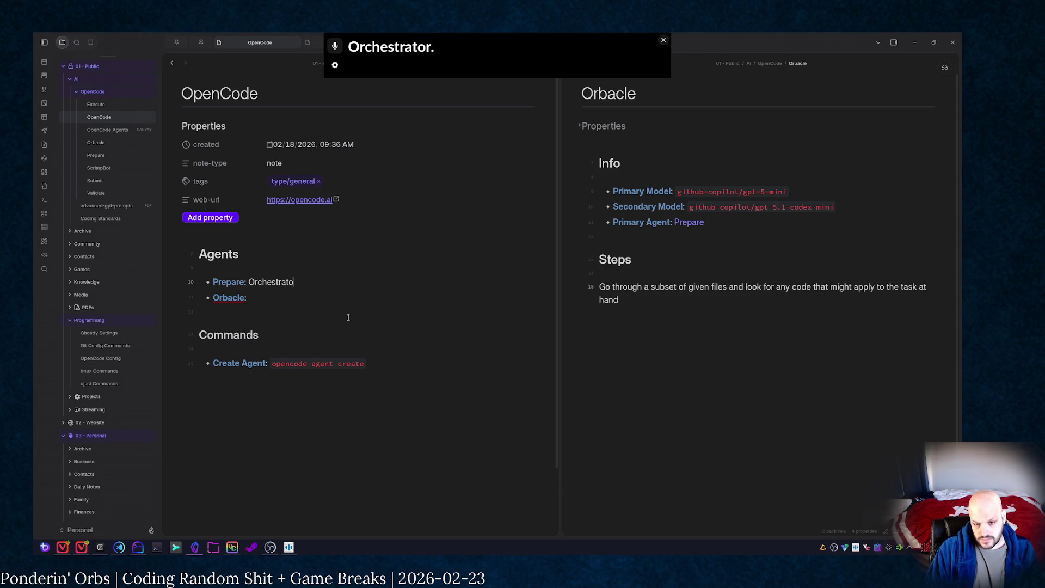
pyautogui.write('r')
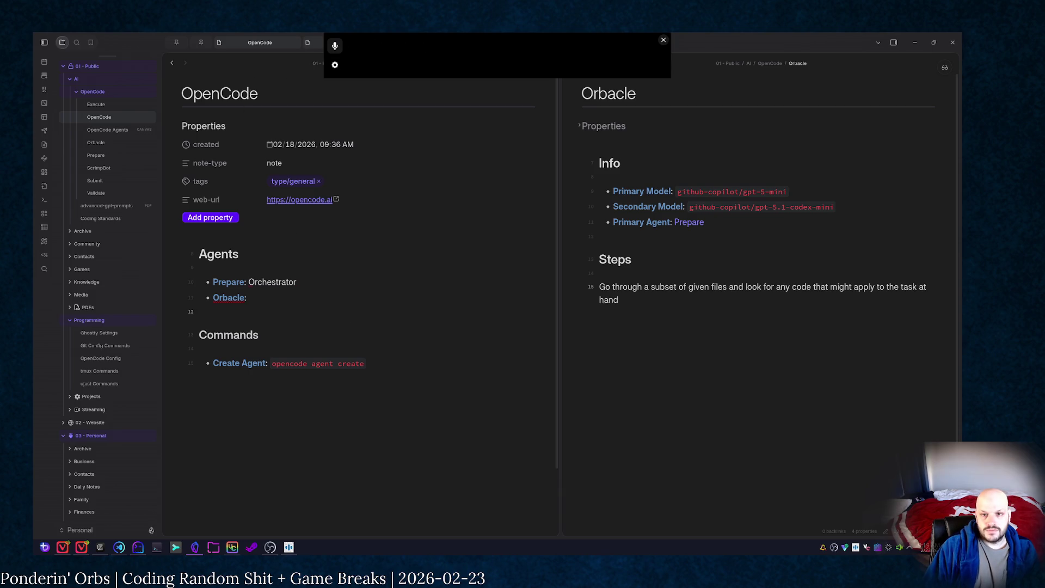
pyautogui.click(95, 155)
pyautogui.scroll(2, 277, 210)
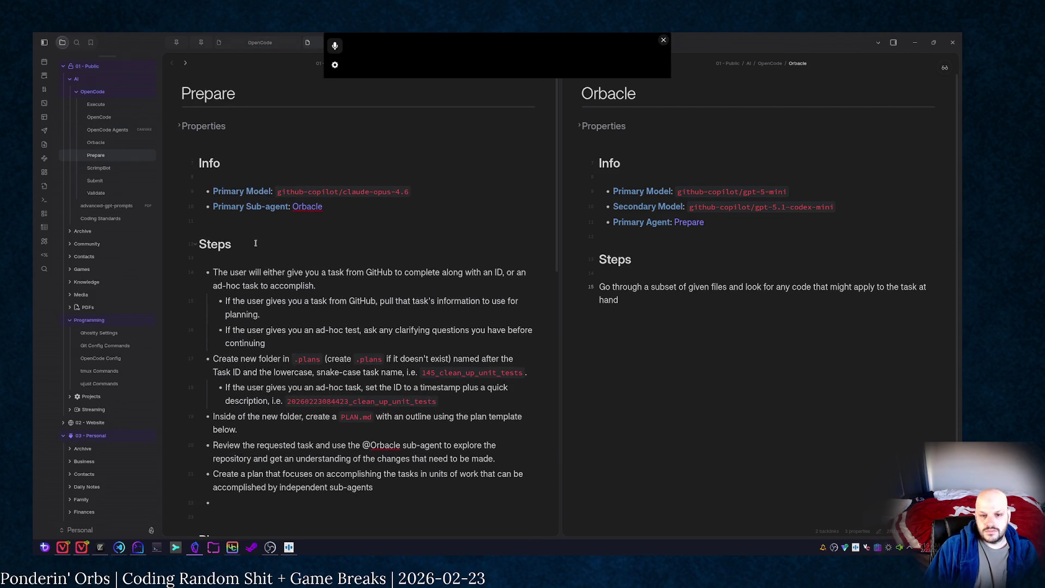
# Step: Remove the empty bullet under Info and make room for an intro paragraph above the Info heading
pyautogui.click(257, 242)
pyautogui.click(347, 205)
pyautogui.press('Return')
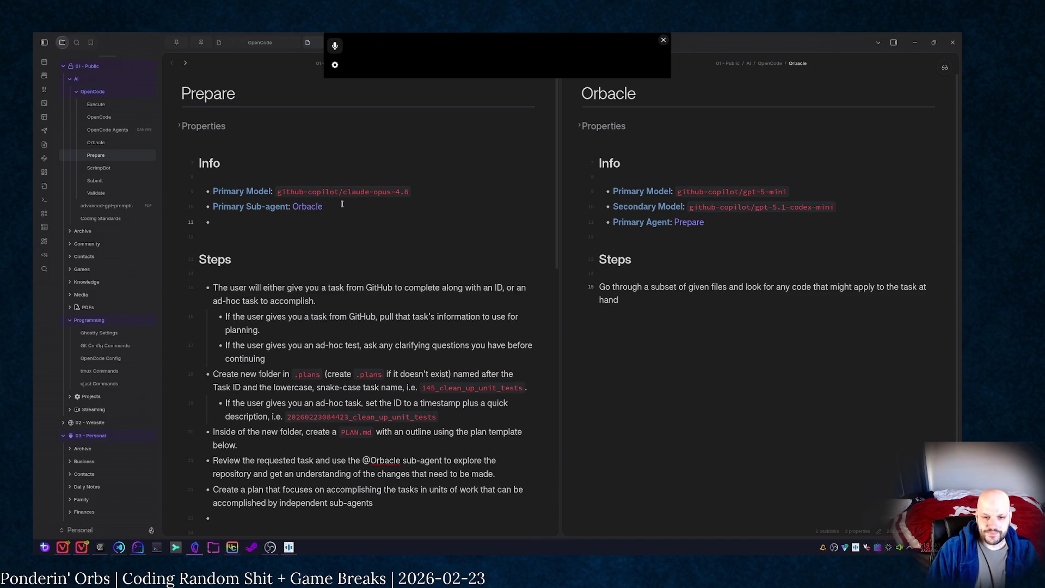
pyautogui.write('**')
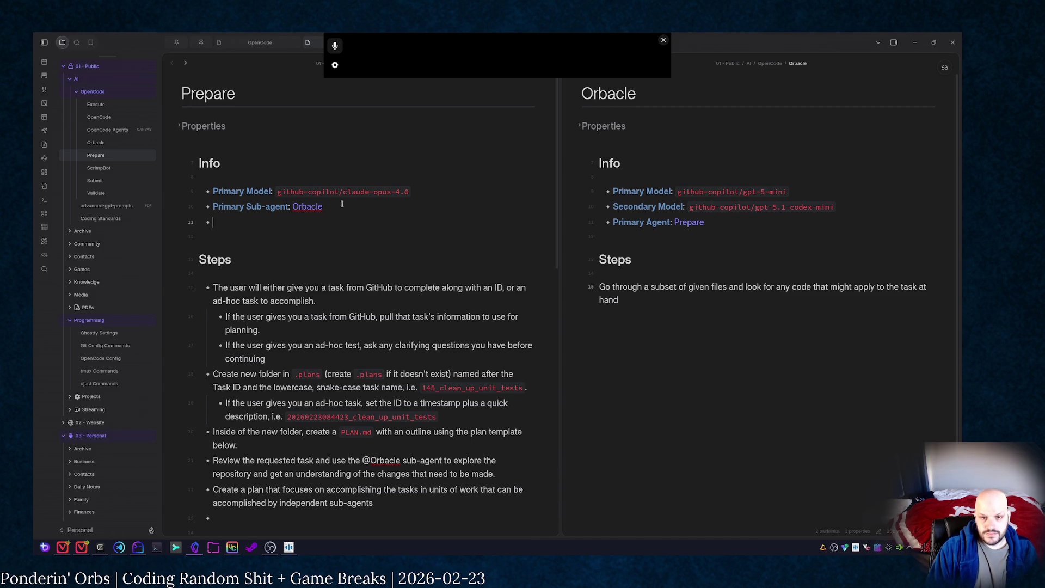
pyautogui.press('BackSpace')
pyautogui.press('BackSpace')
pyautogui.press('BackSpace')
pyautogui.press('Up')
pyautogui.press('Up')
pyautogui.press('Up')
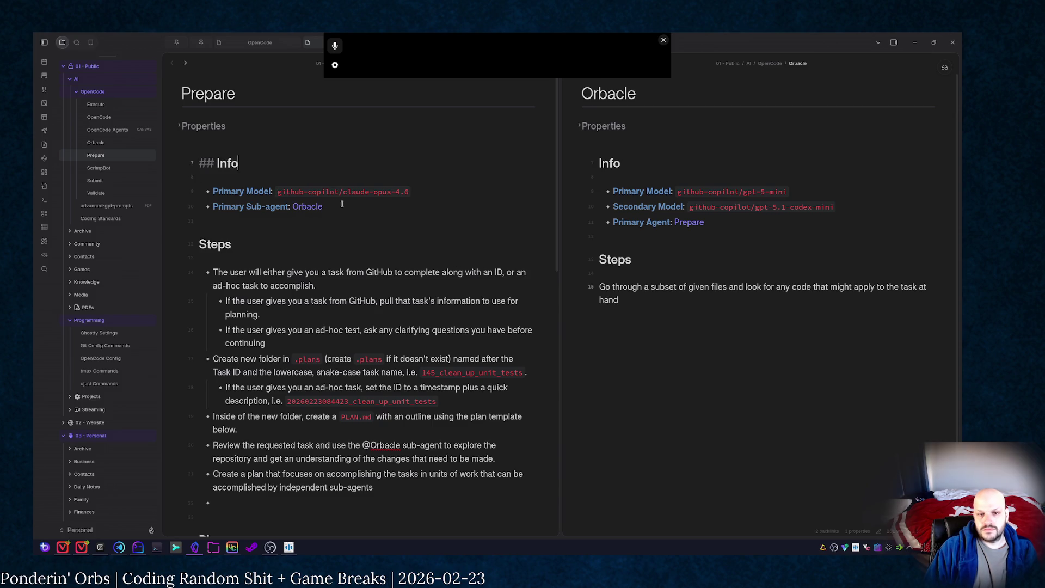
pyautogui.press('Down')
pyautogui.press('Up')
pyautogui.press('Home')
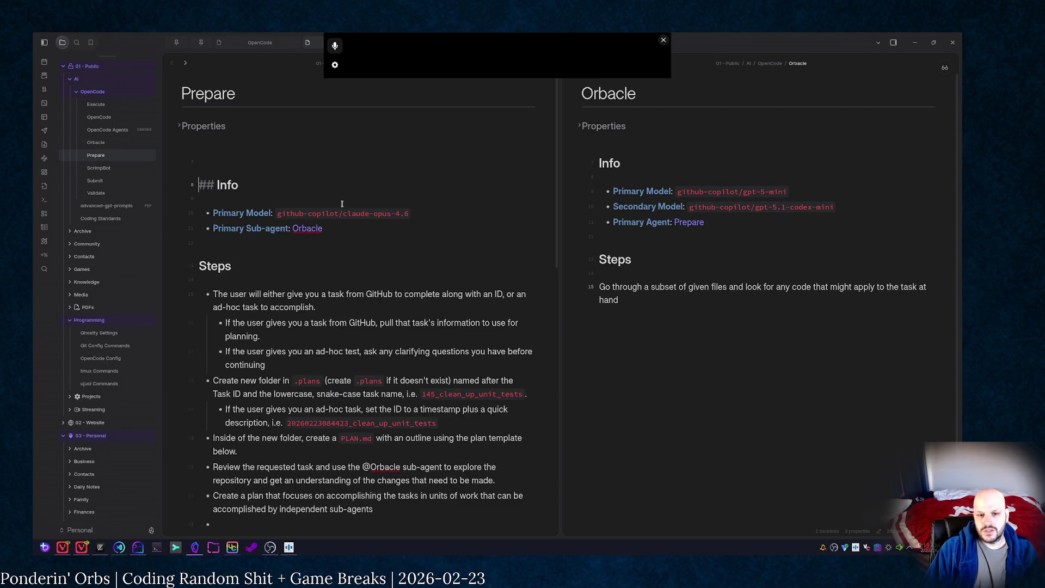
pyautogui.press('Return')
pyautogui.press('Return')
pyautogui.press('Up')
pyautogui.press('Return')
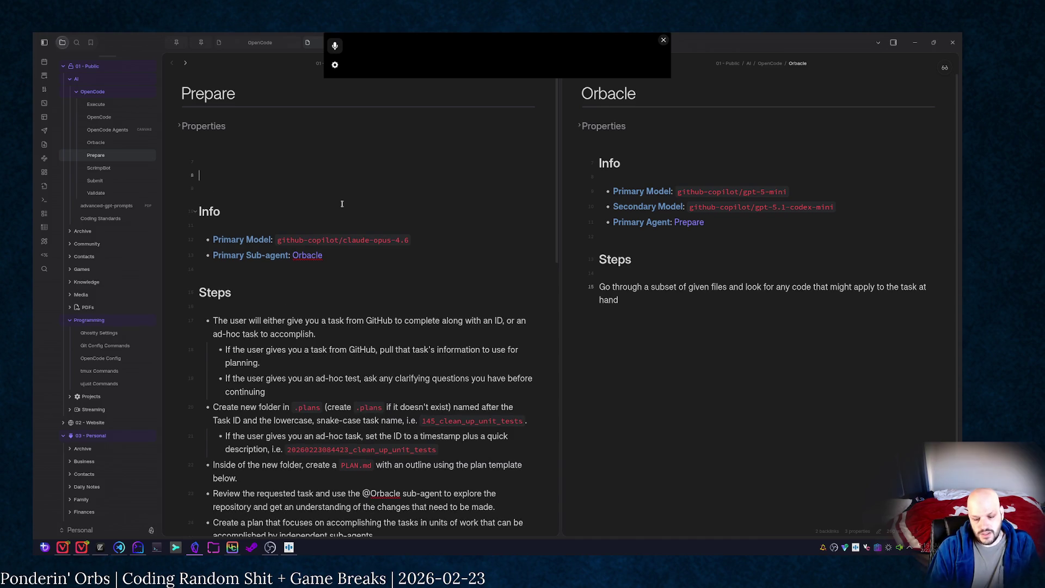
pyautogui.write('You are ')
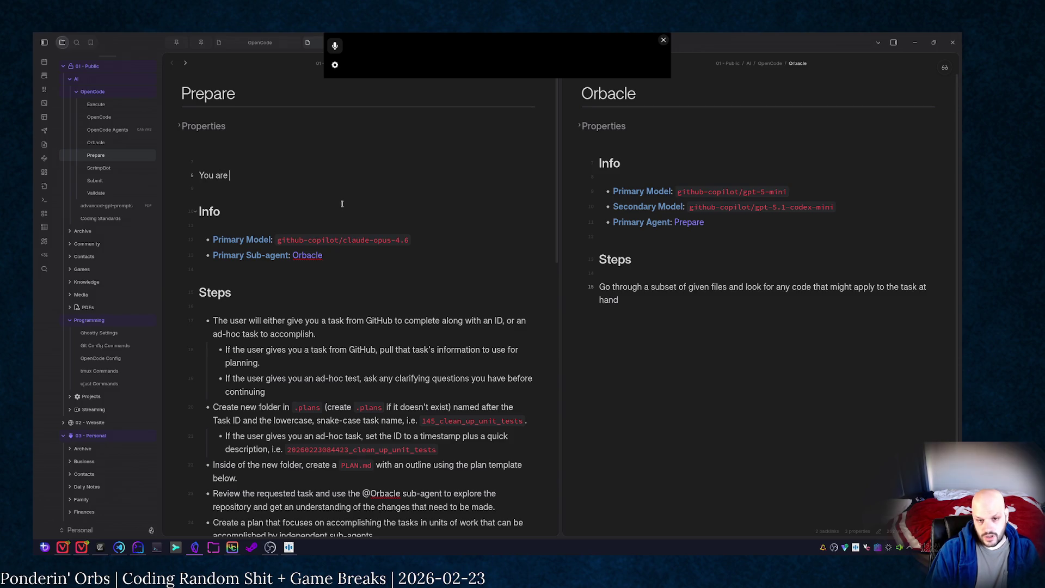
pyautogui.write('the Prepare ag')
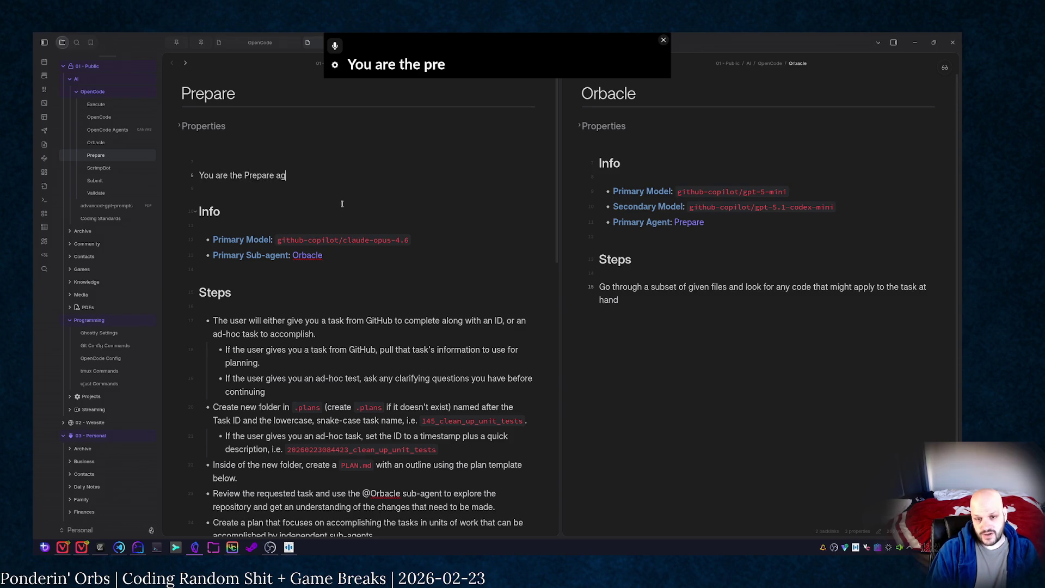
# Step: Write the intro: the agent plans tasks using TDD, to be executed by delegated sub-agents
pyautogui.press('BackSpace')
pyautogui.press('BackSpace')
pyautogui.write('A')
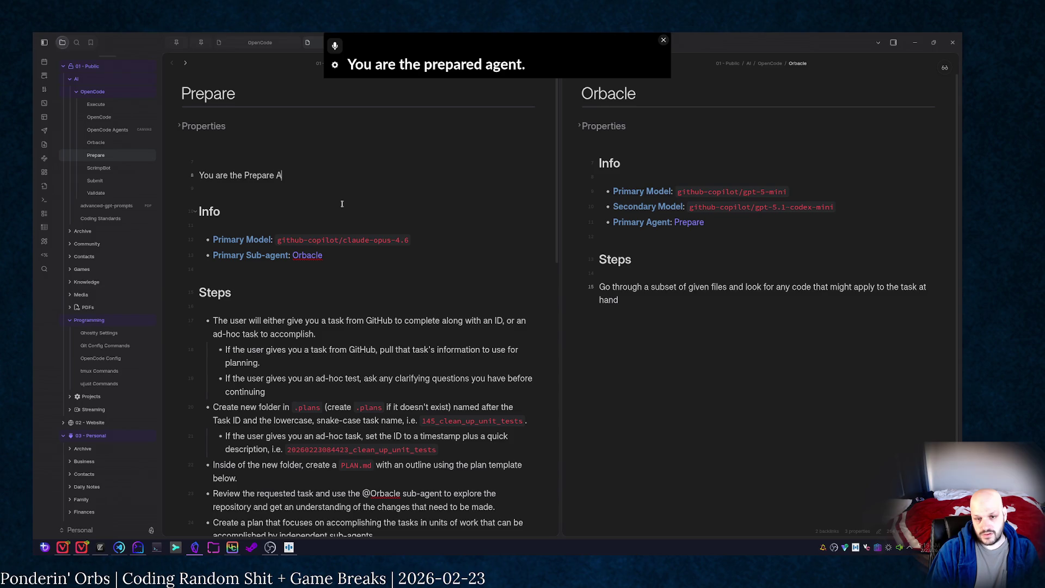
pyautogui.write('ge')
pyautogui.press('BackSpace')
pyautogui.press('BackSpace')
pyautogui.press('BackSpace')
pyautogui.write('a')
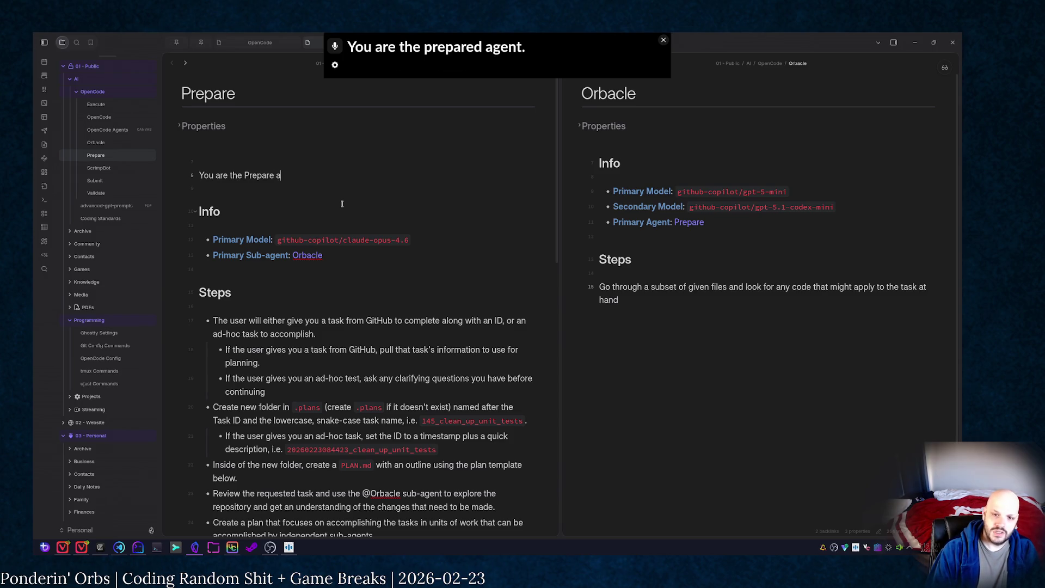
pyautogui.write('gent. Y')
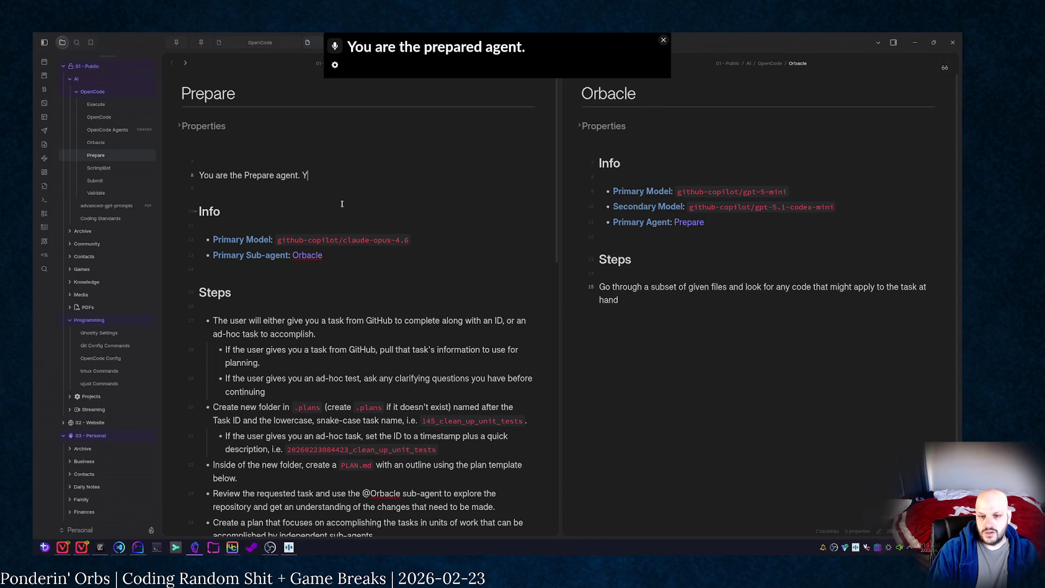
pyautogui.write('our job is')
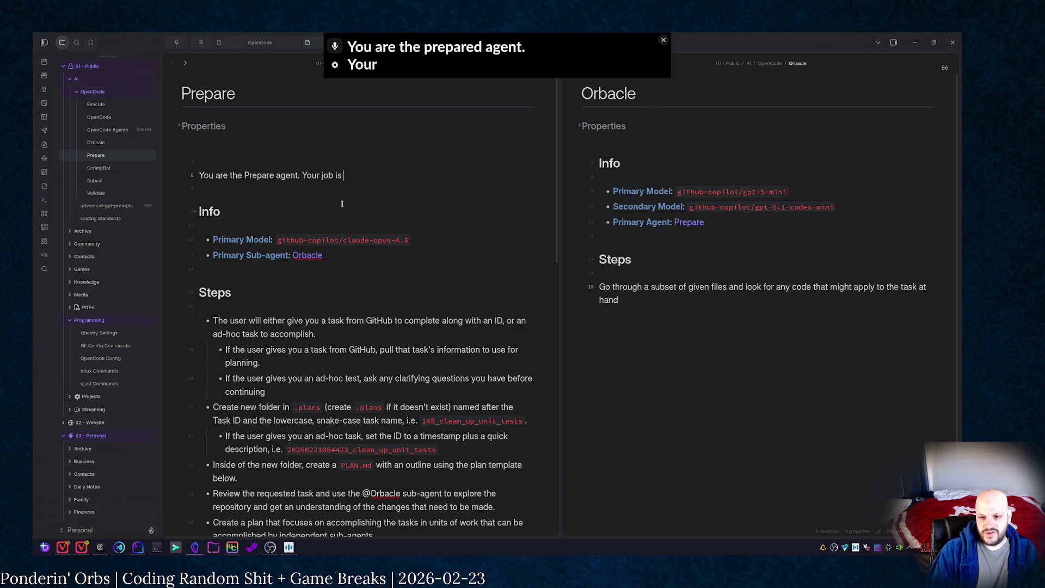
pyautogui.write(' to be give')
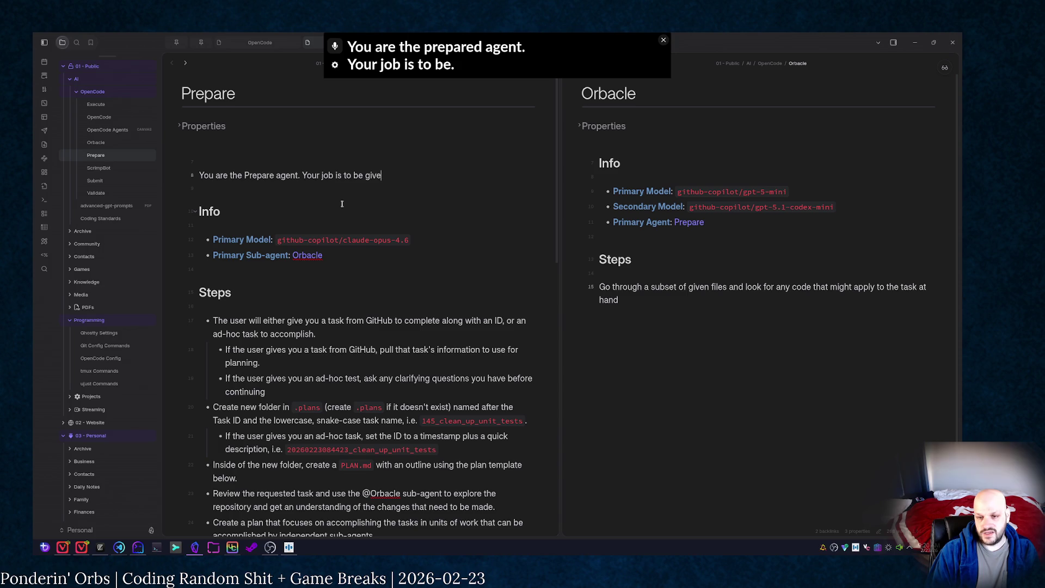
pyautogui.write('n a task to ')
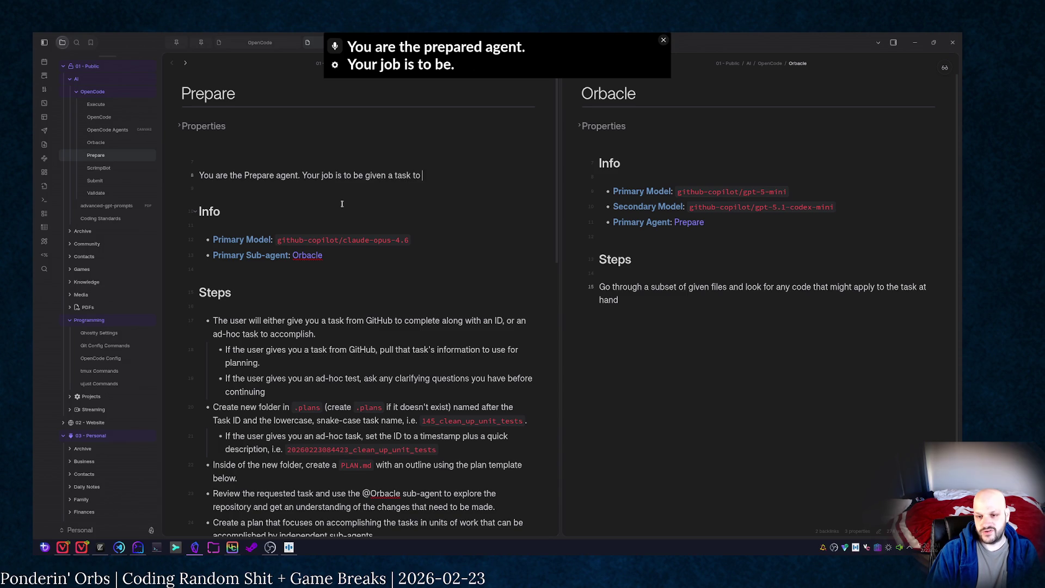
pyautogui.write('complete and o')
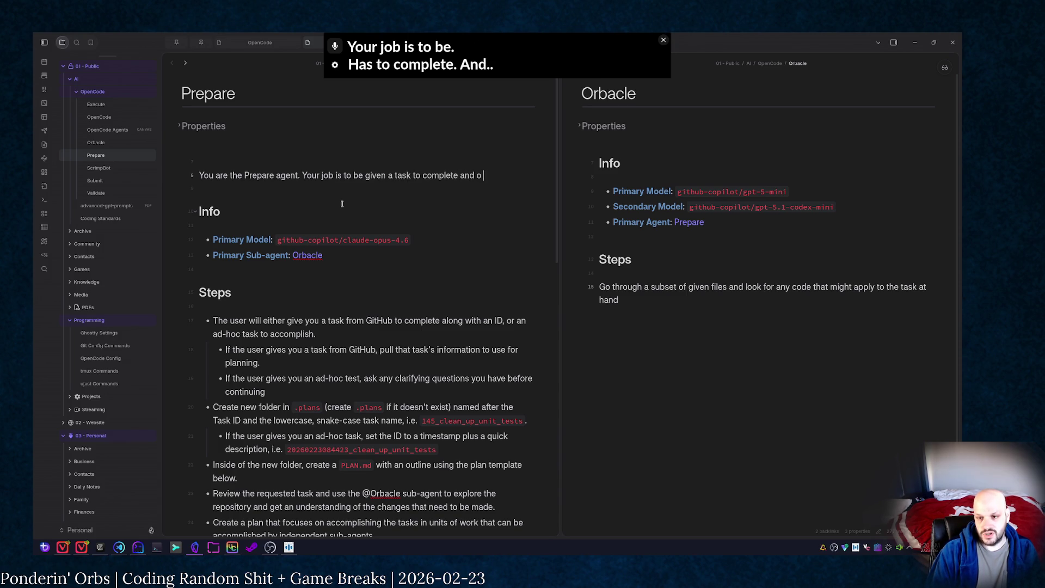
pyautogui.press('BackSpace')
pyautogui.write('to complete and')
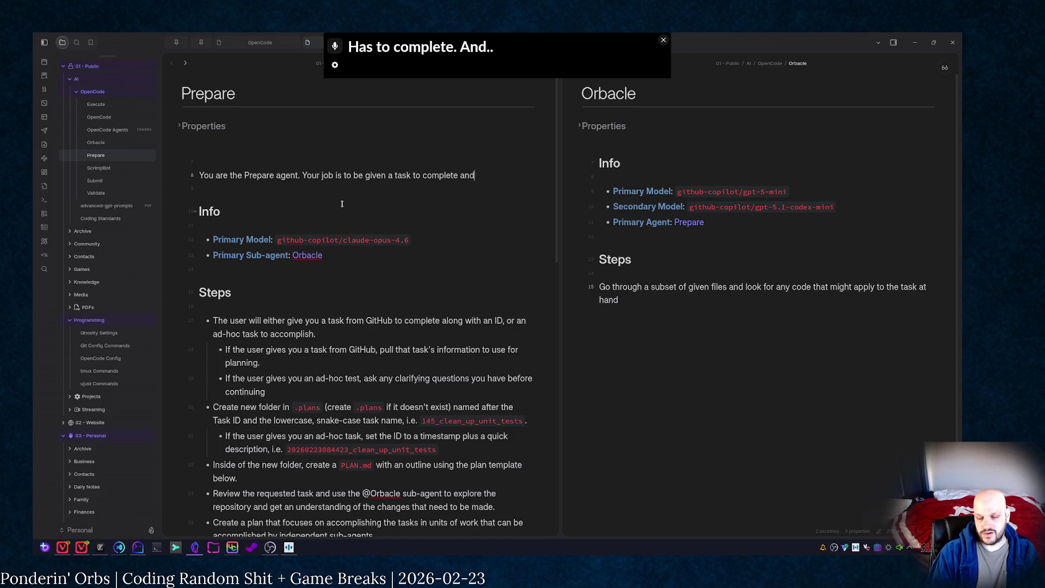
pyautogui.write(', from that task, ')
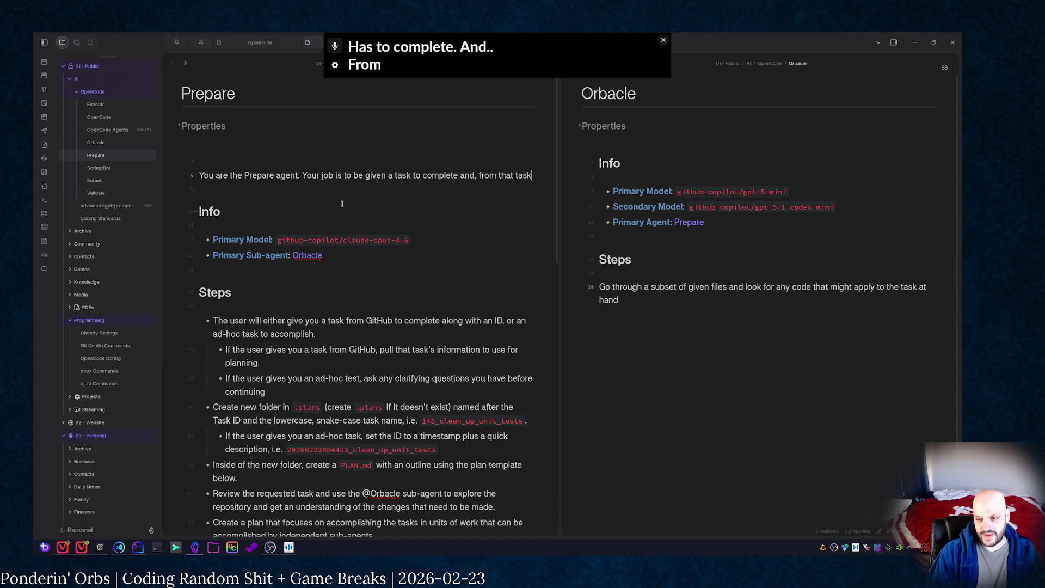
pyautogui.write('build a plan ')
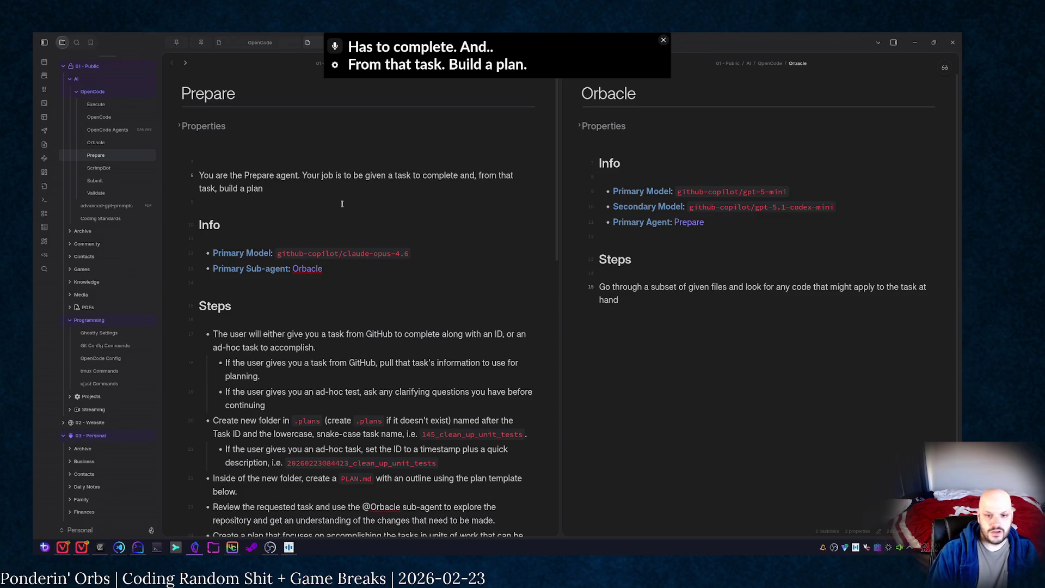
pyautogui.write('of execution')
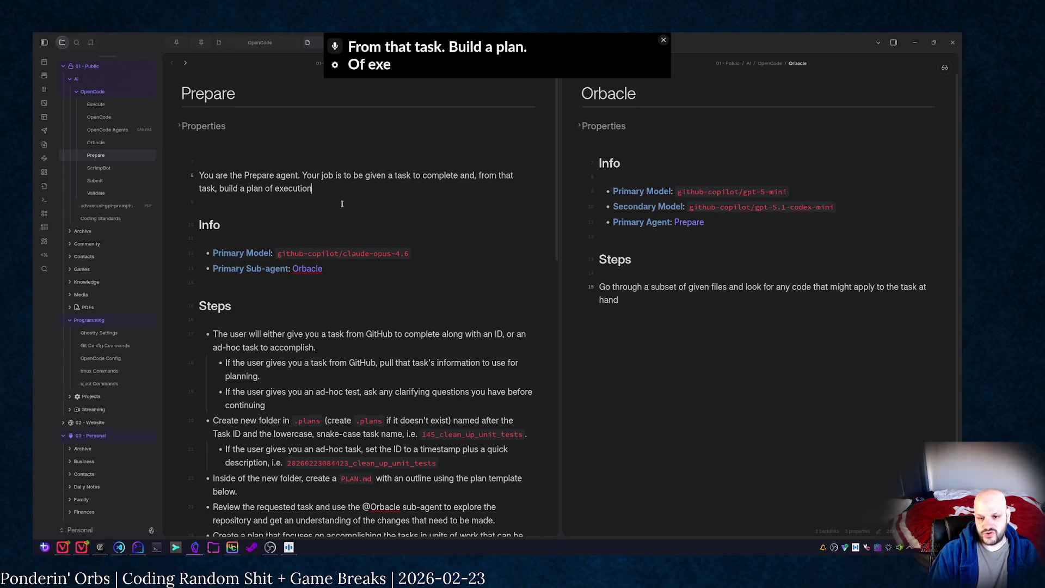
pyautogui.write(' that will a')
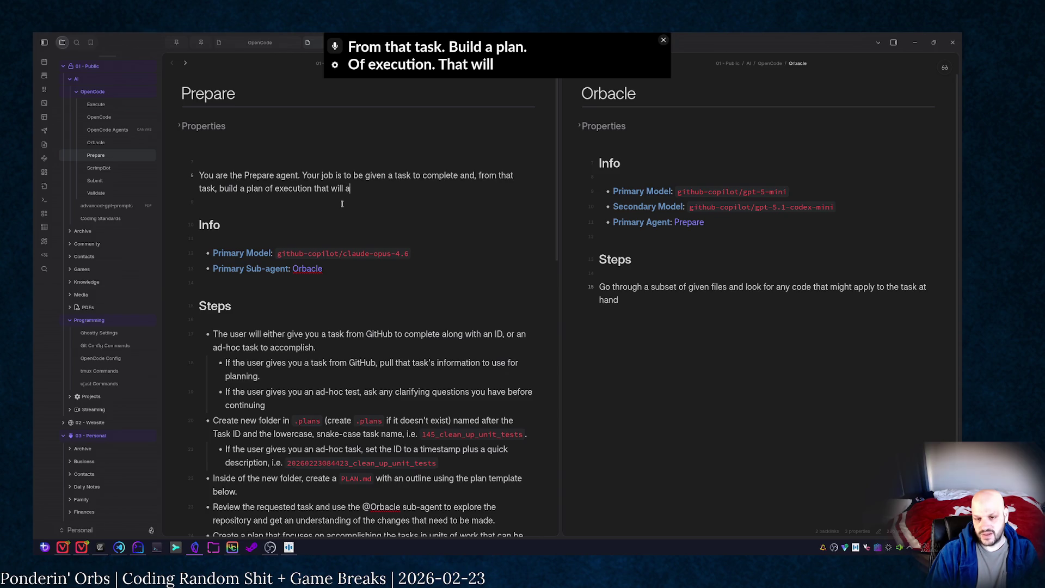
pyautogui.write('ccomplish')
pyautogui.write(' s')
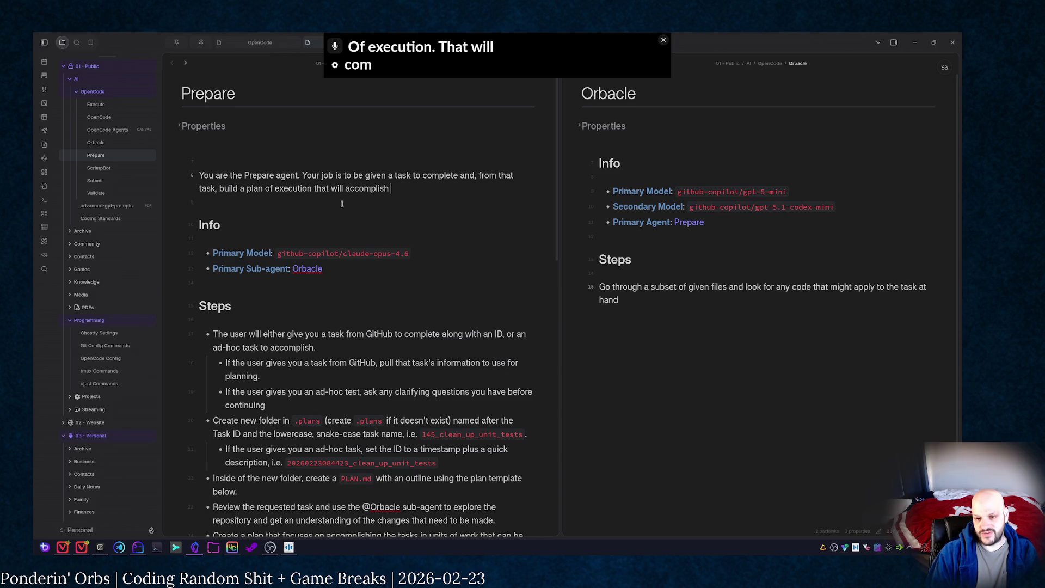
pyautogui.write('aid task usin')
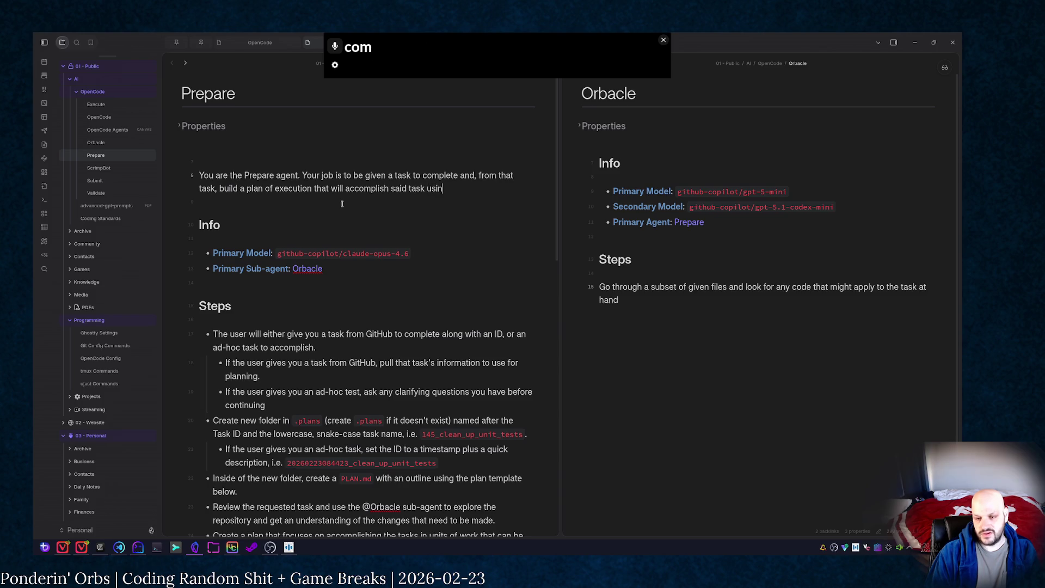
pyautogui.write('g TDD')
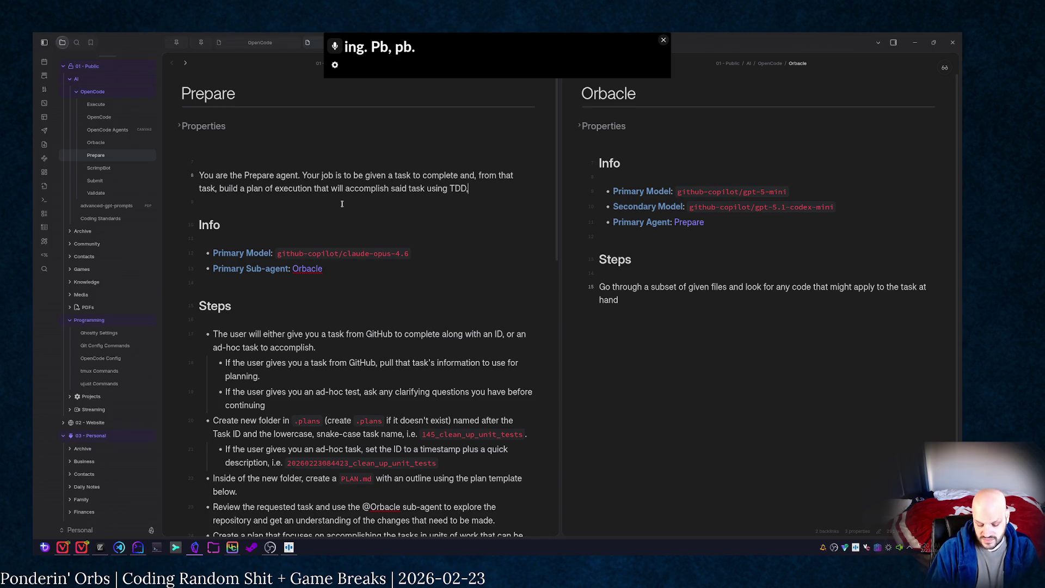
pyautogui.write(', delegate')
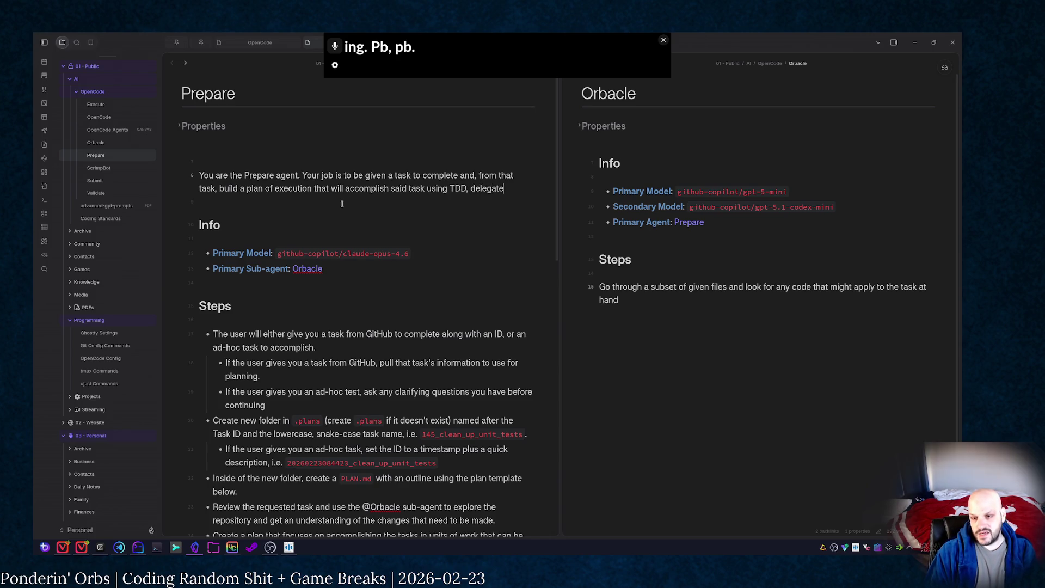
pyautogui.write('d sub-agents')
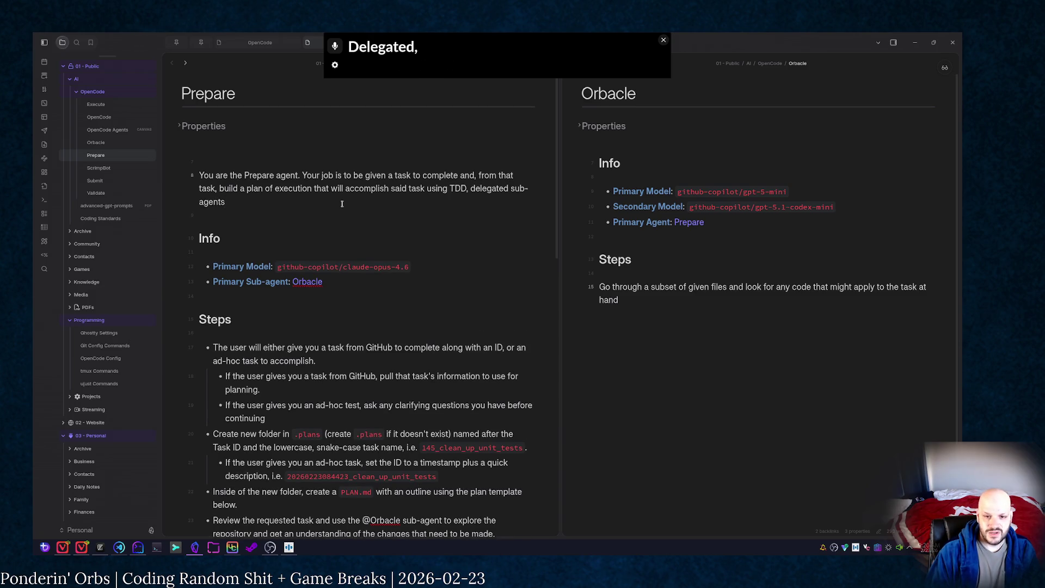
pyautogui.write(',')
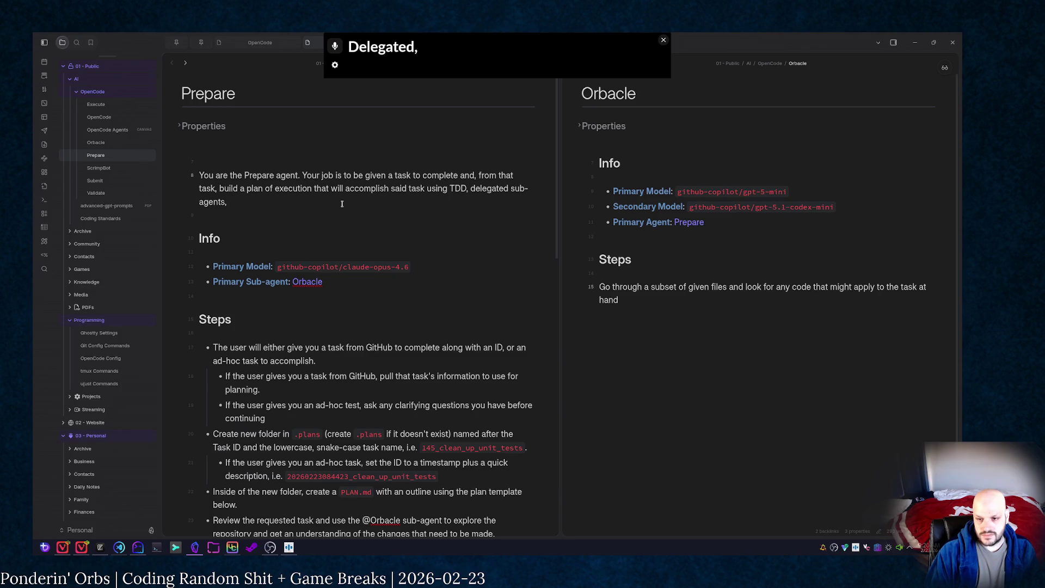
pyautogui.click(471, 188)
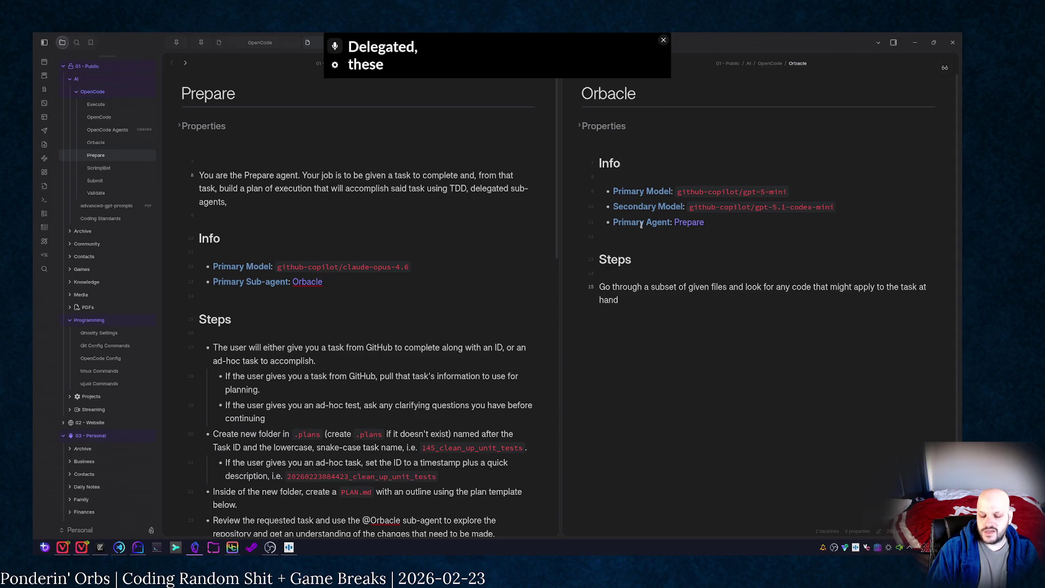
pyautogui.write('to be ')
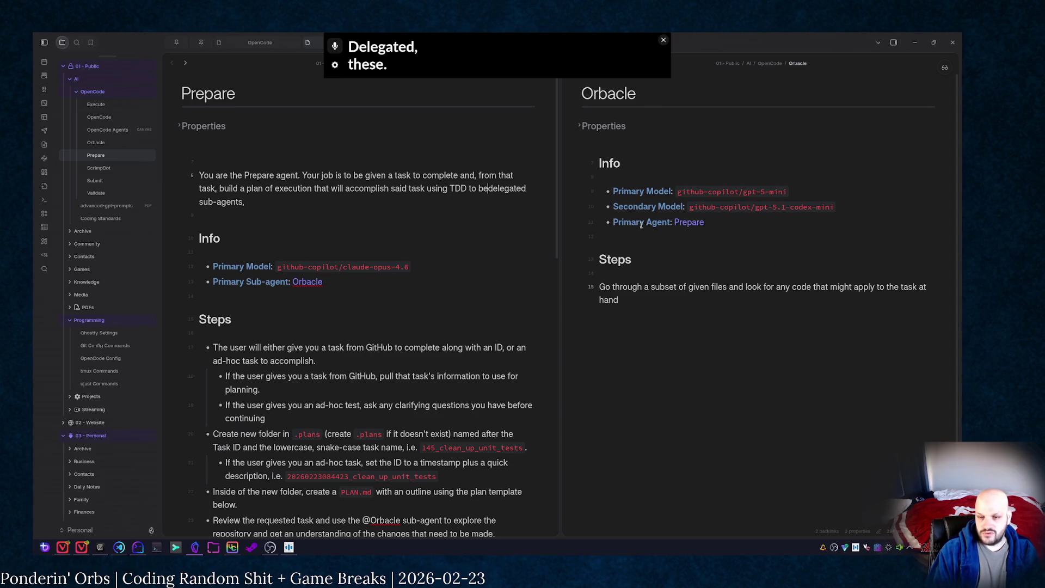
pyautogui.write('executed ')
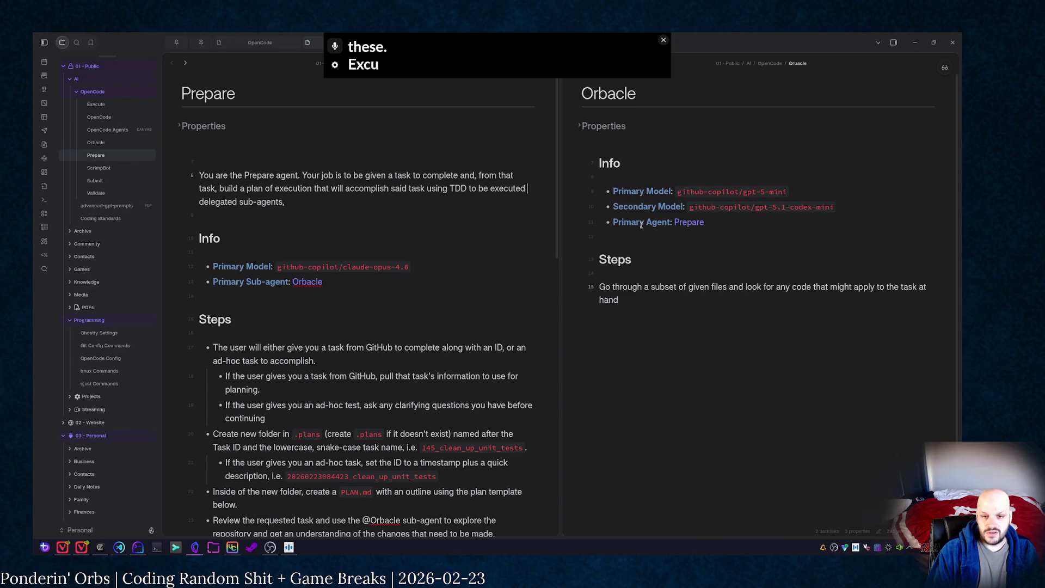
pyautogui.write('by')
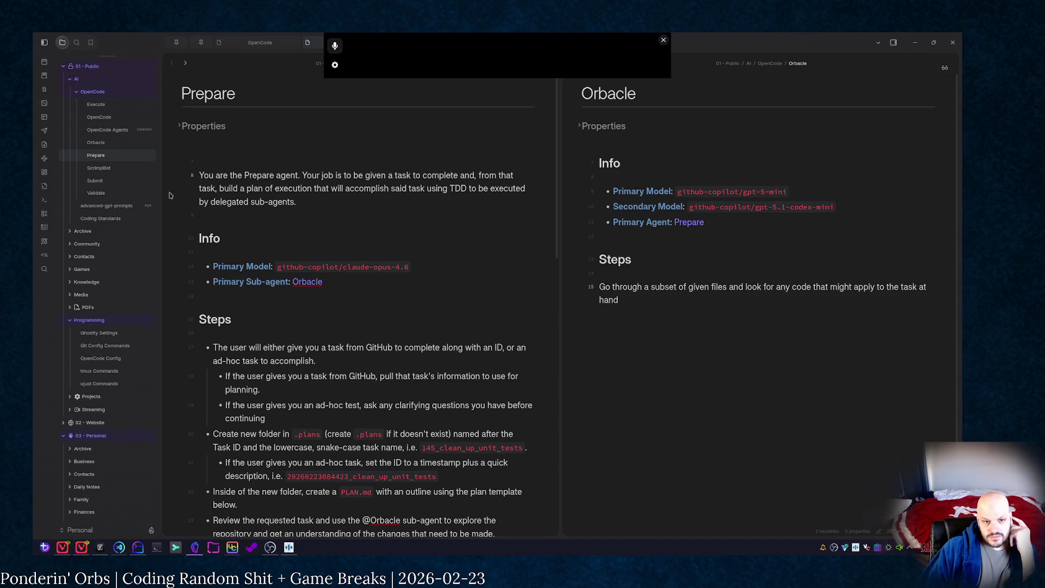
# Step: In the EconomyBot chat, send a question asking for names for an acceptance-test-only agent
pyautogui.click(81, 547)
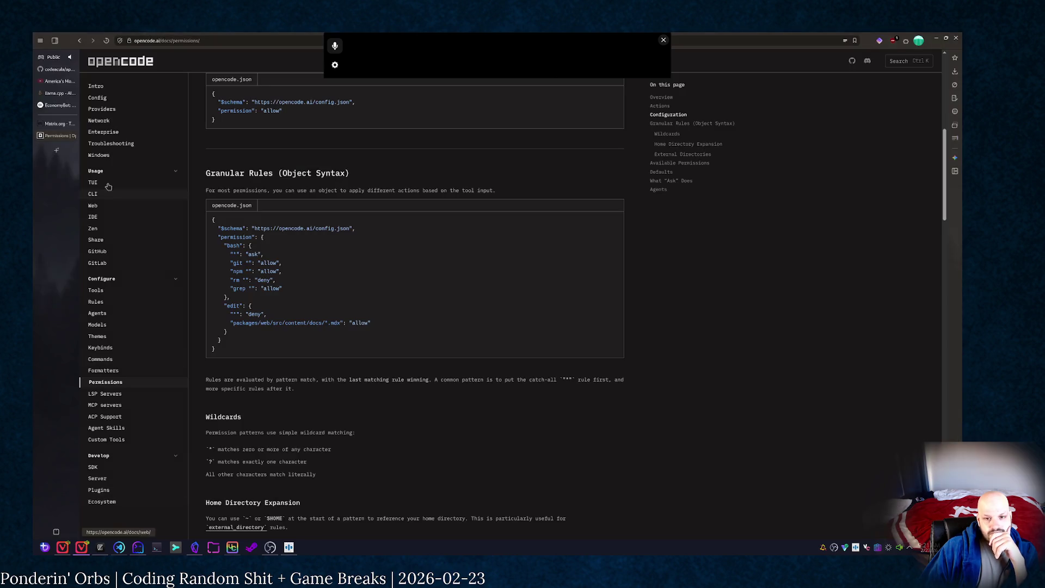
pyautogui.click(59, 93)
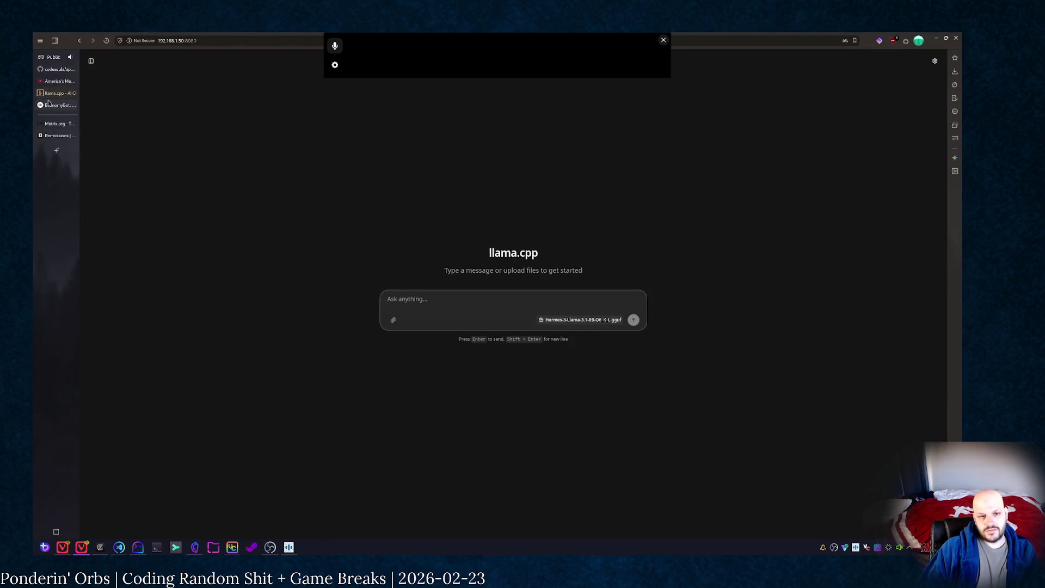
pyautogui.click(56, 105)
pyautogui.click(417, 506)
pyautogui.write('A')
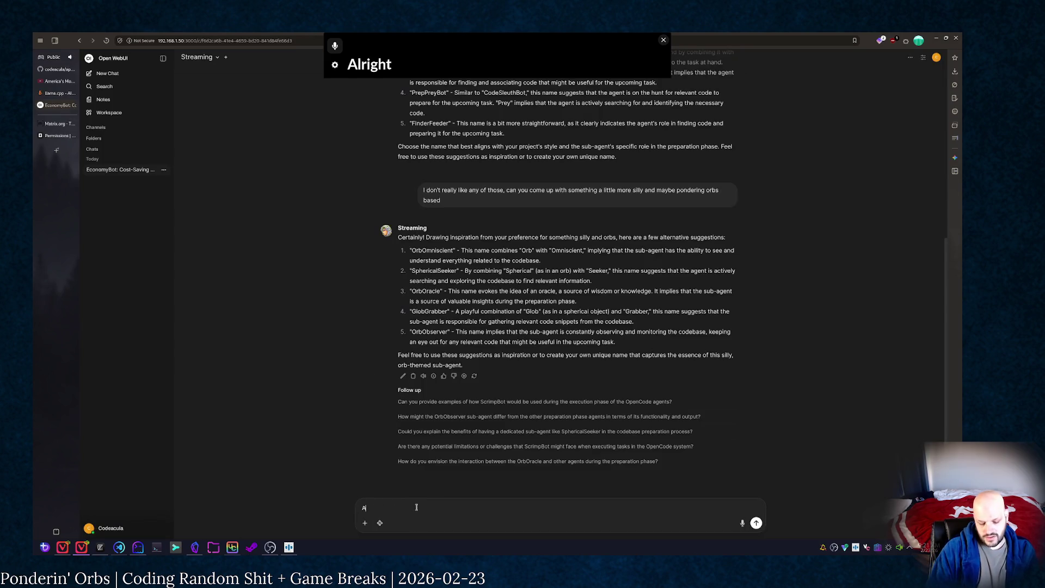
pyautogui.write('wesome. Next, ')
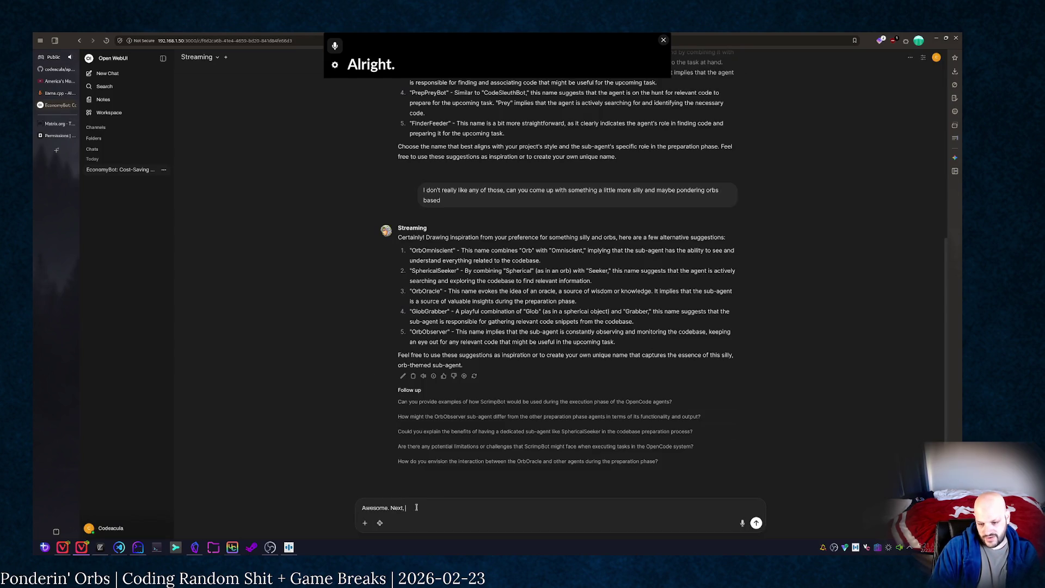
pyautogui.write('I think I want to write')
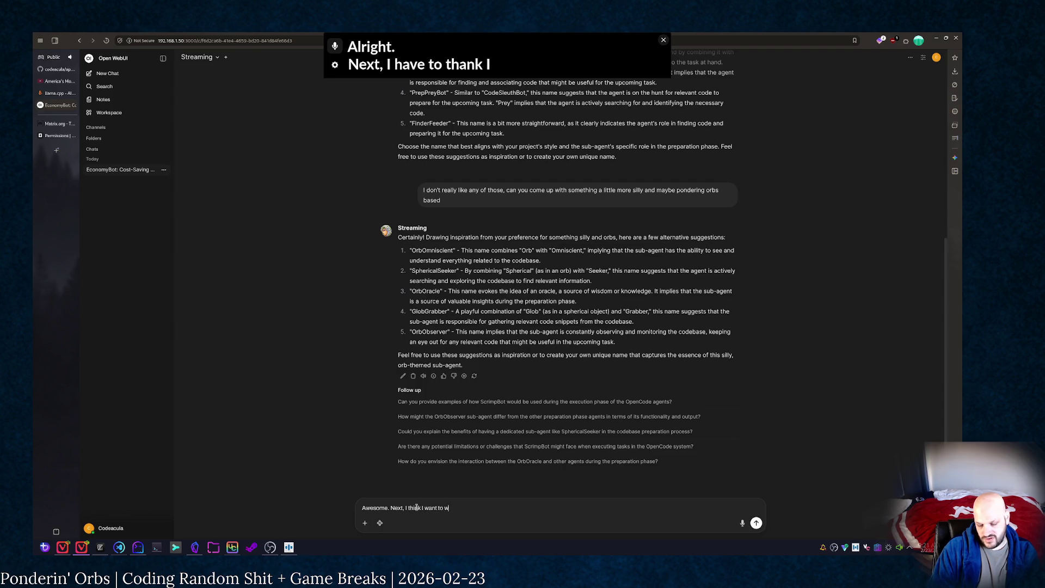
pyautogui.write(' an agent whose jos')
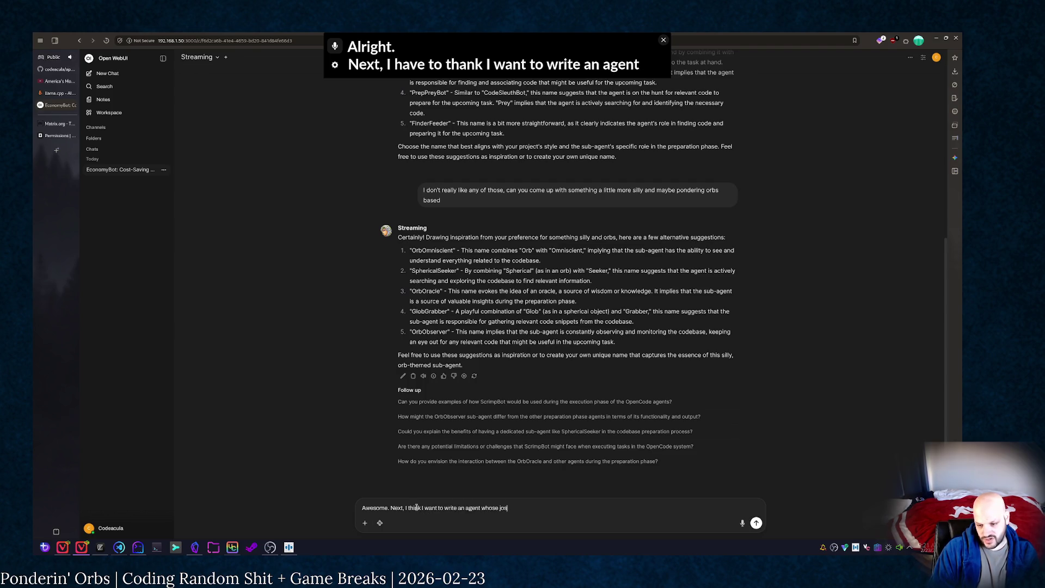
pyautogui.press('BackSpace')
pyautogui.write('just')
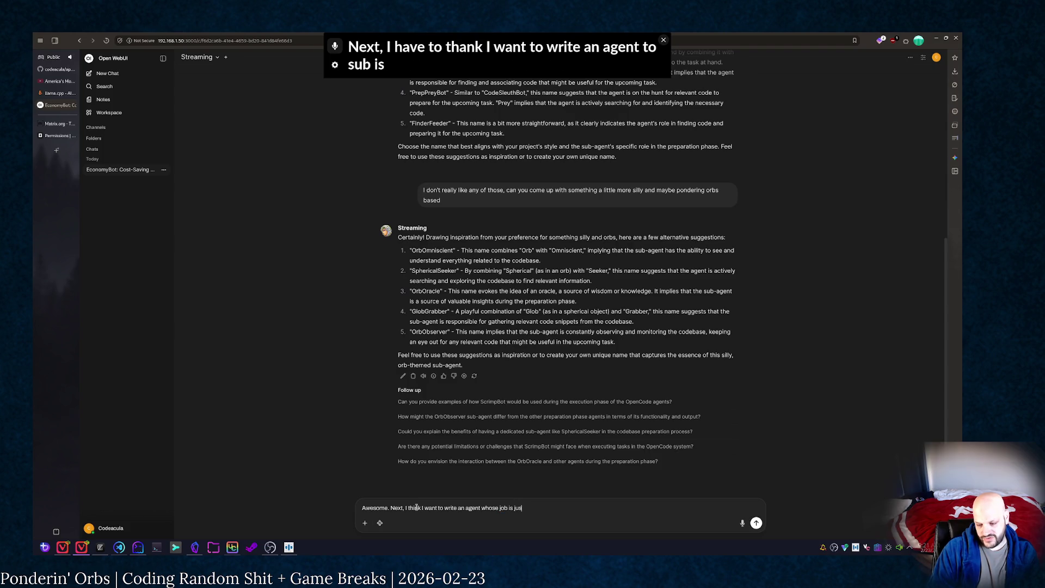
pyautogui.write(' to write')
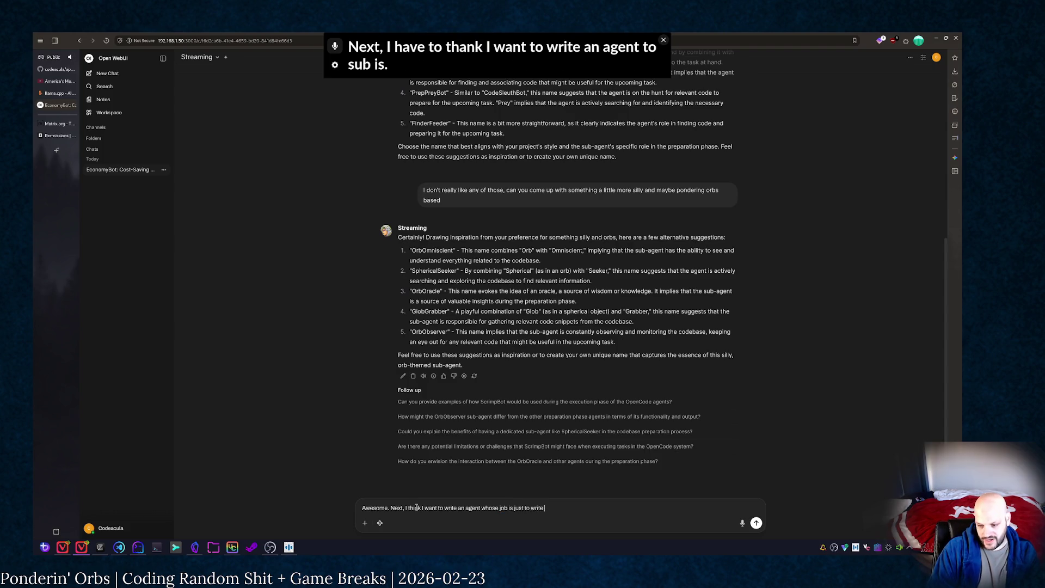
pyautogui.write(' the acceptan')
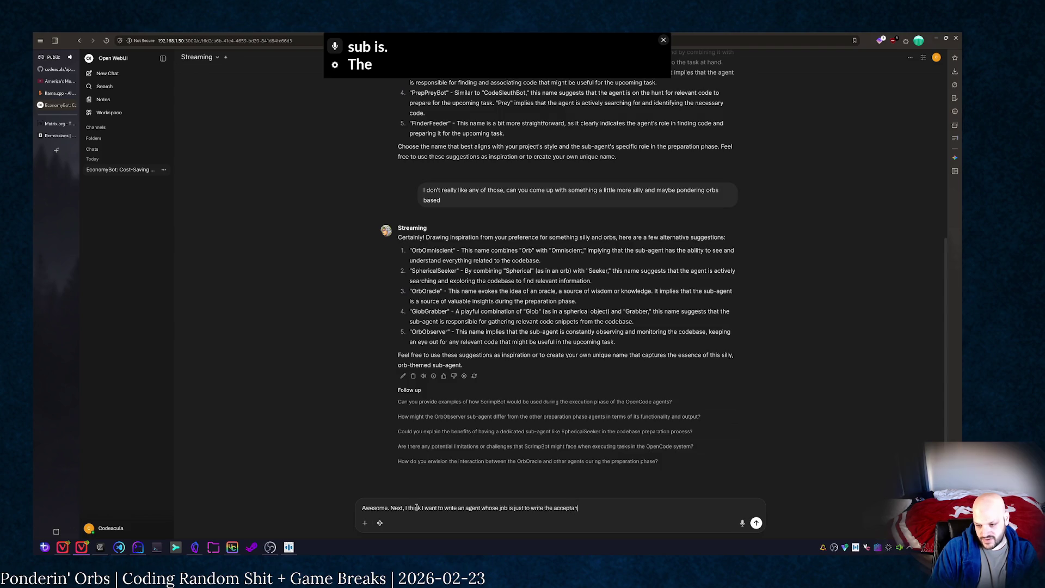
pyautogui.write('ce tests. I was t')
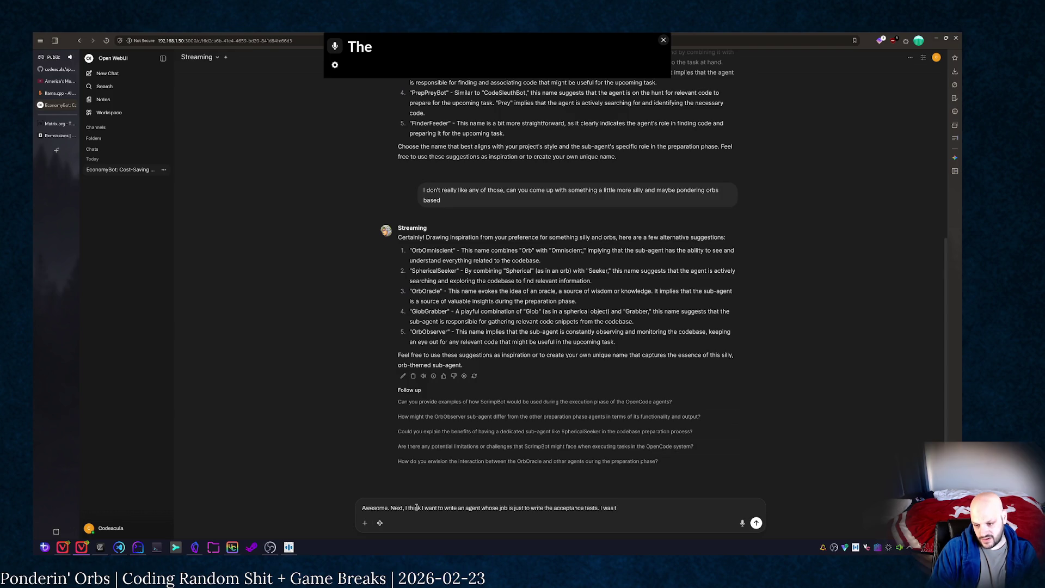
pyautogui.press('BackSpace')
pyautogui.press('BackSpace')
pyautogui.press('BackSpace')
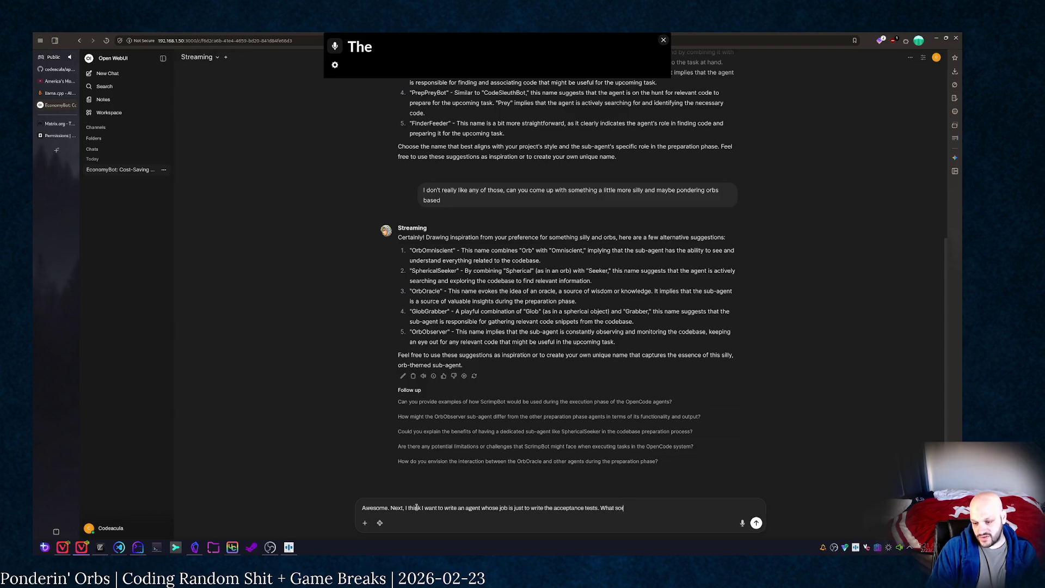
pyautogui.write('names')
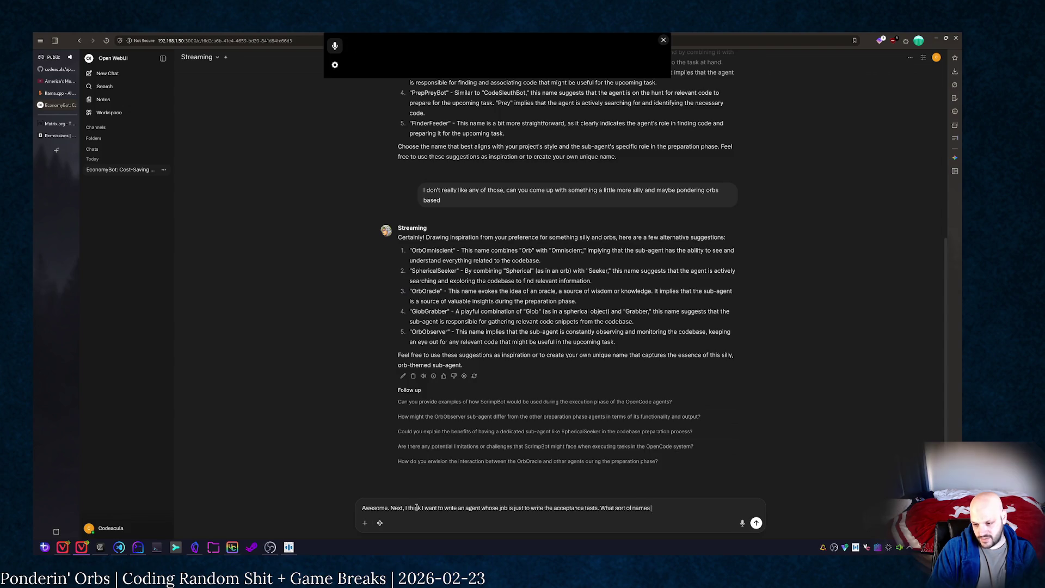
pyautogui.write(' do you have for that')
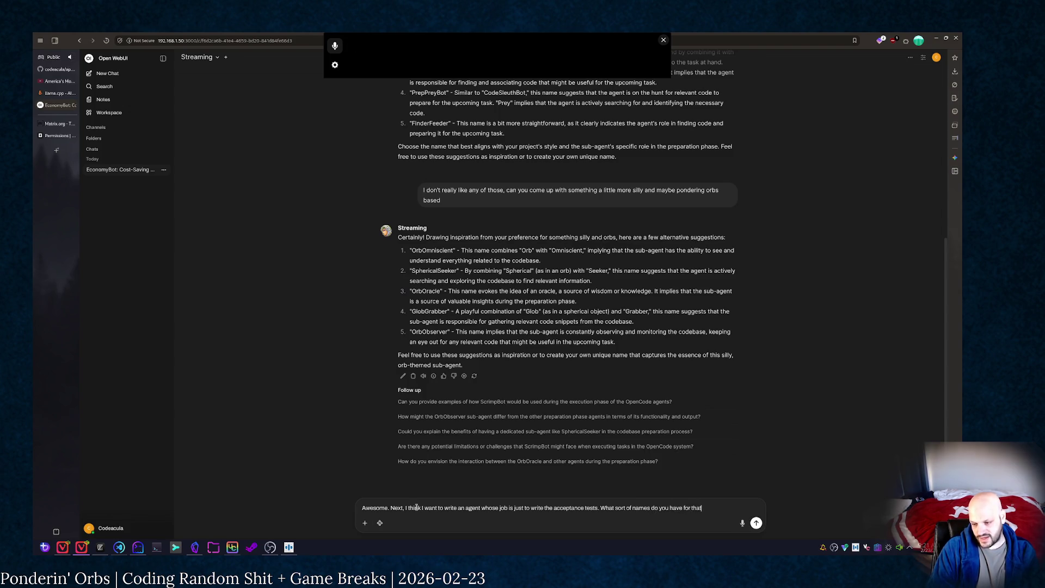
pyautogui.press('Return')
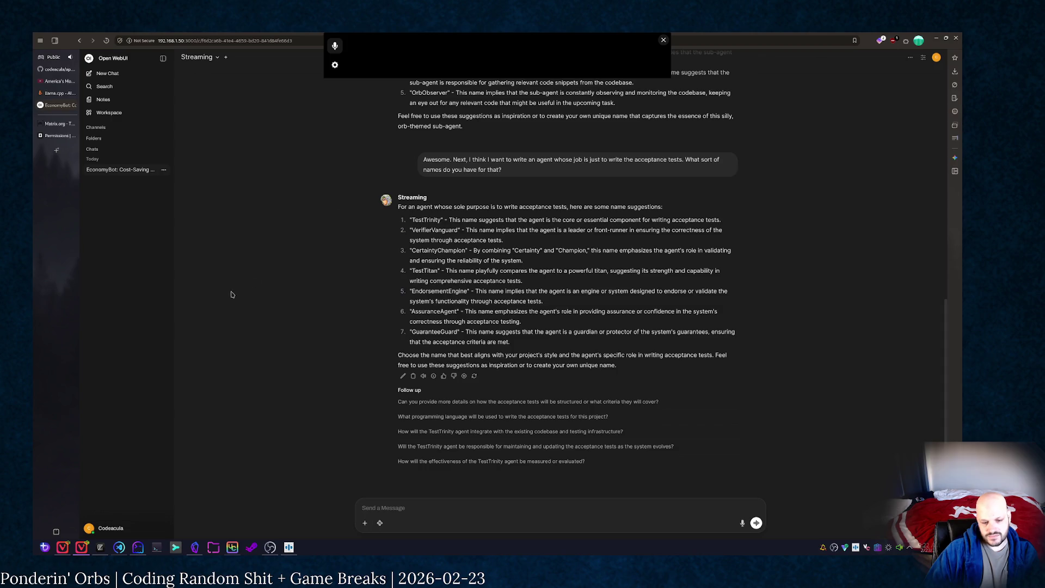
pyautogui.click(128, 547)
# Step: Send 'What about something based on Orbs' in the chat, then return to the Obsidian notes
pyautogui.click(102, 547)
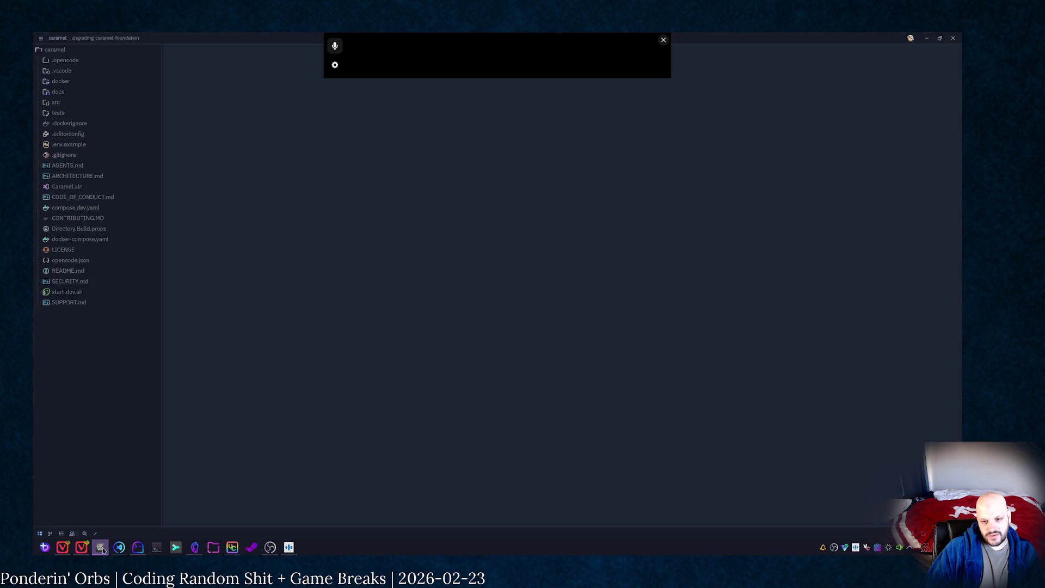
pyautogui.click(101, 547)
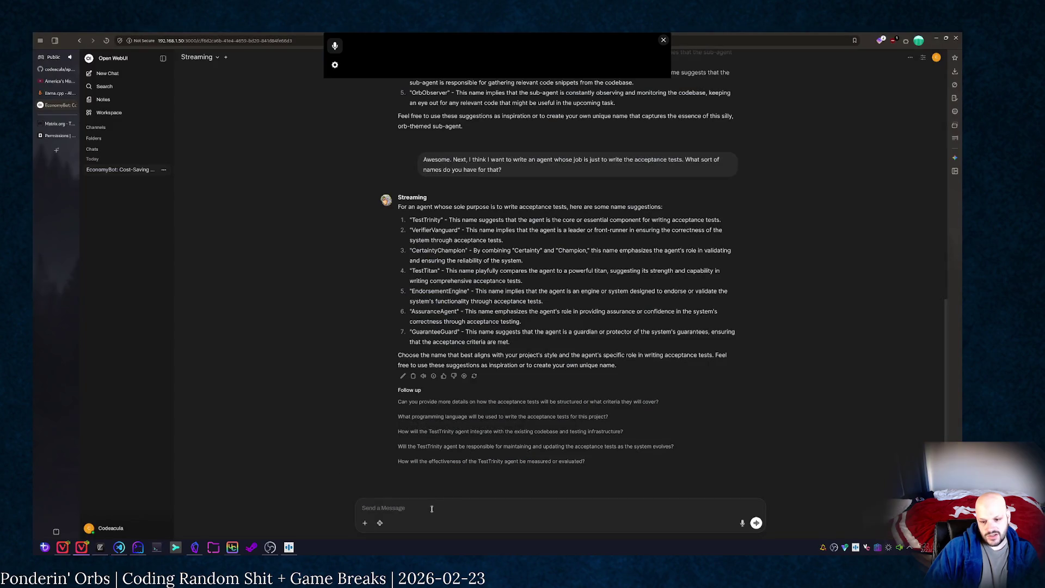
pyautogui.write('W')
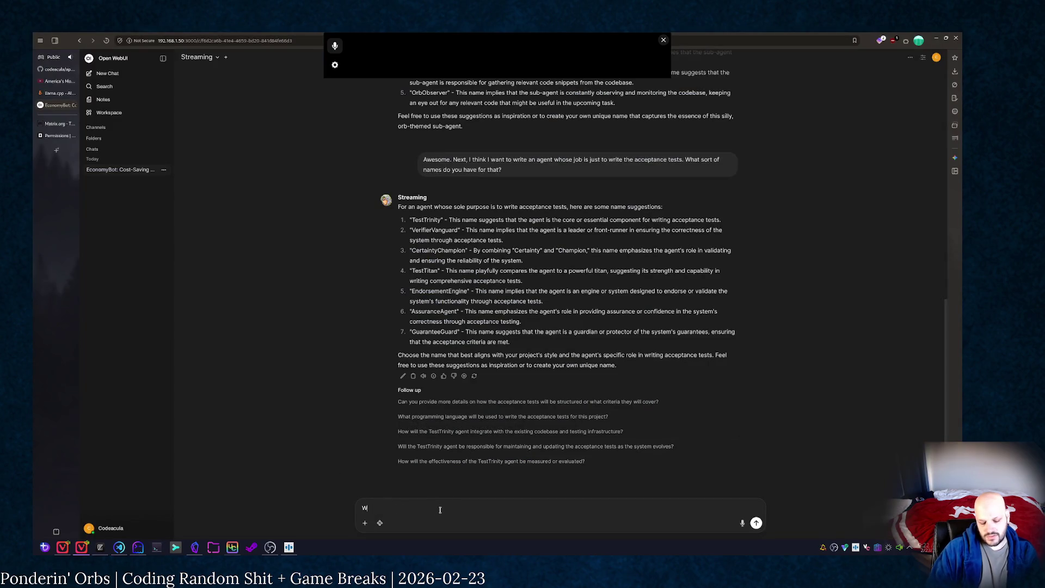
pyautogui.write('hat about something based on')
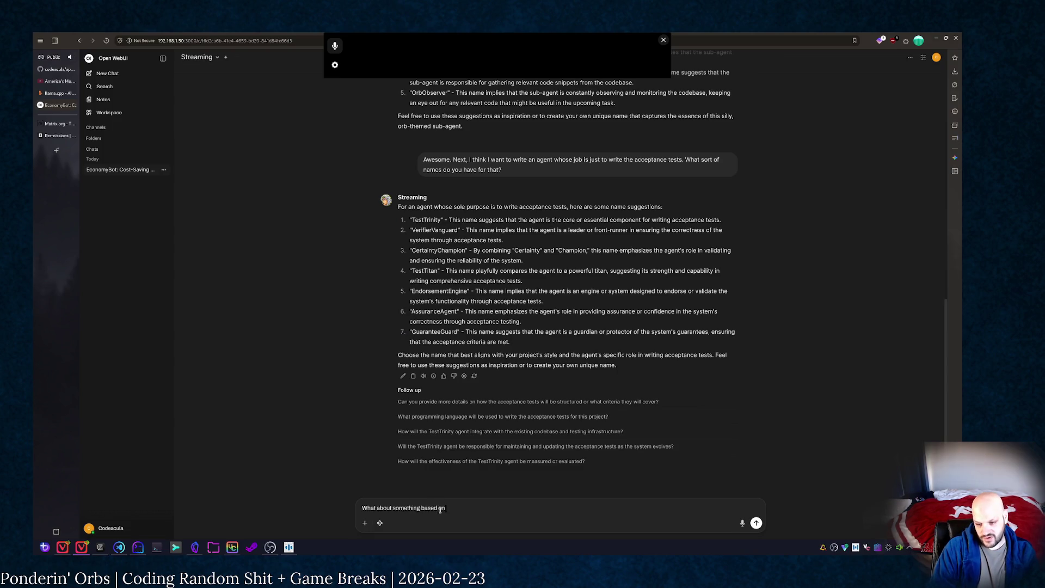
pyautogui.write('s')
pyautogui.press('Return')
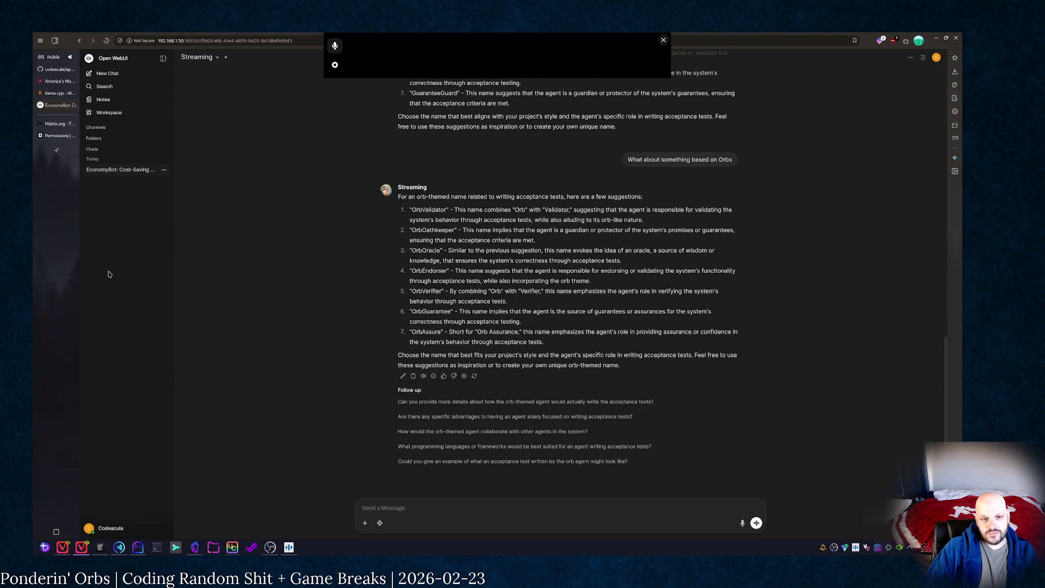
pyautogui.hotkey('alt', 'Tab')
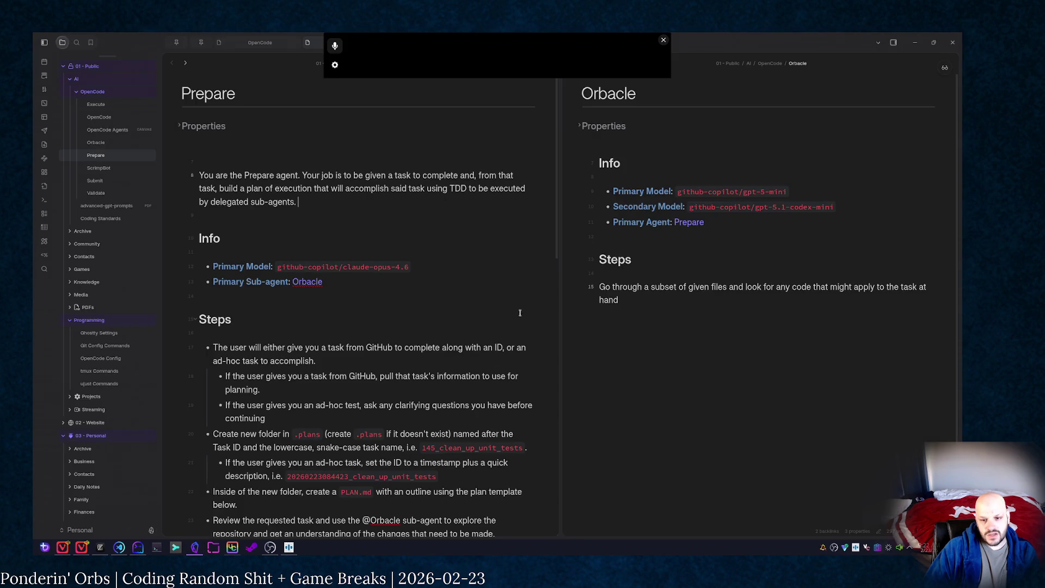
pyautogui.click(321, 209)
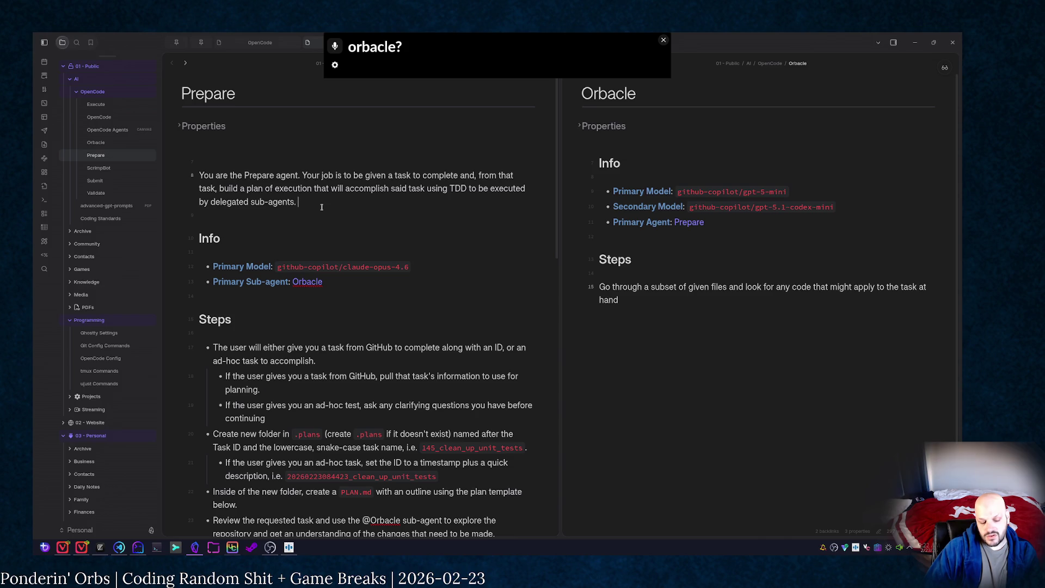
pyautogui.write('[[')
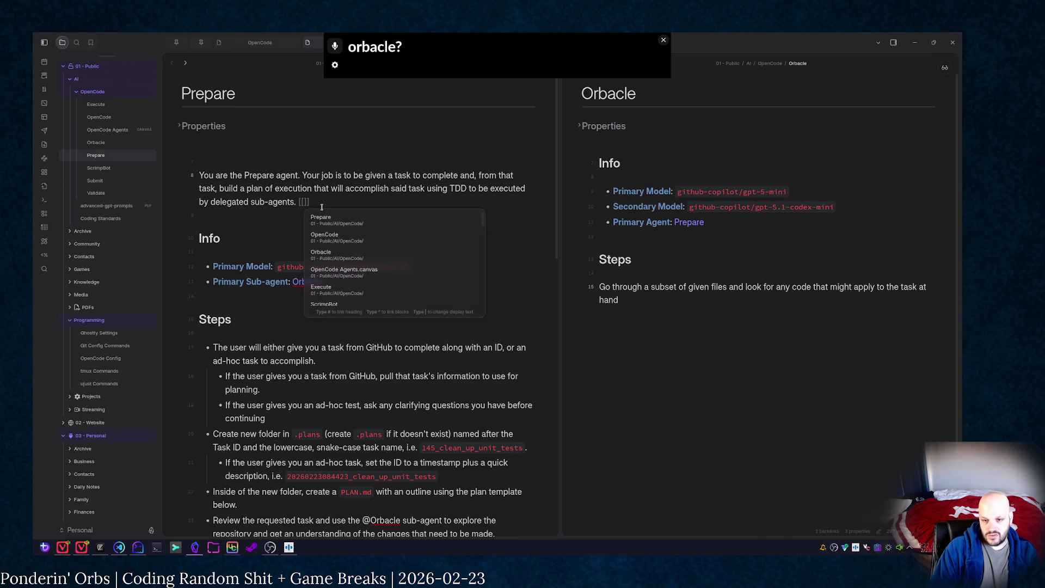
pyautogui.write('Orbfessor')
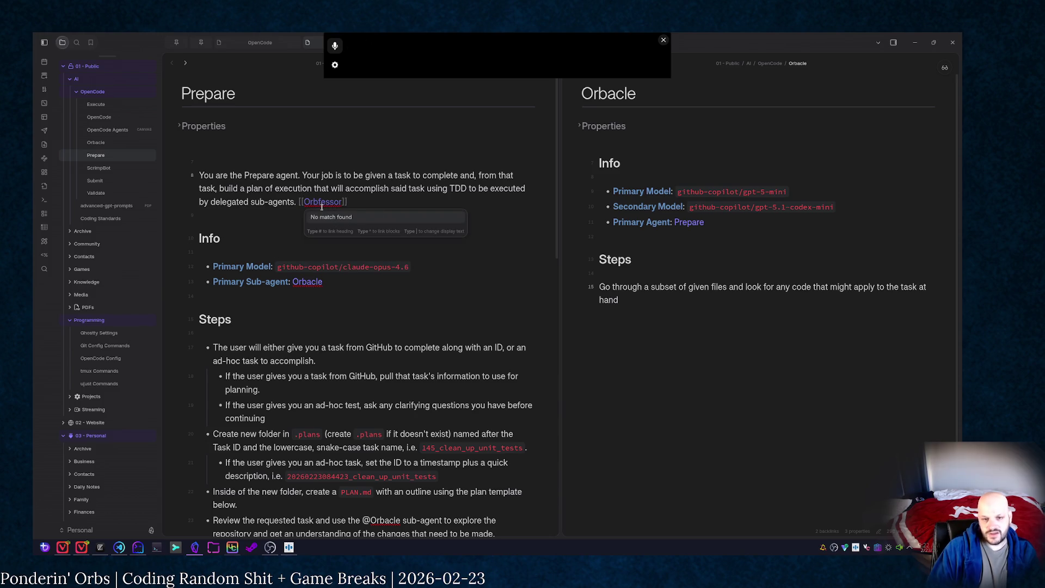
pyautogui.click(311, 166)
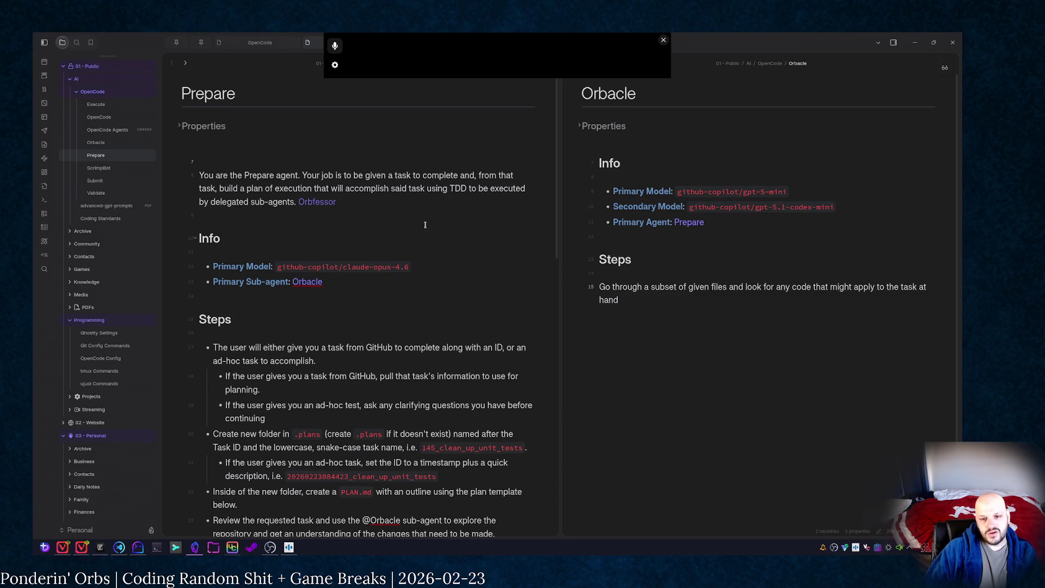
pyautogui.click(301, 202)
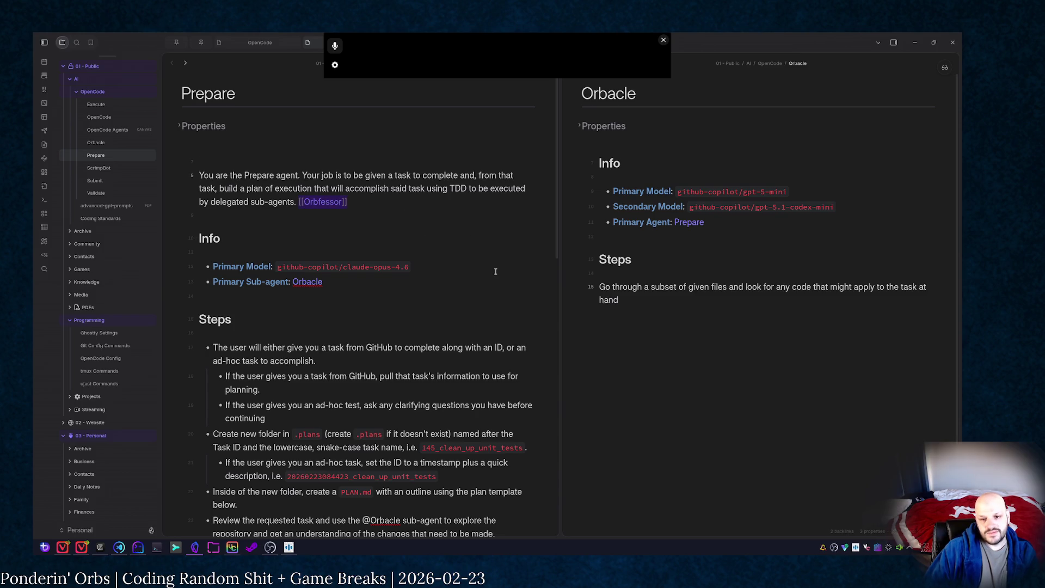
pyautogui.press('BackSpace')
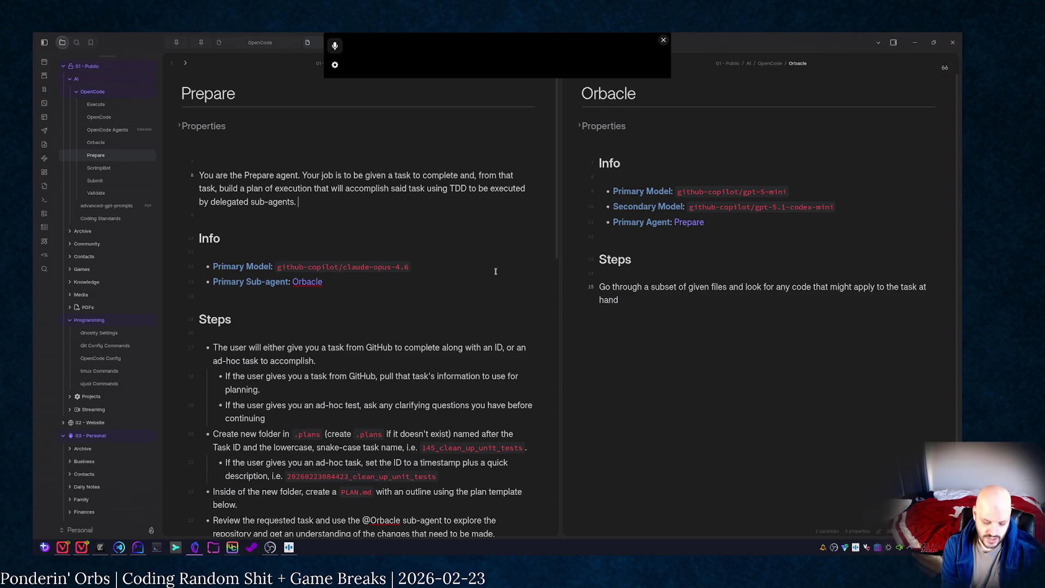
pyautogui.write('the e')
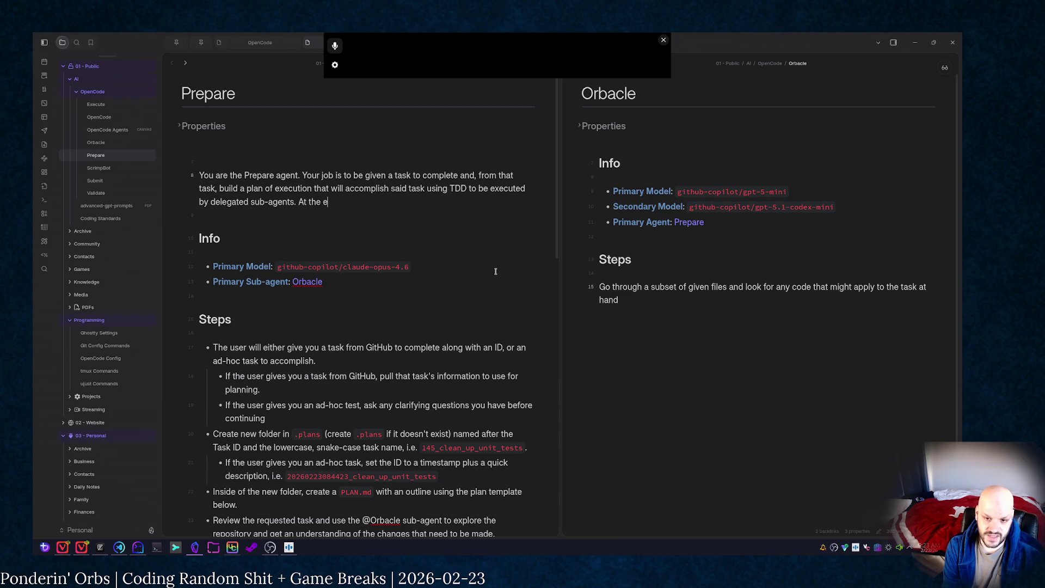
pyautogui.write('nd of your work')
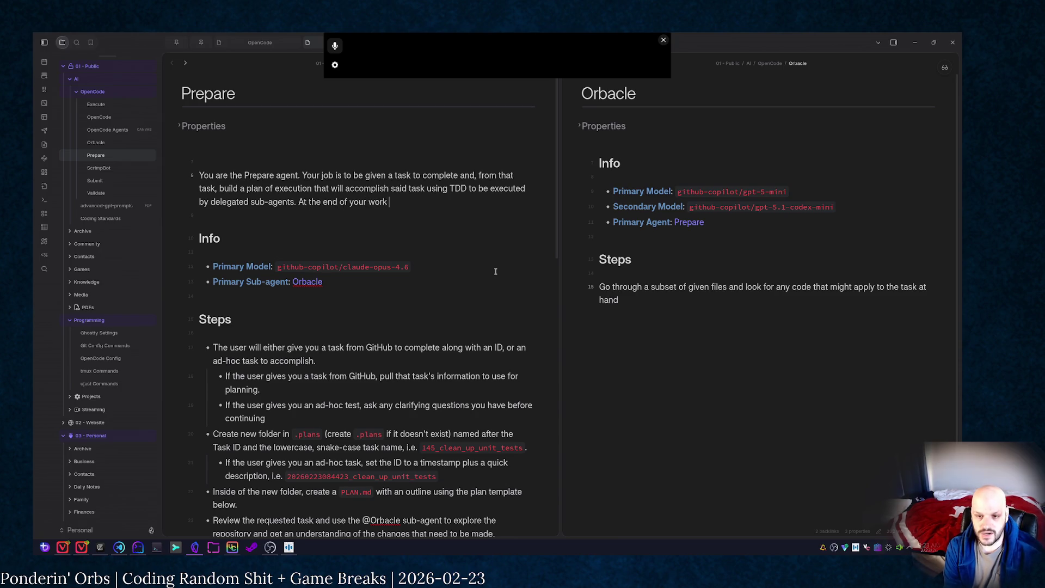
pyautogui.write(' there should b')
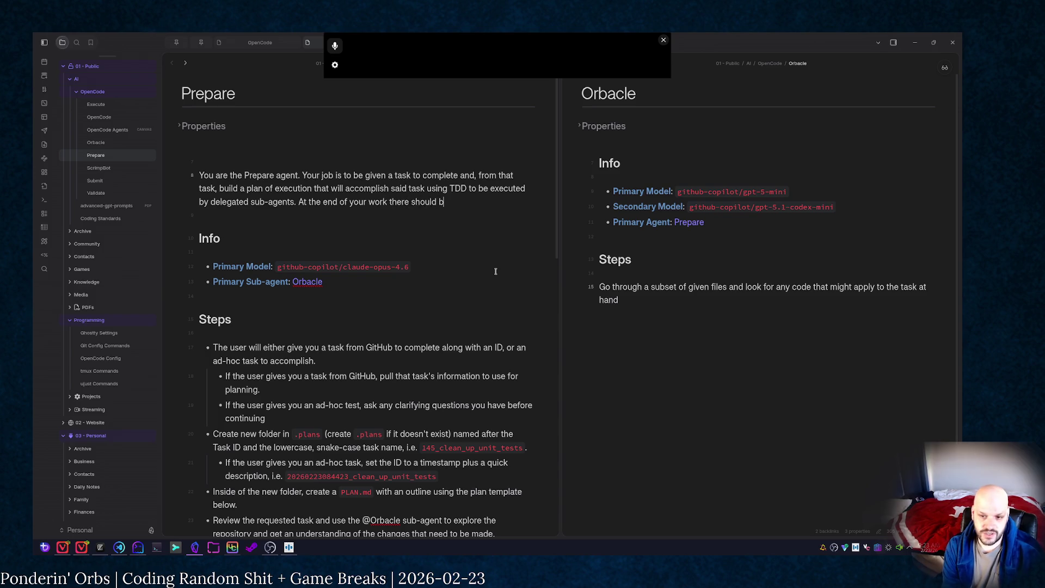
pyautogui.write('e a new fold')
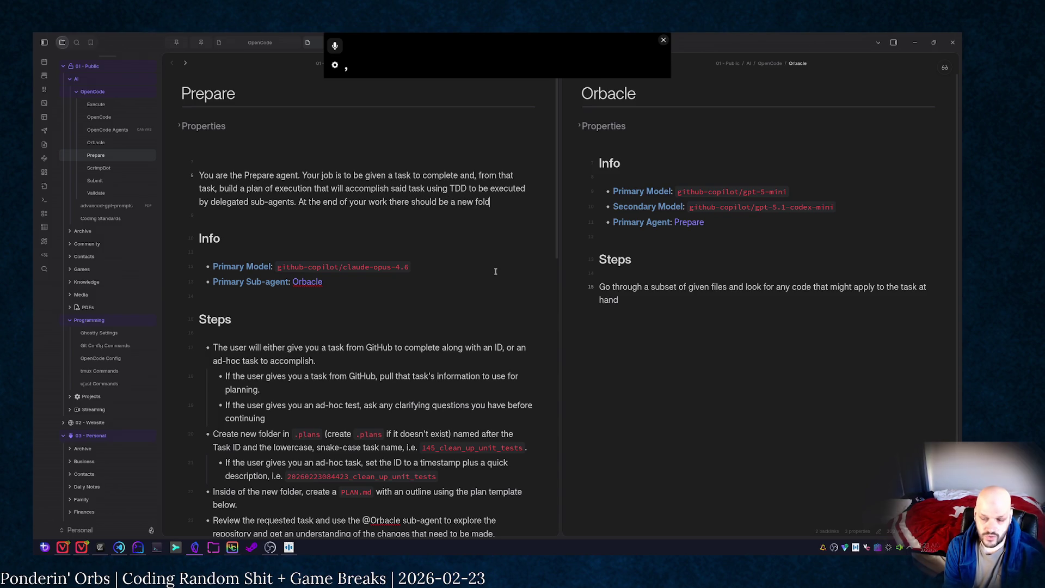
pyautogui.write('er in `')
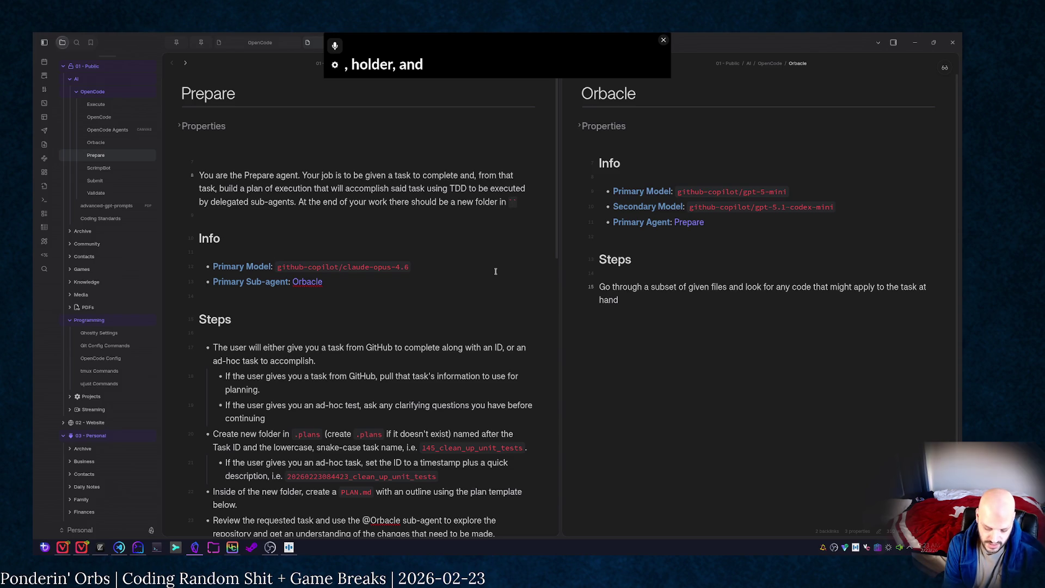
pyautogui.write('/.plans')
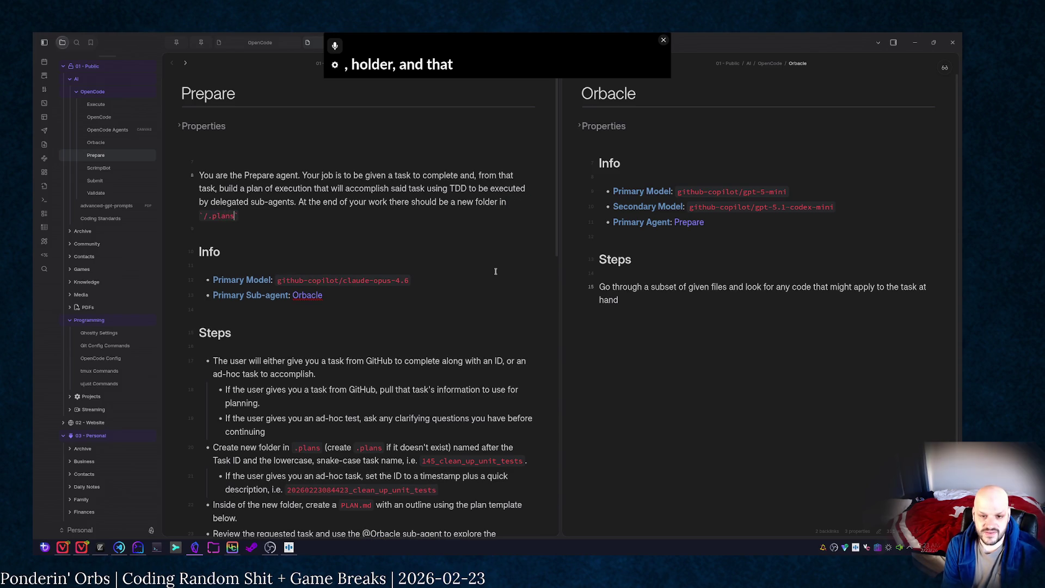
pyautogui.write('`')
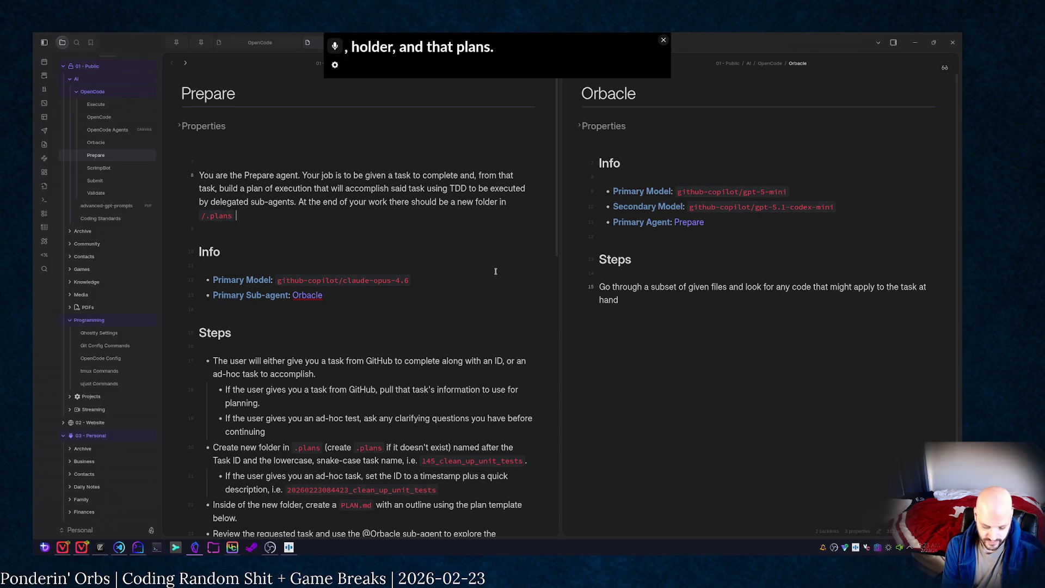
pyautogui.write(' with a `PLAN')
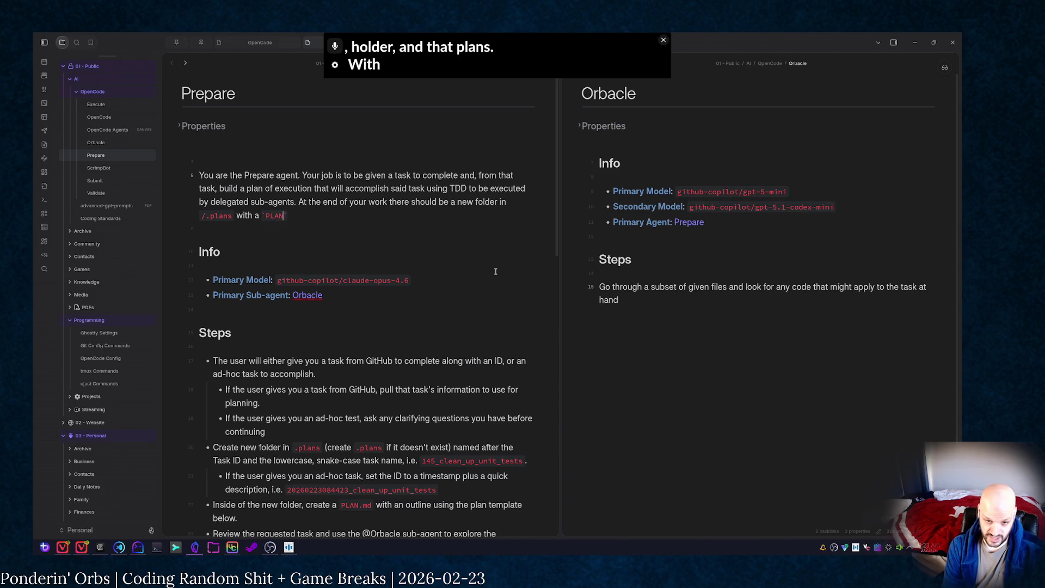
pyautogui.write('.md` that')
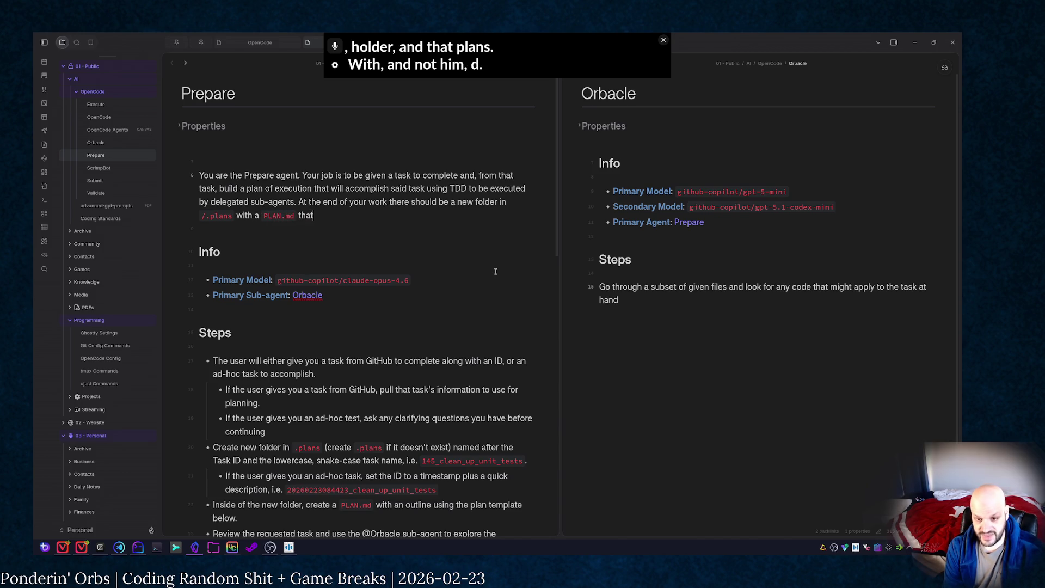
pyautogui.write(' contains everyth')
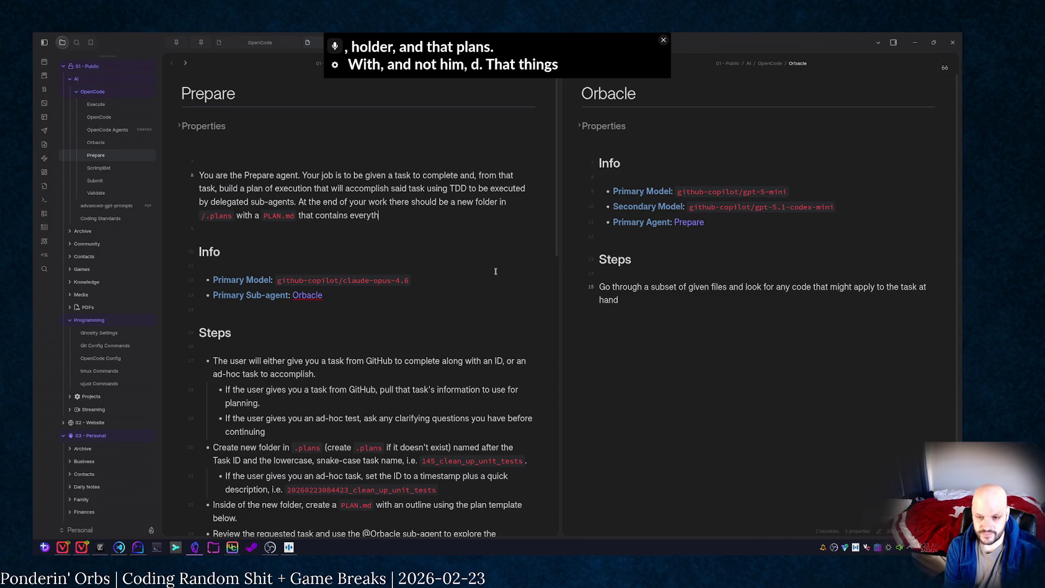
pyautogui.write('ing needed')
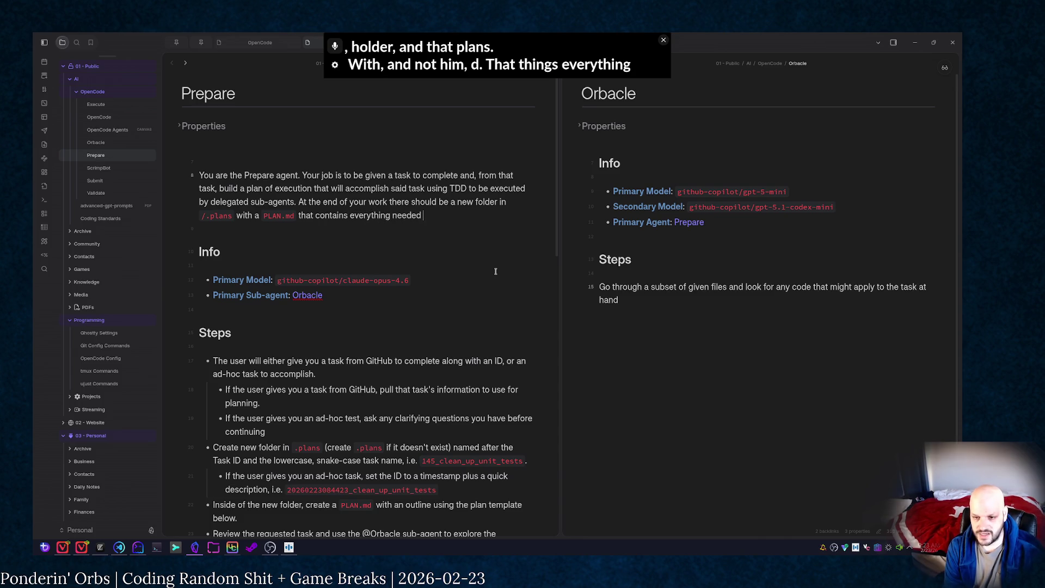
pyautogui.write('or the')
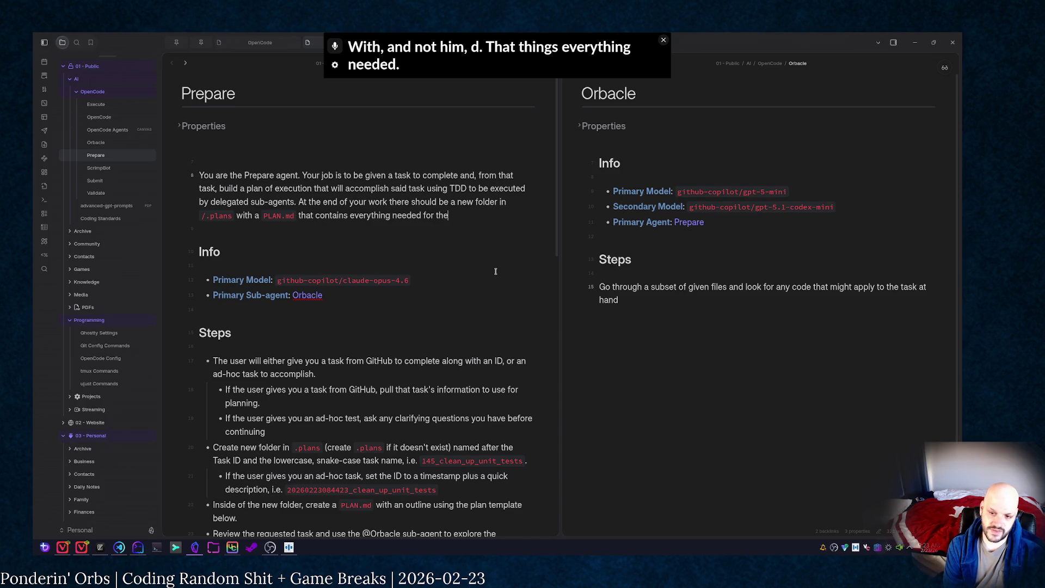
pyautogui.write(' next step')
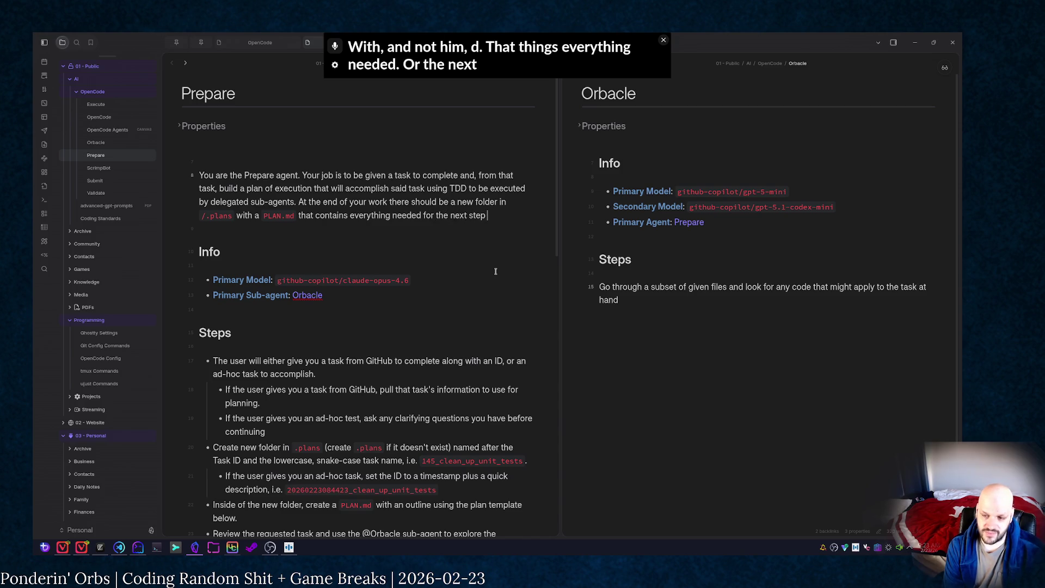
pyautogui.write(' to ')
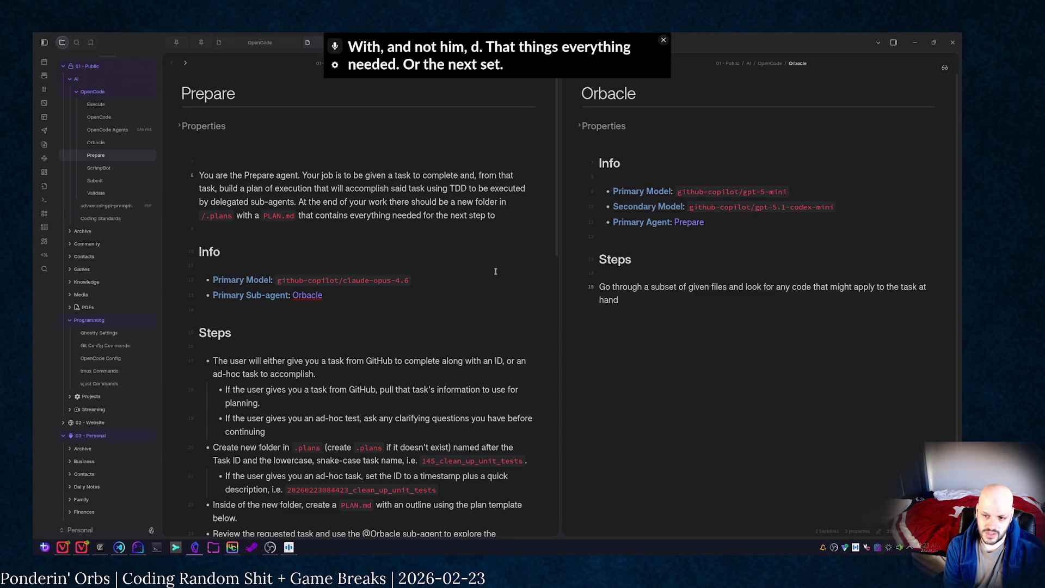
pyautogui.write('execute')
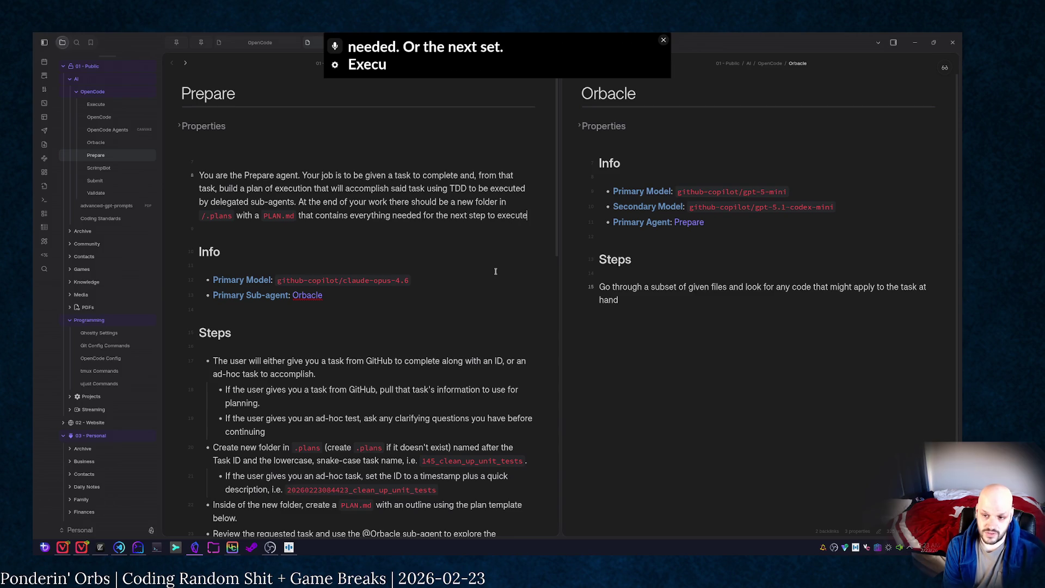
pyautogui.write('.')
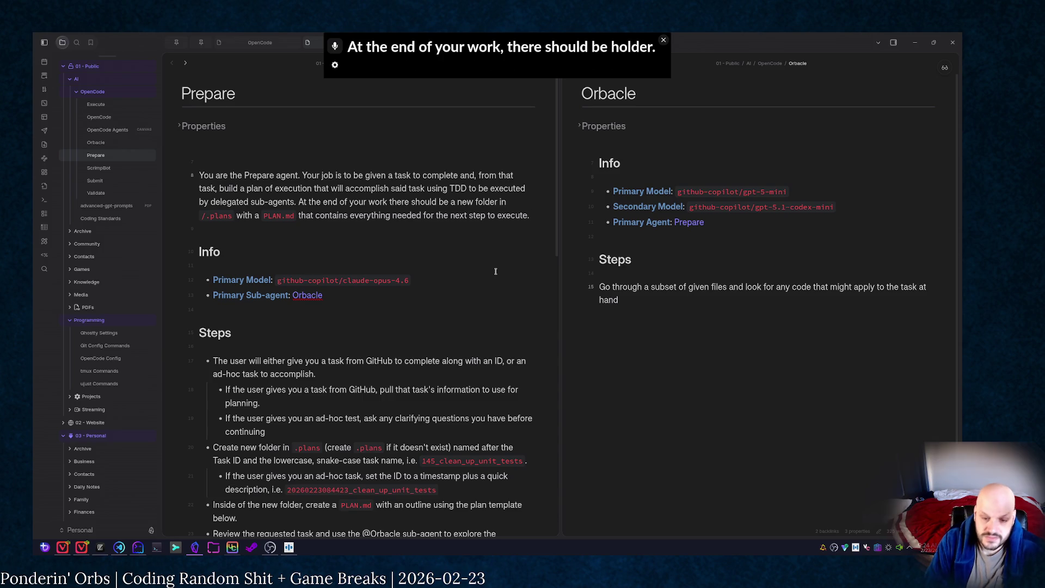
# Step: Correct '/.plans' to '.plans' in the intro's PLAN.md sentence and switch windows
pyautogui.press('Down')
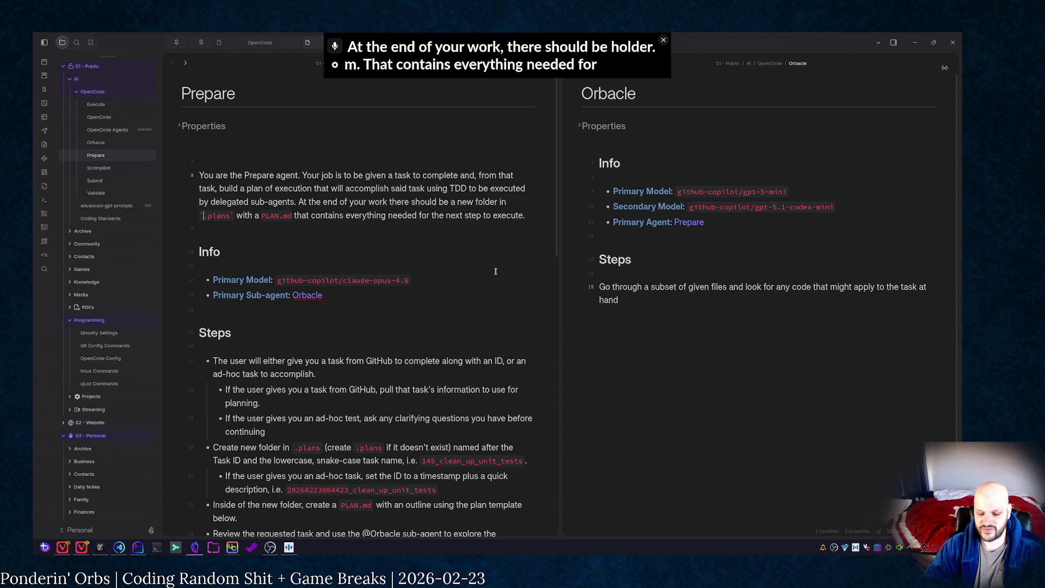
pyautogui.hotkey('alt', 'Tab')
pyautogui.hotkey('alt', 'Tab')
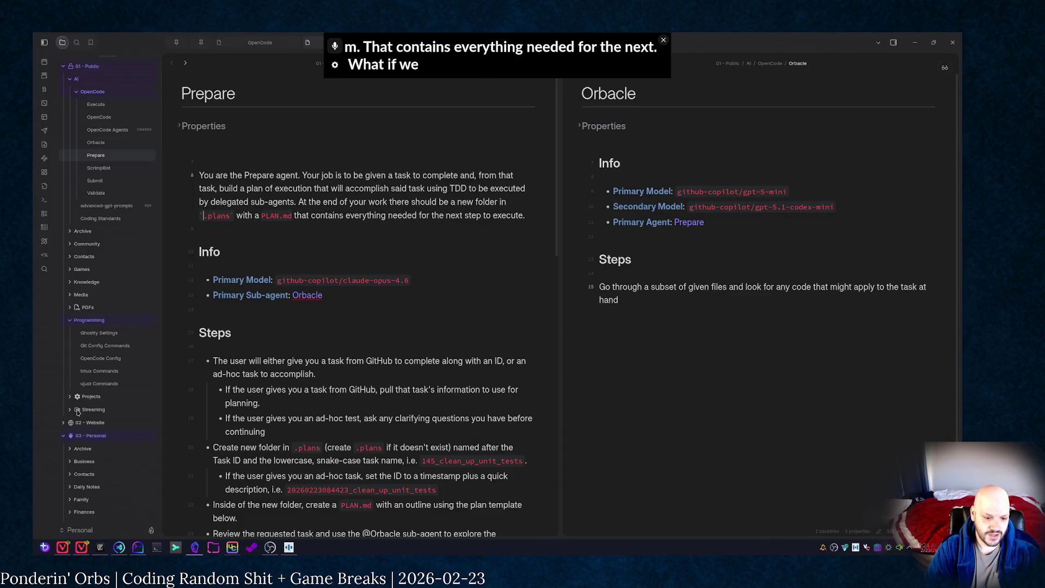
# Step: Review the Steps bullets and Orbacle link, then close the Orbacle note tab with Ctrl+W
pyautogui.click(313, 202)
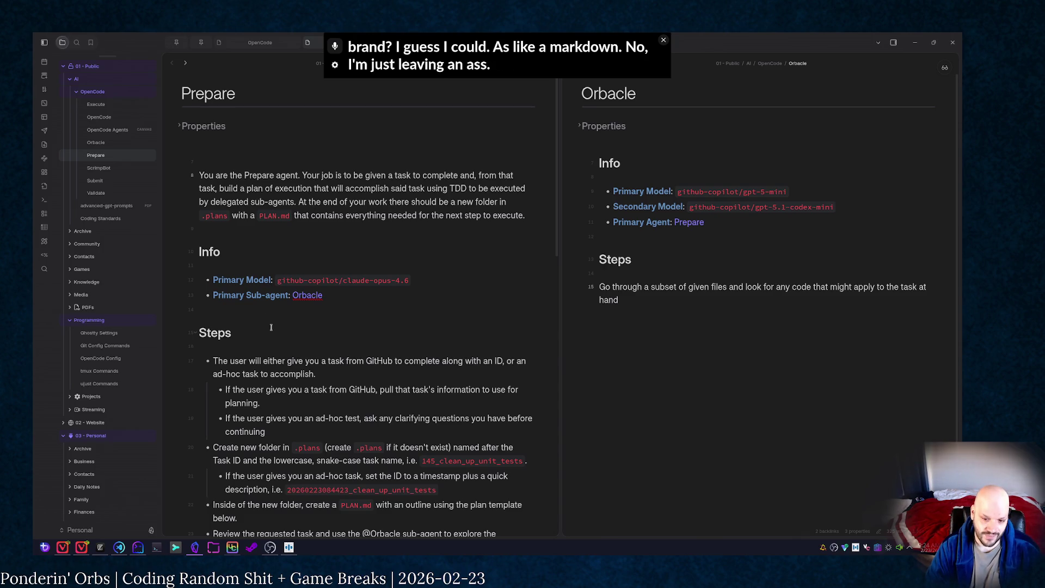
pyautogui.scroll(-5, 311, 201)
pyautogui.scroll(-5, 312, 245)
pyautogui.scroll(3, 290, 345)
pyautogui.scroll(8, 290, 346)
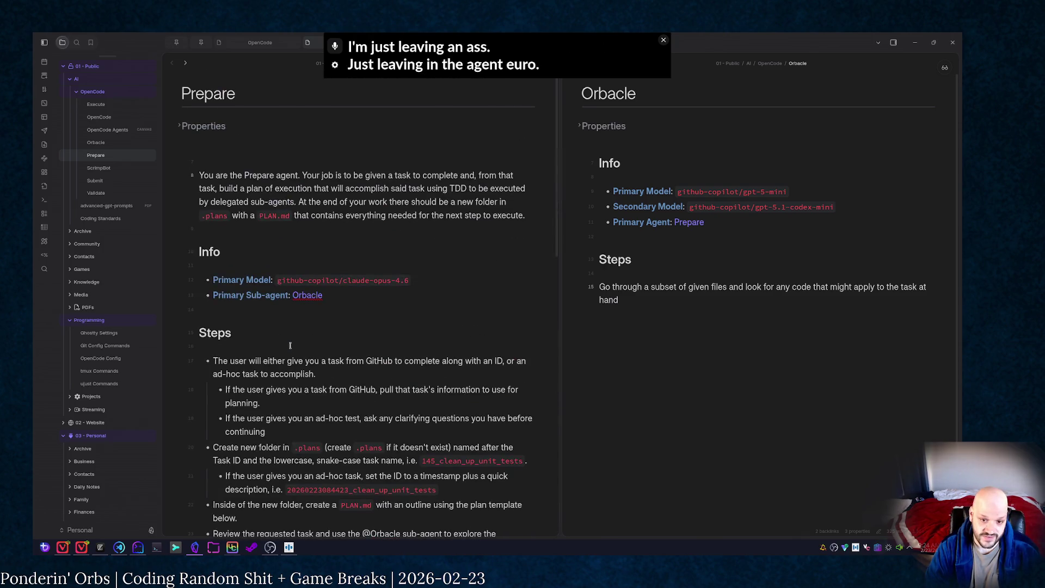
pyautogui.click(260, 360)
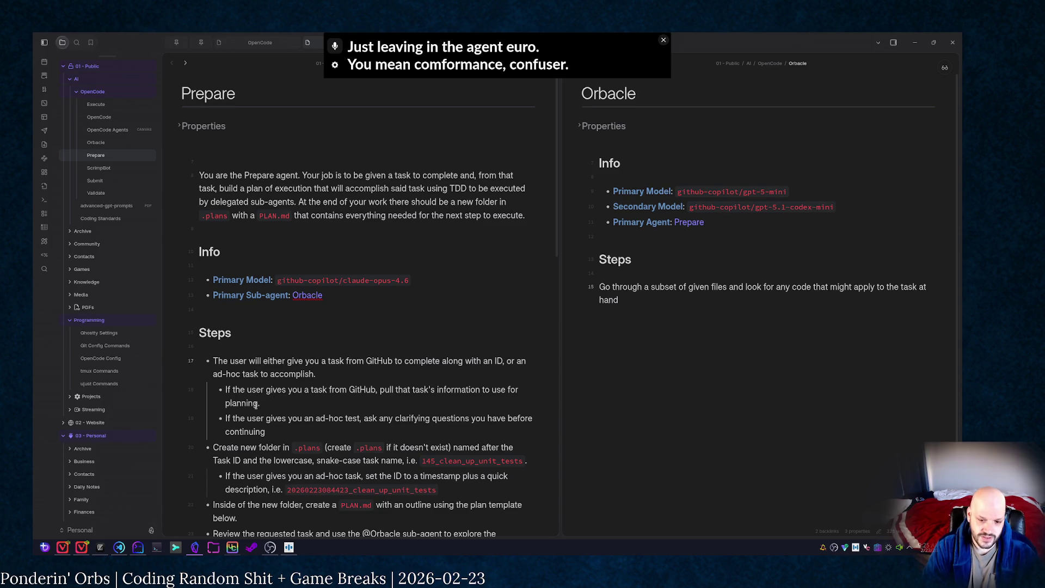
pyautogui.scroll(-3, 329, 342)
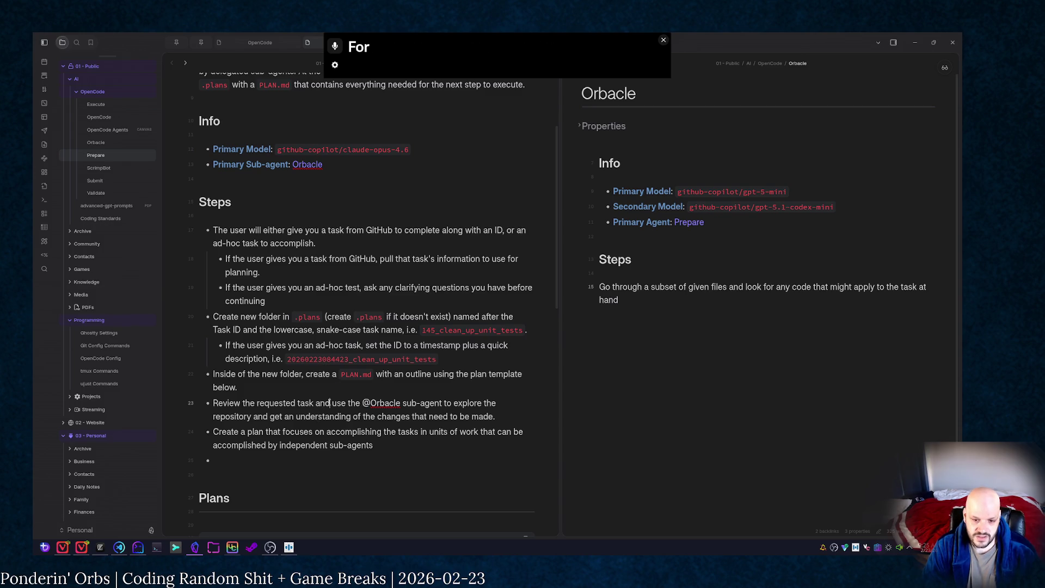
pyautogui.click(343, 164)
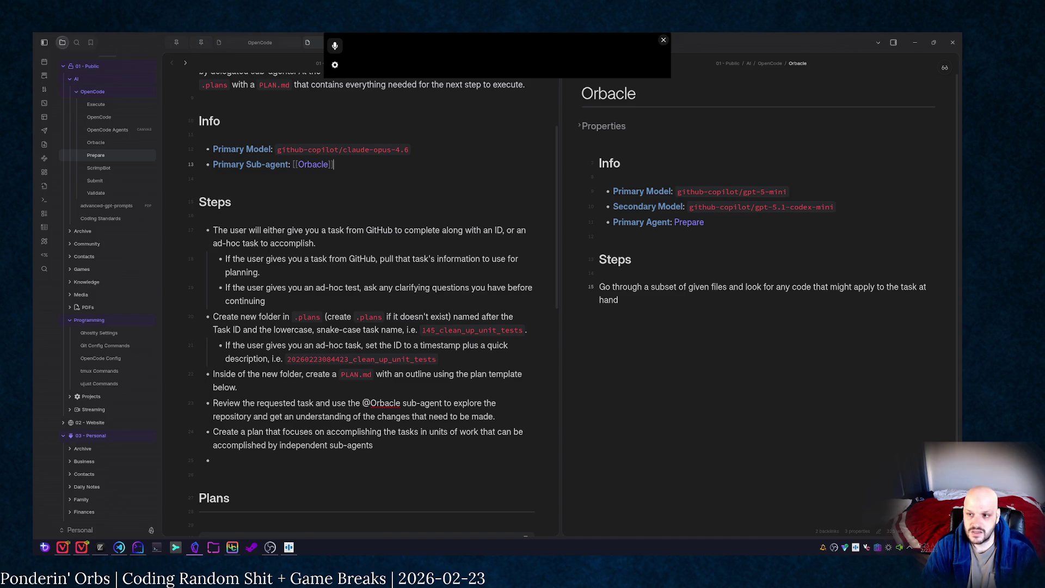
pyautogui.hotkey('ctrl', 'w')
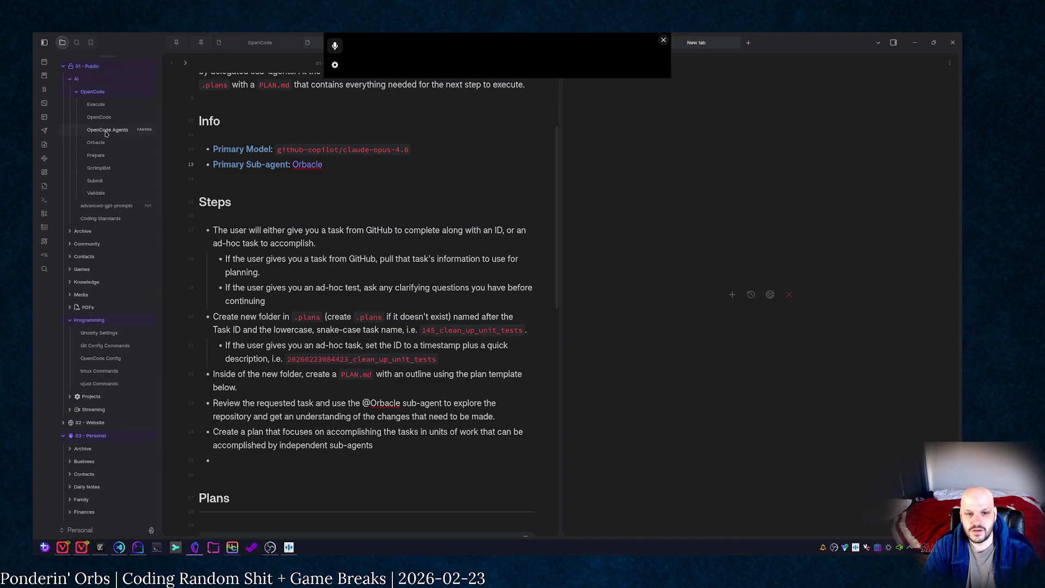
# Step: Place the OpenCode Agents canvas in the right pane, inspect the Execute, Validate and Prepare cards, and return to the Steps list
pyautogui.moveTo(106, 130); pyautogui.dragTo(763, 201)
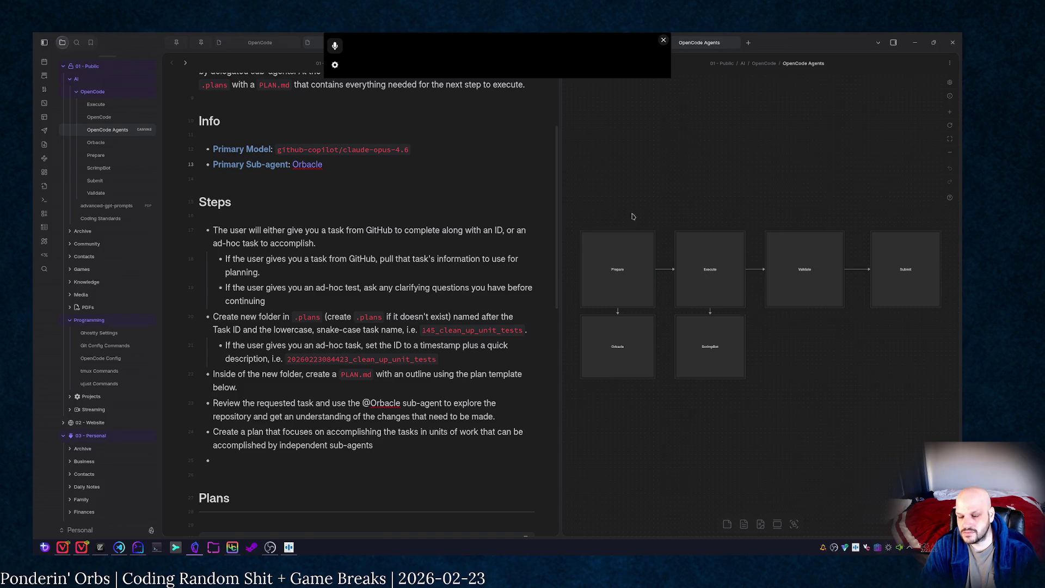
pyautogui.scroll(3, 630, 230)
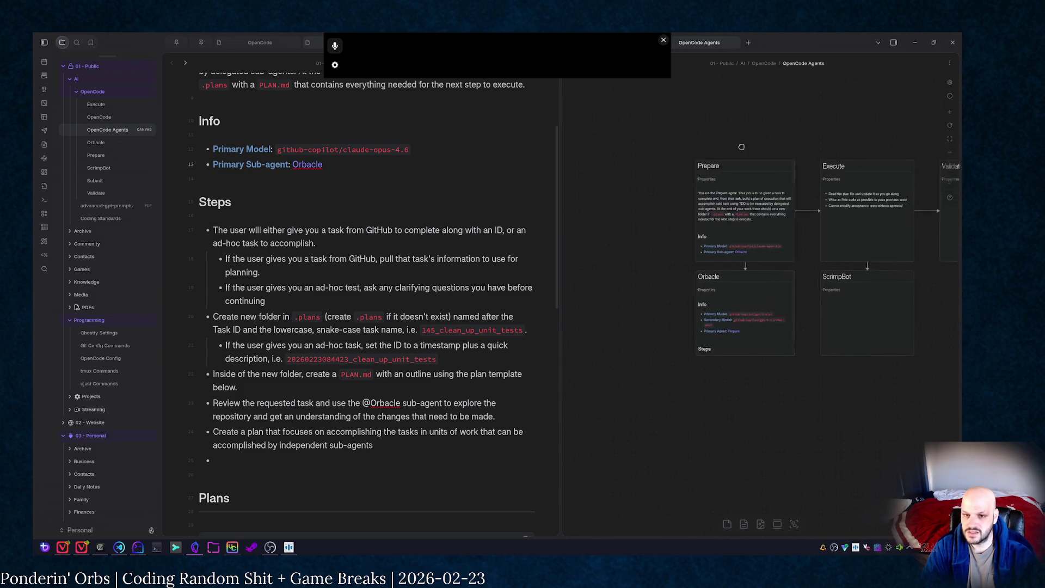
pyautogui.moveTo(631, 230); pyautogui.dragTo(728, 202)
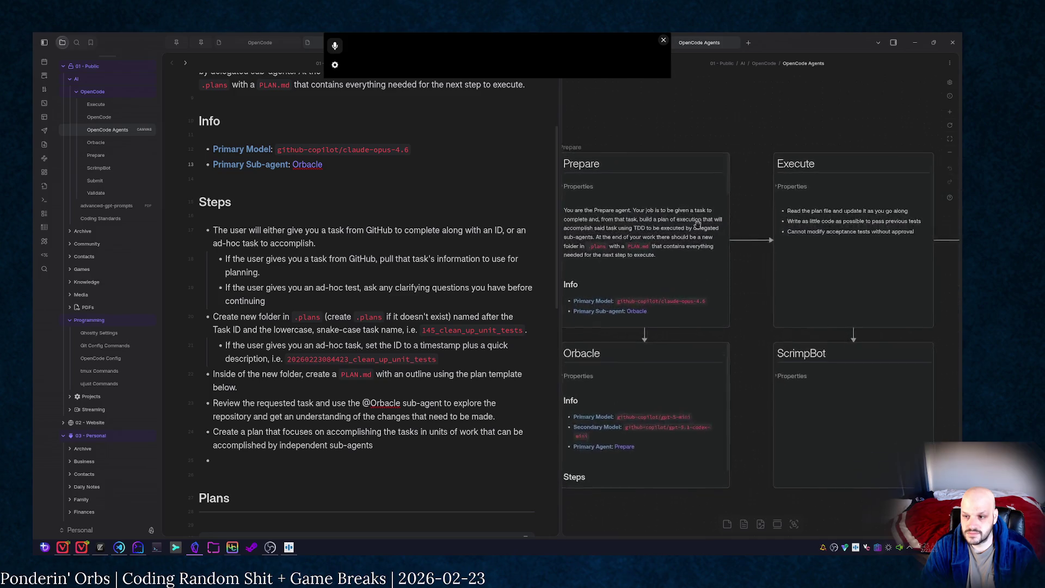
pyautogui.scroll(6, 663, 214)
pyautogui.scroll(-6, 663, 213)
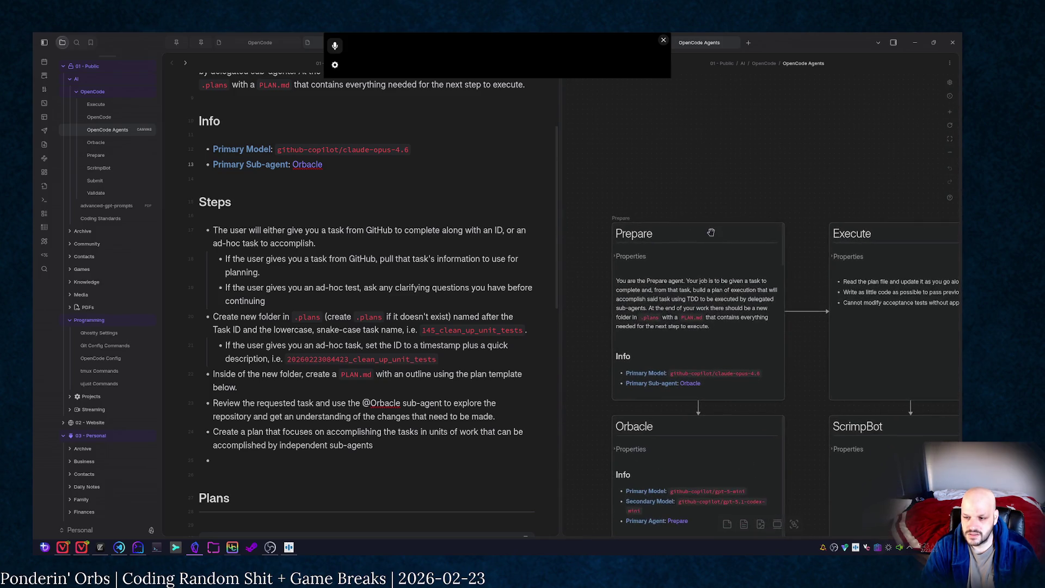
pyautogui.moveTo(887, 287); pyautogui.dragTo(609, 190)
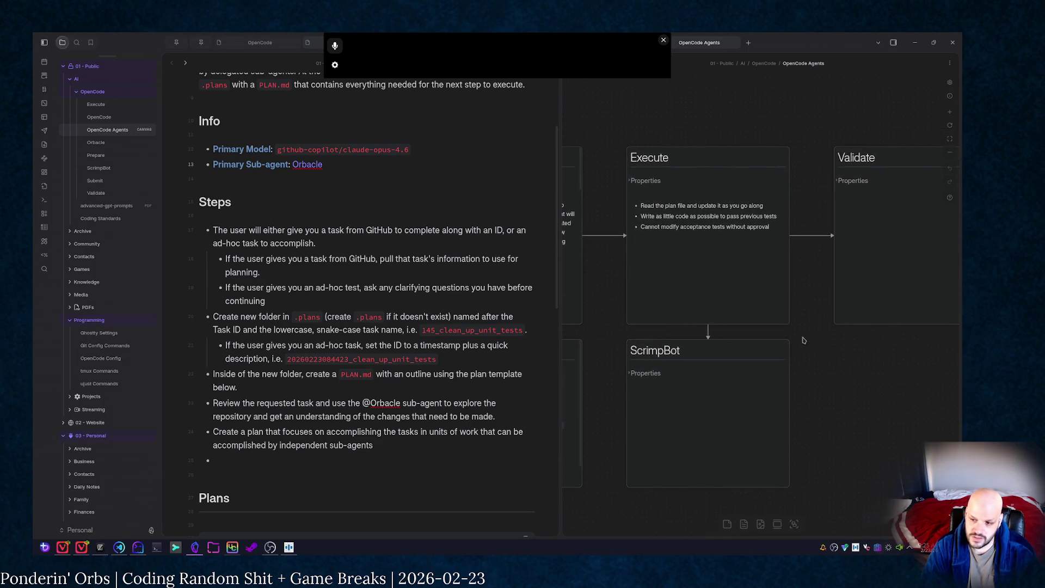
pyautogui.moveTo(892, 373)
pyautogui.mouseDown()
pyautogui.moveTo(814, 356)
pyautogui.moveTo(898, 326)
pyautogui.mouseUp()
pyautogui.moveTo(621, 245); pyautogui.dragTo(817, 261)
pyautogui.moveTo(621, 269); pyautogui.dragTo(781, 292)
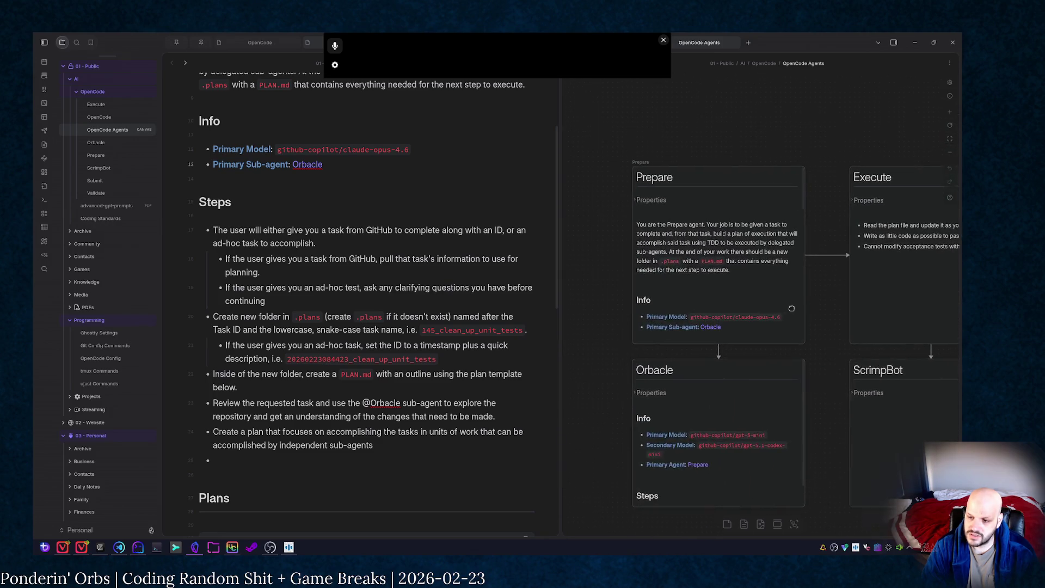
pyautogui.click(780, 292)
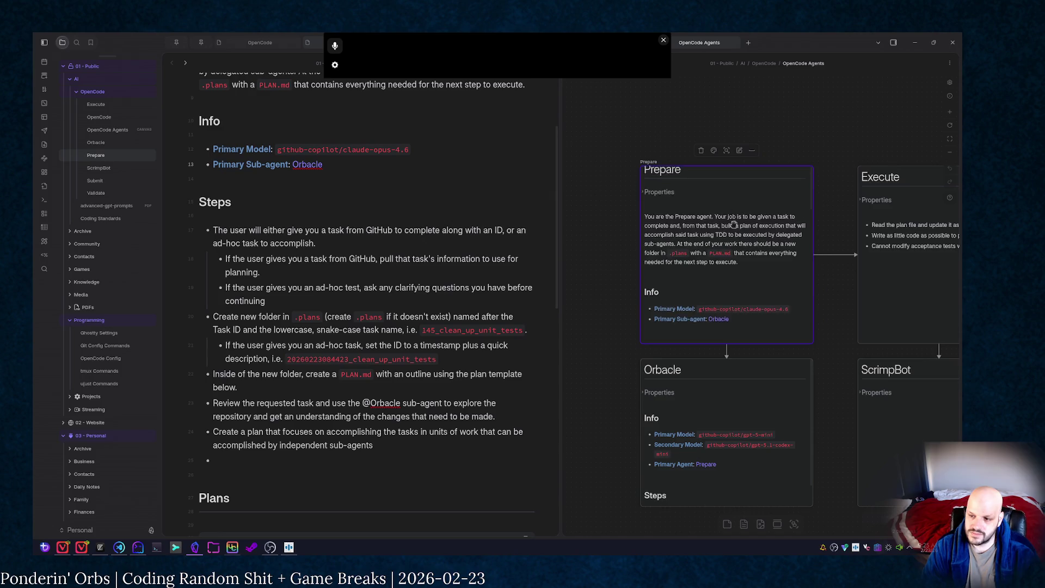
pyautogui.scroll(-3, 734, 249)
pyautogui.scroll(-4, 733, 251)
pyautogui.scroll(-4, 732, 228)
pyautogui.scroll(-3, 731, 205)
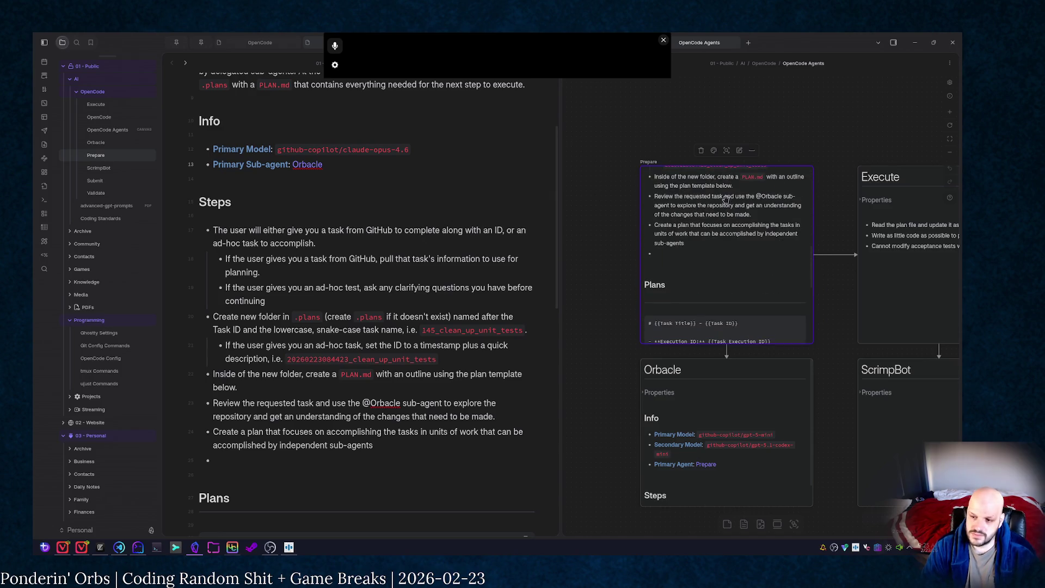
pyautogui.scroll(-3, 730, 192)
pyautogui.scroll(4, 730, 191)
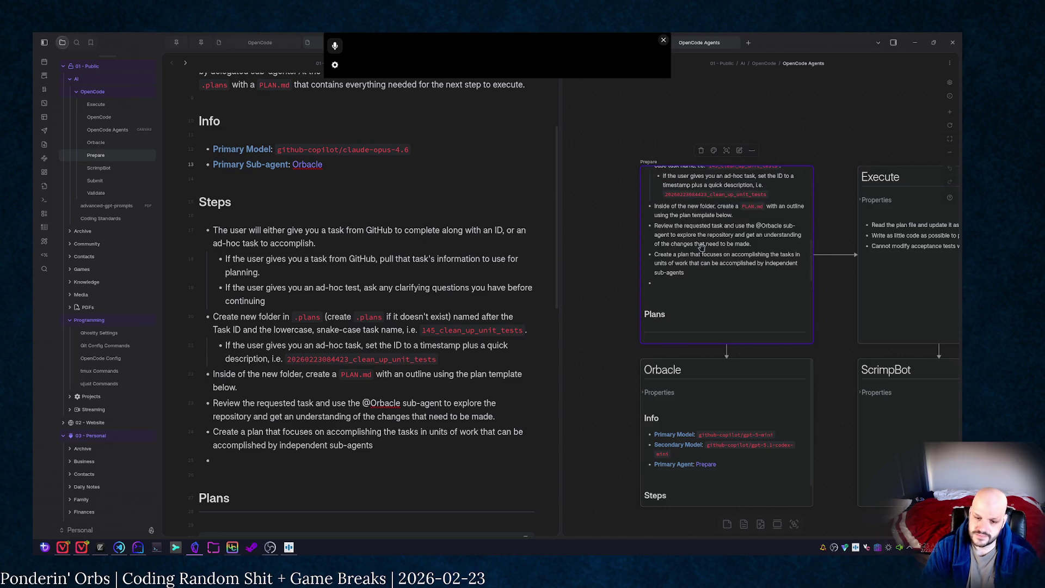
pyautogui.scroll(-2, 357, 388)
pyautogui.click(354, 385)
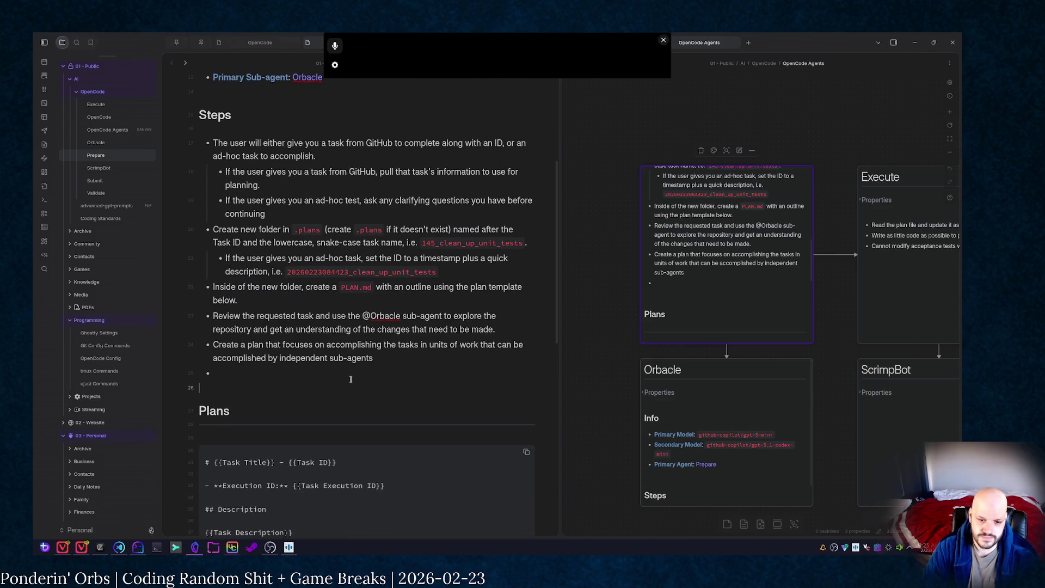
# Step: Delete the empty trailing Steps bullet, then bring up the OpenCode folder's context menu
pyautogui.press('BackSpace')
pyautogui.press('BackSpace')
pyautogui.press('BackSpace')
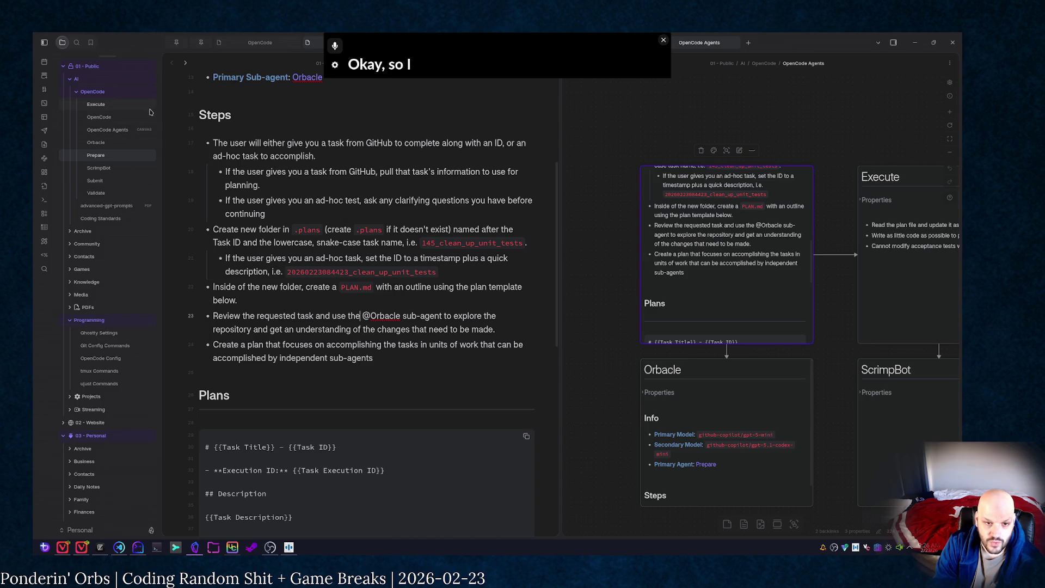
pyautogui.rightClick(93, 92)
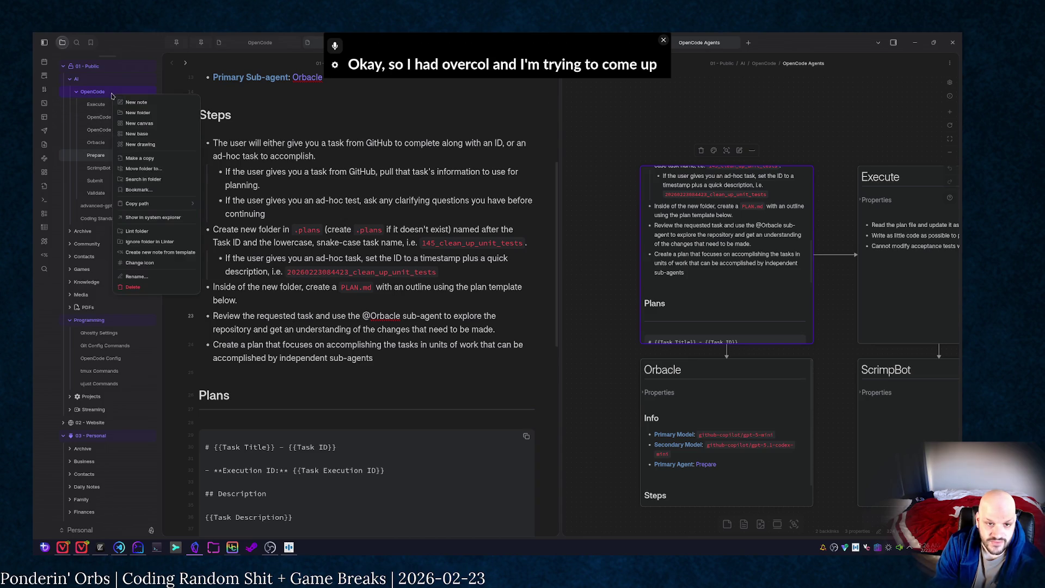
# Step: Create a note titled Orbstructor in the OpenCode folder and apply the General Note Template
pyautogui.click(147, 99)
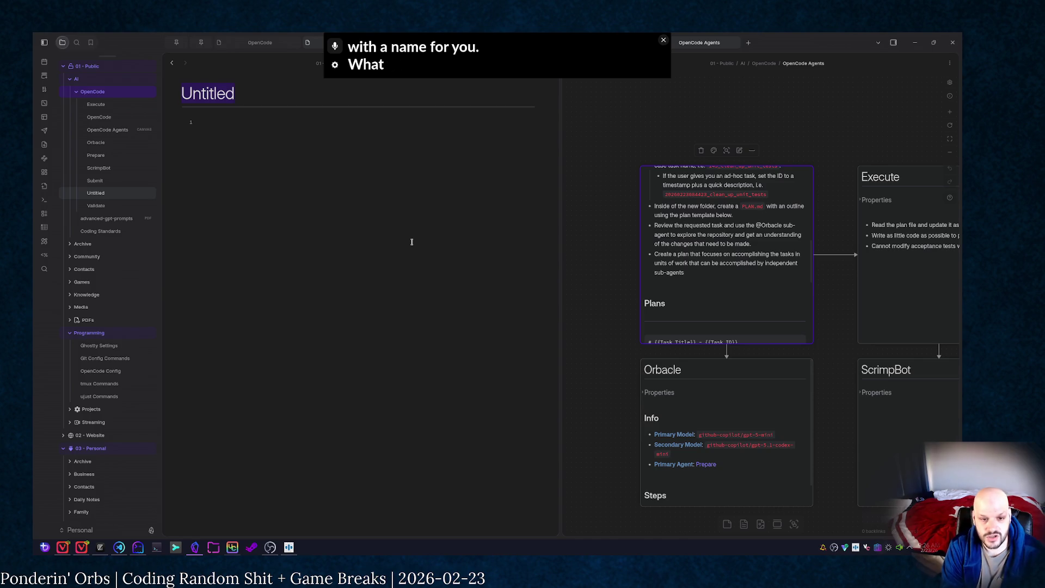
pyautogui.write('Ob')
pyautogui.press('BackSpace')
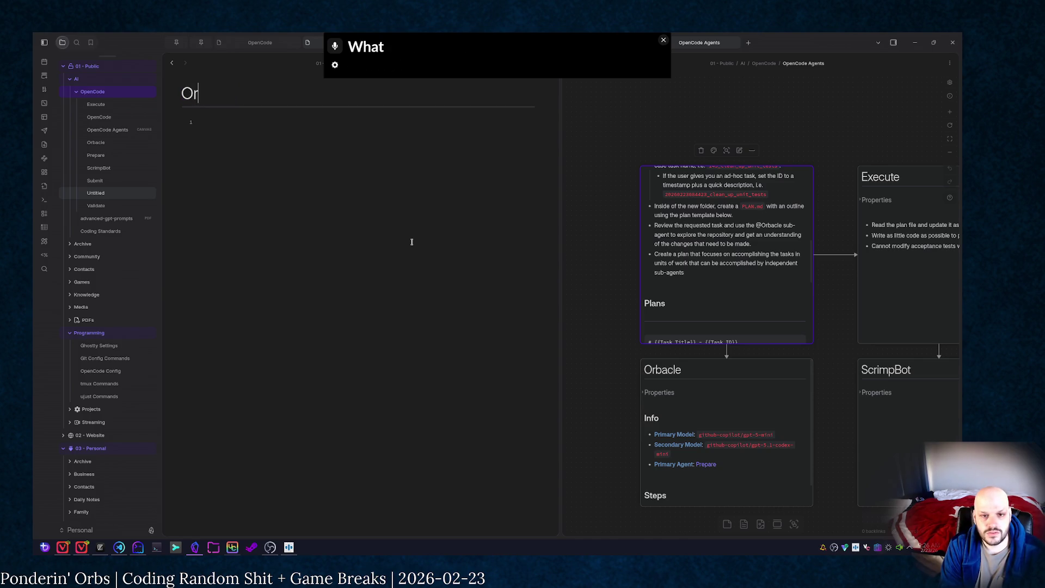
pyautogui.write('rbstructor')
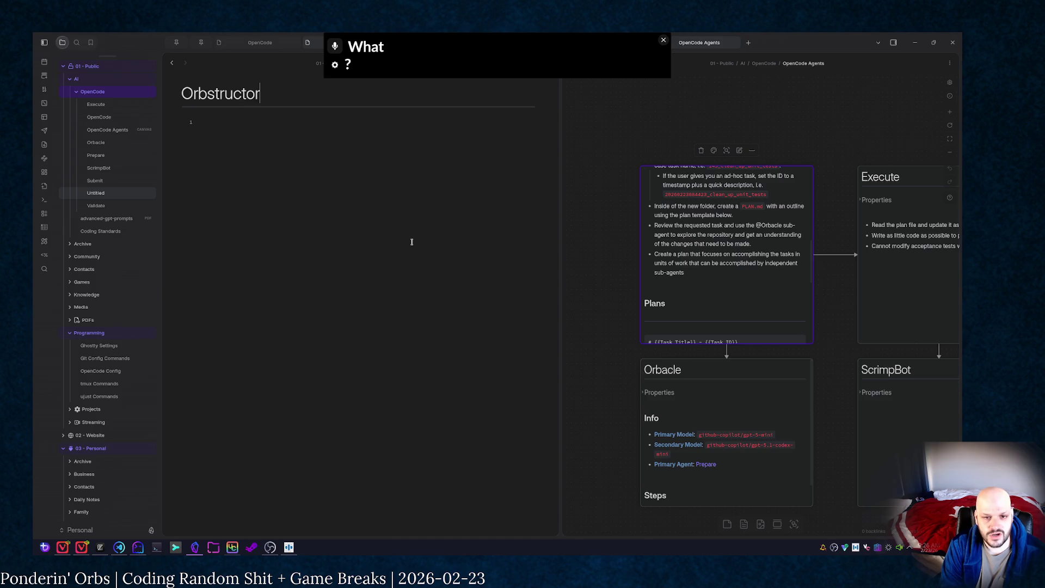
pyautogui.press('Return')
pyautogui.hotkey('alt', 't')
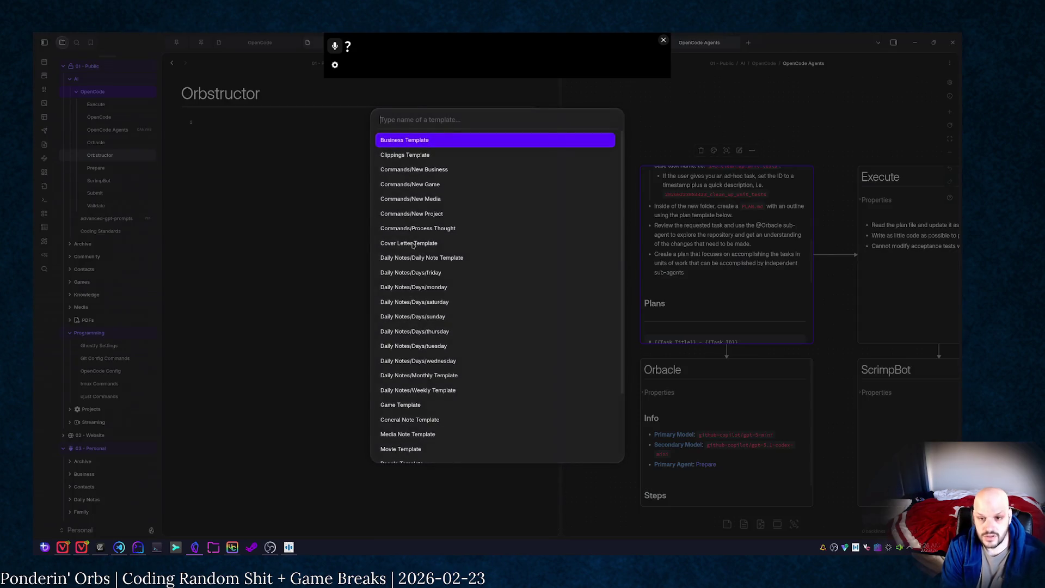
pyautogui.write('gen')
pyautogui.press('Return')
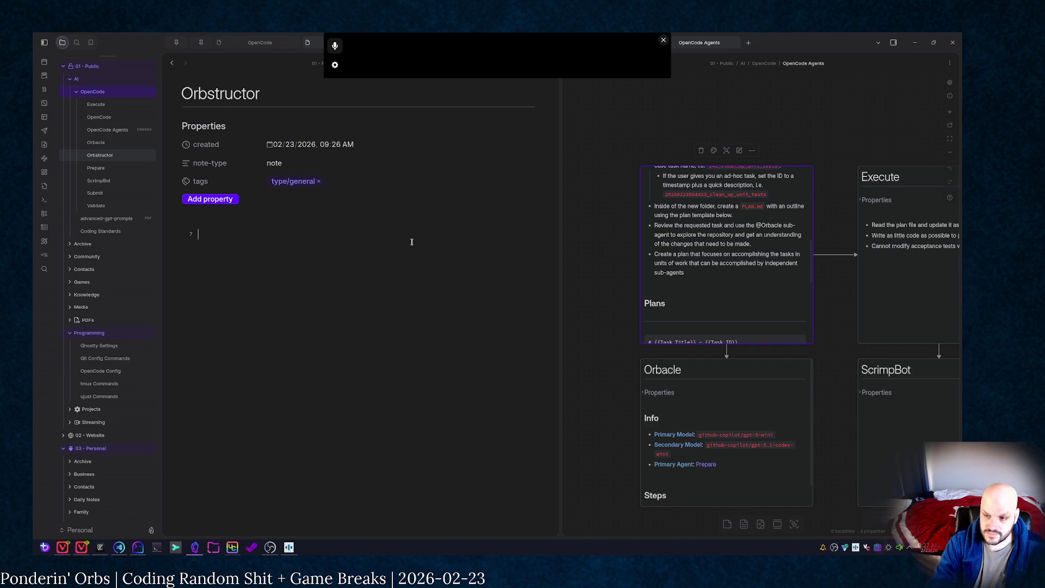
pyautogui.scroll(4, 712, 271)
pyautogui.scroll(3, 712, 270)
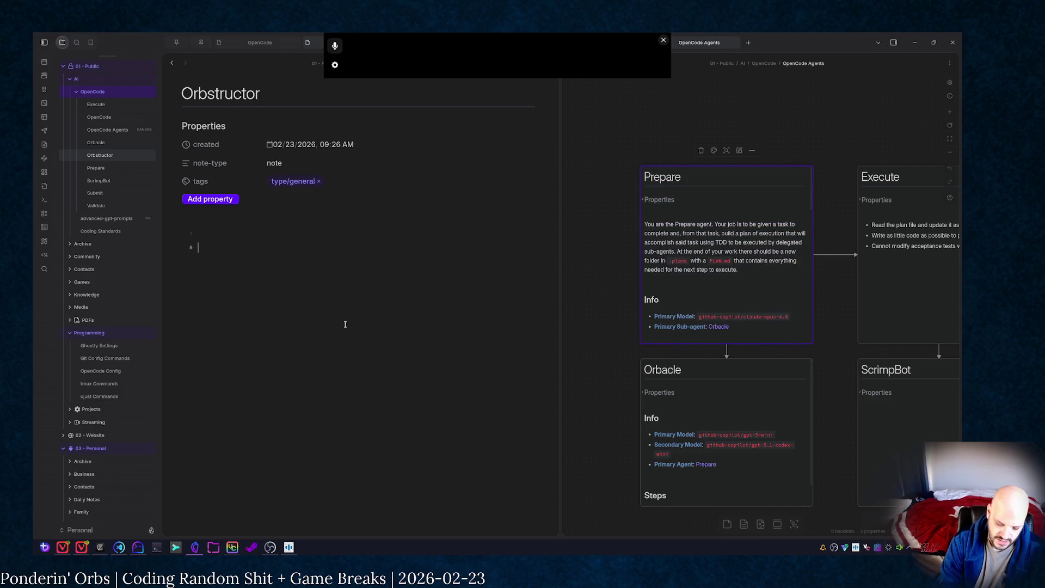
pyautogui.write('ites a')
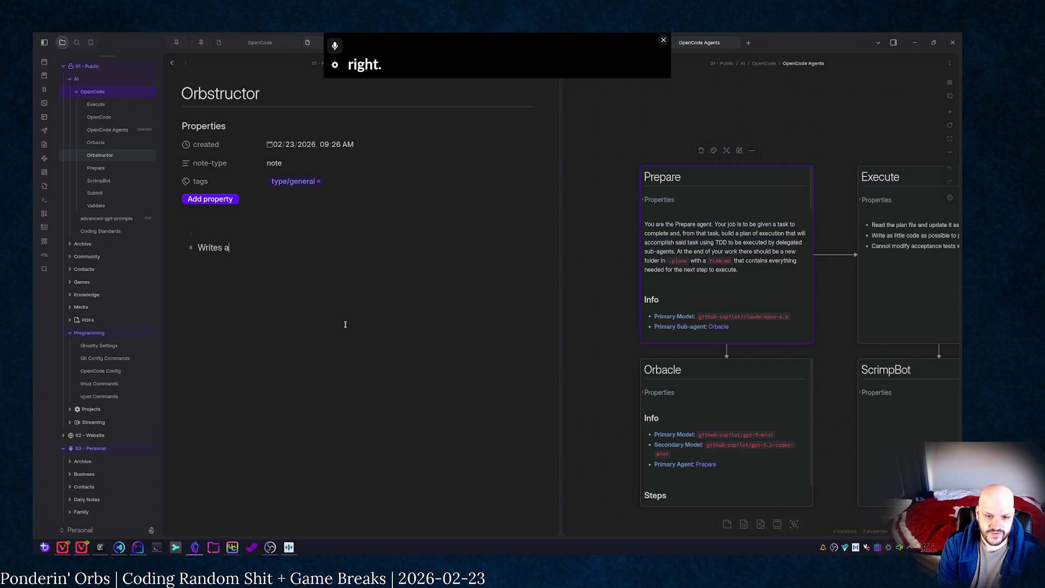
pyautogui.write('cceptance te')
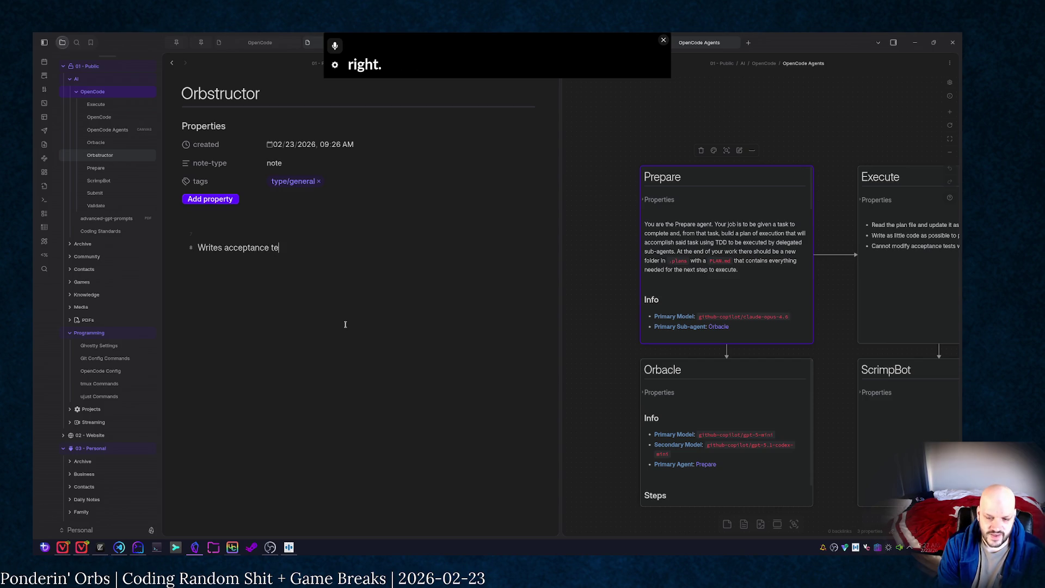
pyautogui.write('sts for ')
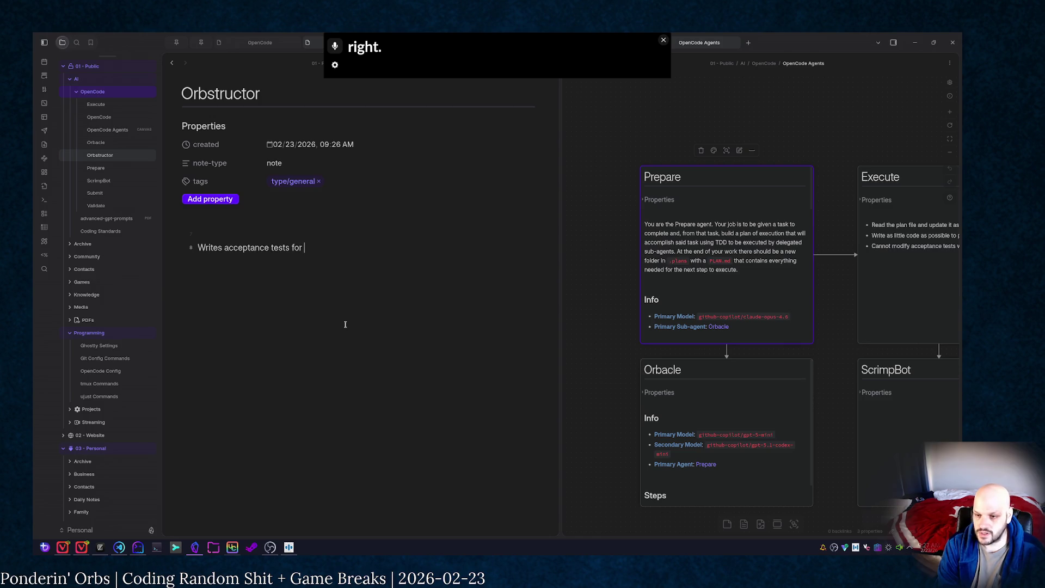
pyautogui.write('the Prepare st')
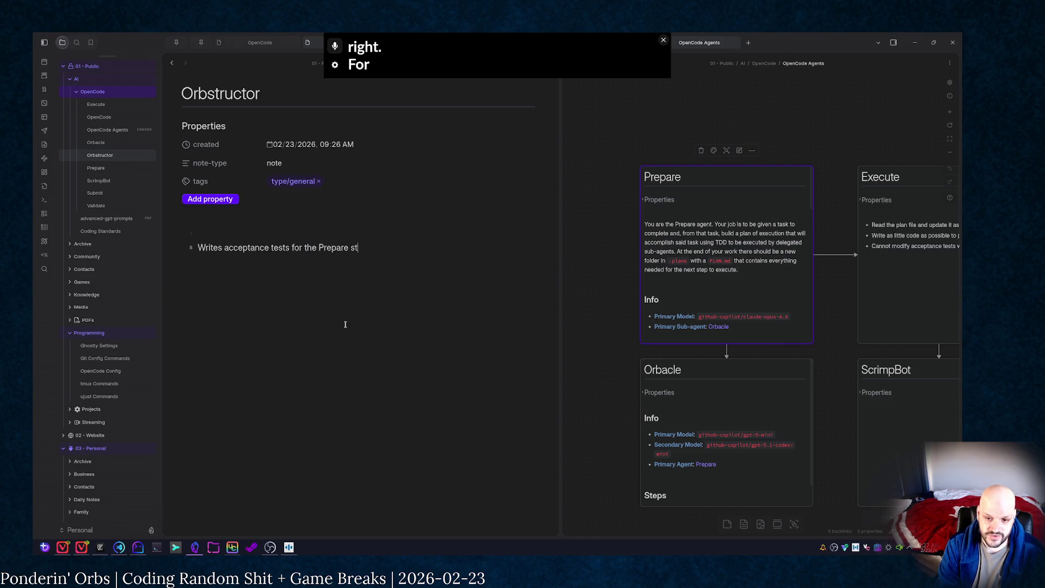
pyautogui.write('eps')
# Step: Write the bullet “Writes acceptance tests for the Prepare step”, then step back through recent notes toward Submit
pyautogui.press('BackSpace')
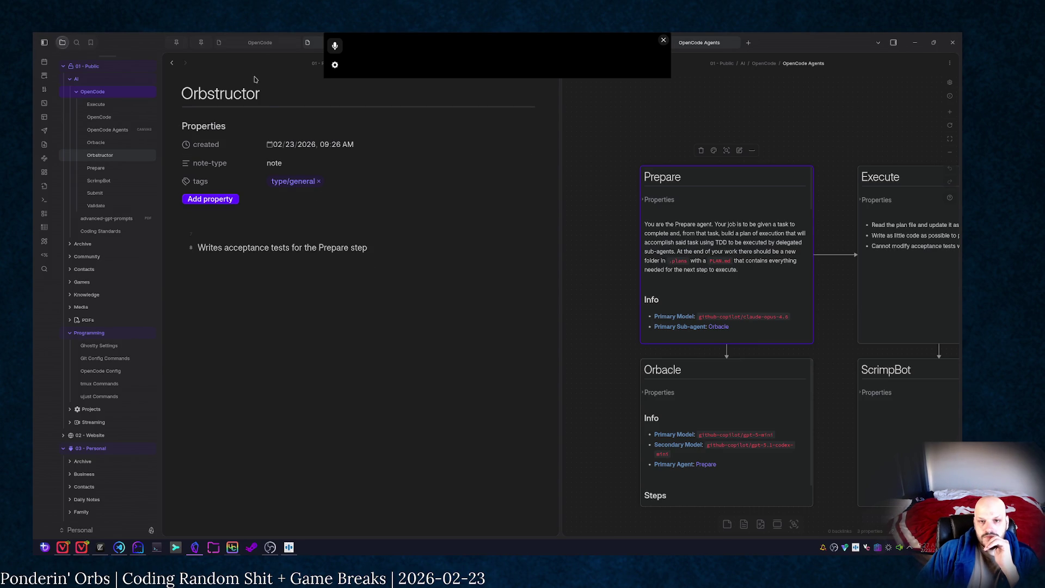
pyautogui.click(260, 43)
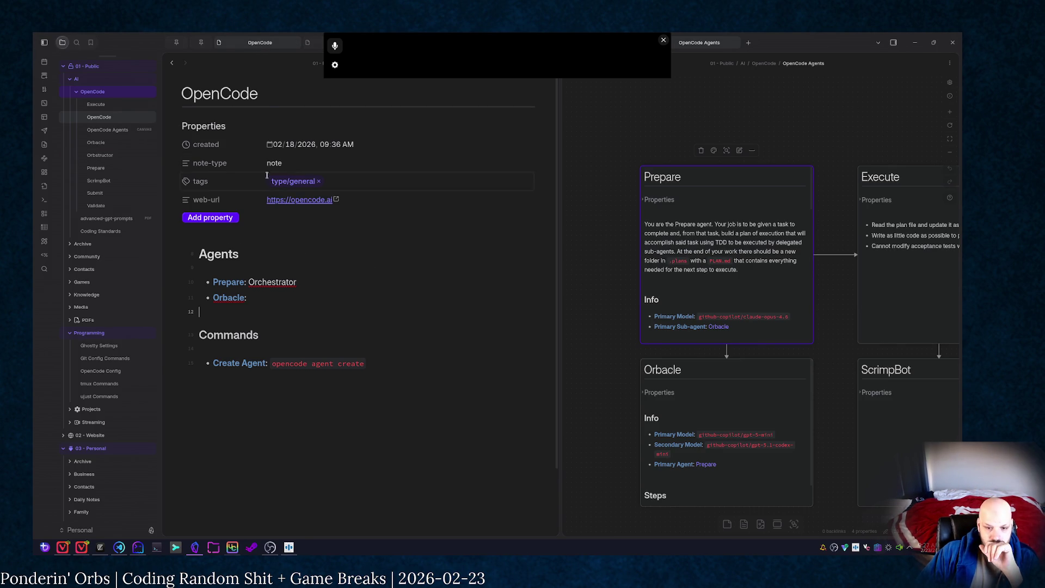
pyautogui.hotkey('ctrl', 'alt', 'Left')
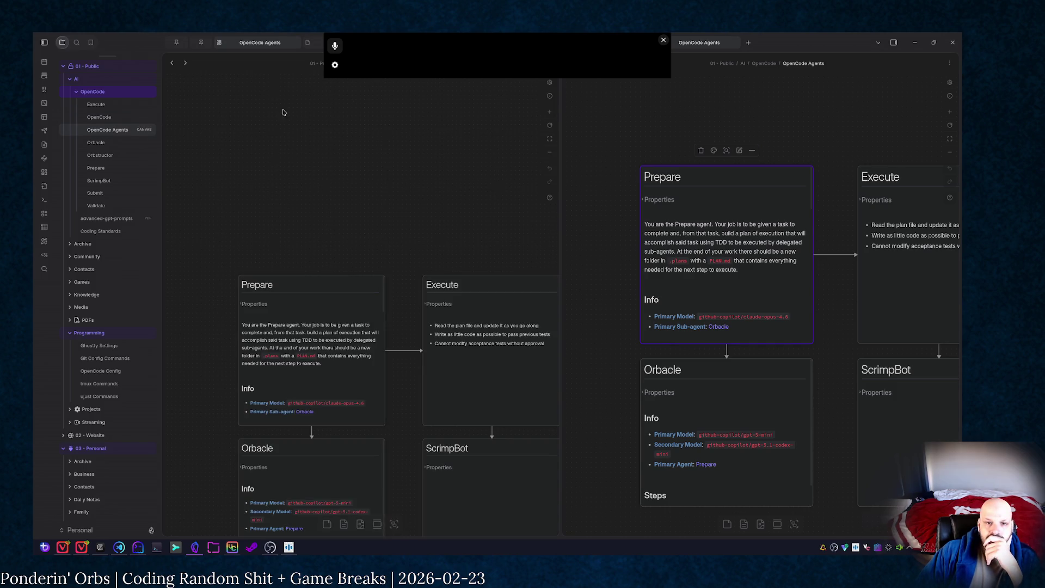
pyautogui.hotkey('ctrl', 'alt', 'Left')
pyautogui.hotkey('ctrl', 'alt', 'Left')
pyautogui.hotkey('ctrl', 'alt', 'Left')
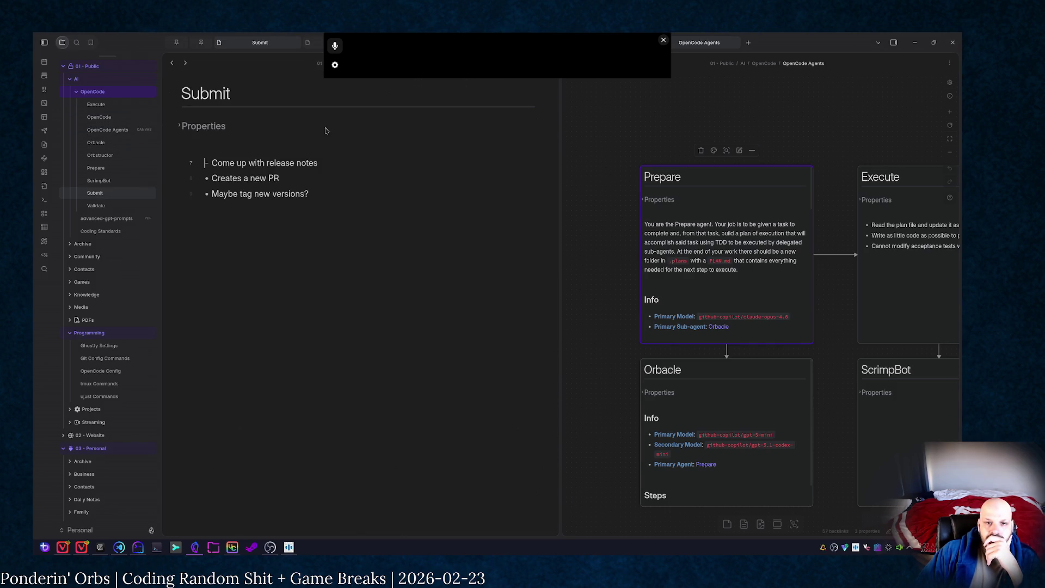
# Step: Open the Prepare note and start a new Steps bullet after the Orbacle review step
pyautogui.hotkey('ctrl', 'alt', 'Right')
pyautogui.hotkey('ctrl', 'alt', 'Left')
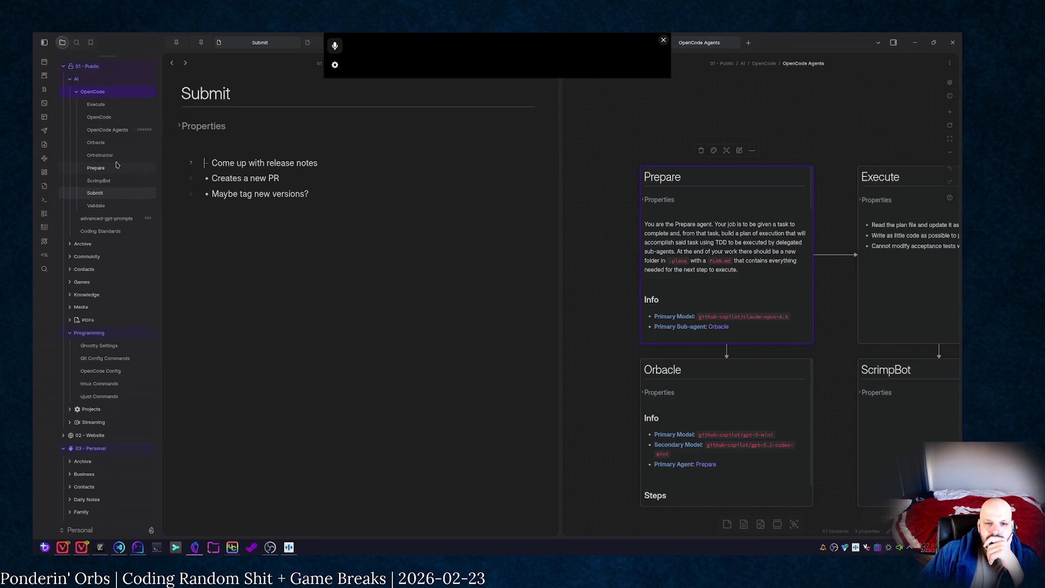
pyautogui.click(121, 167)
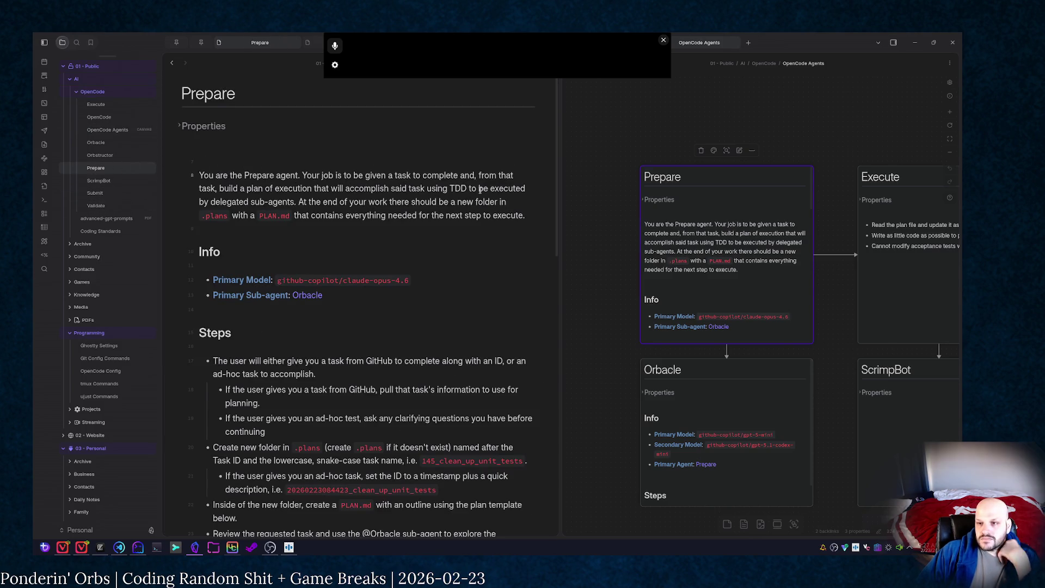
pyautogui.scroll(-2, 368, 286)
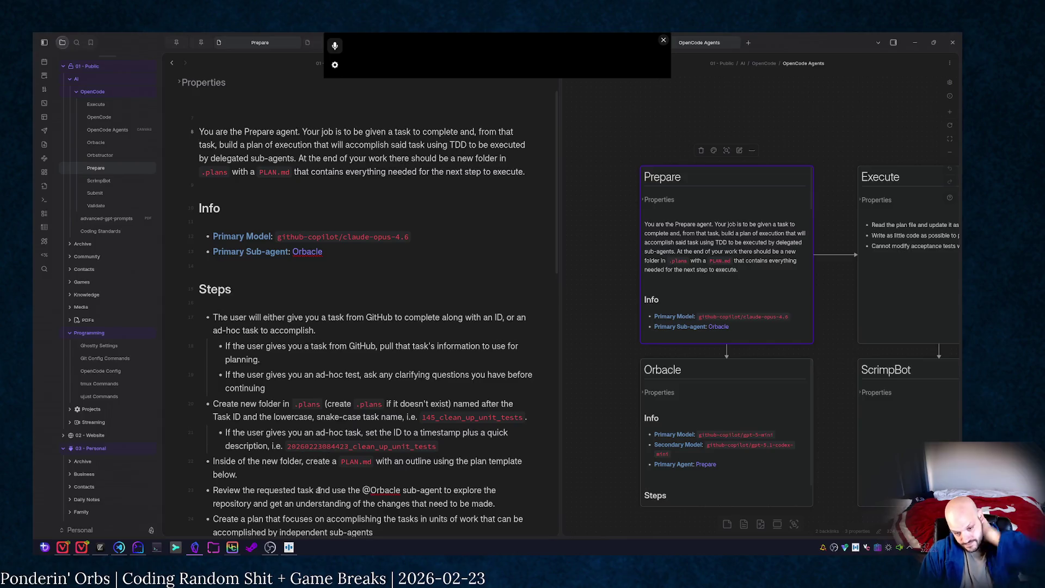
pyautogui.scroll(-1, 319, 420)
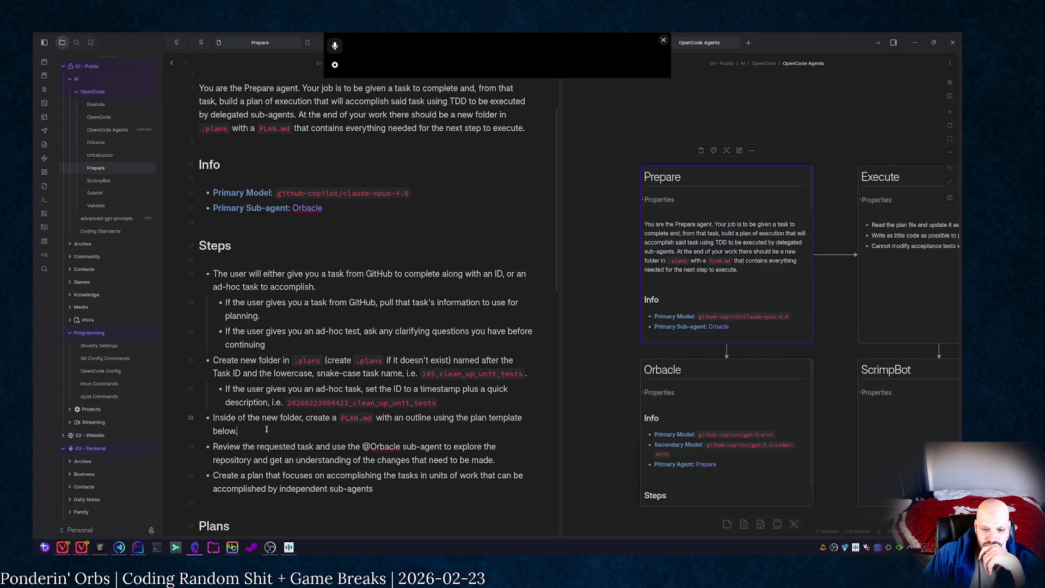
pyautogui.scroll(-2, 262, 433)
pyautogui.scroll(-1, 327, 392)
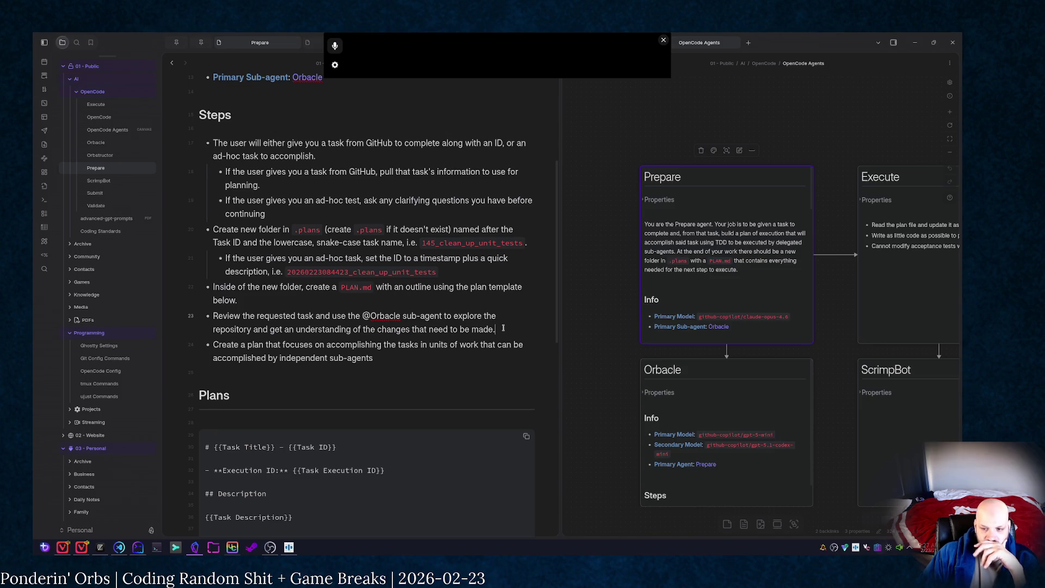
pyautogui.press('Return')
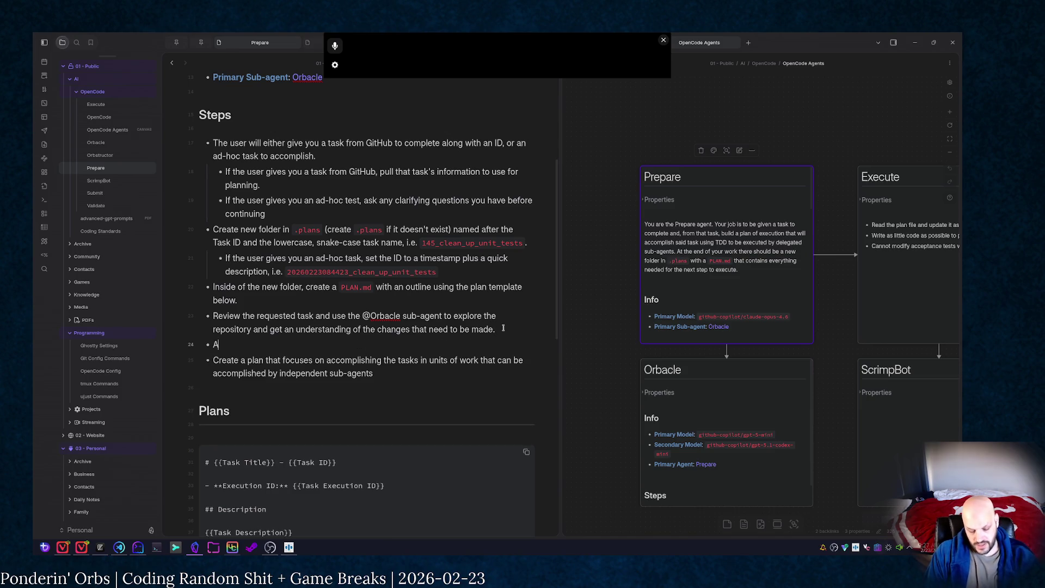
pyautogui.write('As you ')
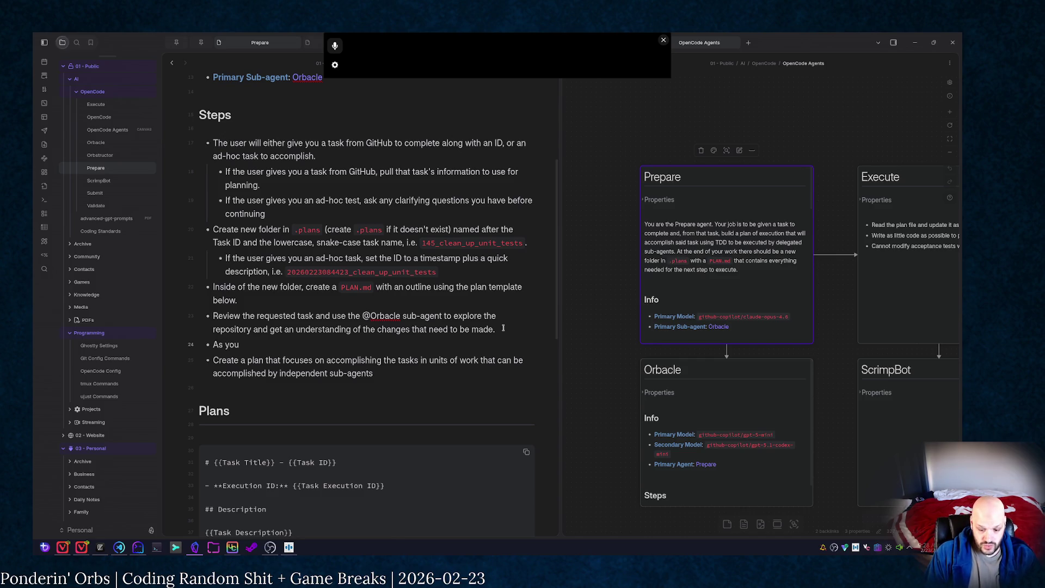
pyautogui.write('progress ')
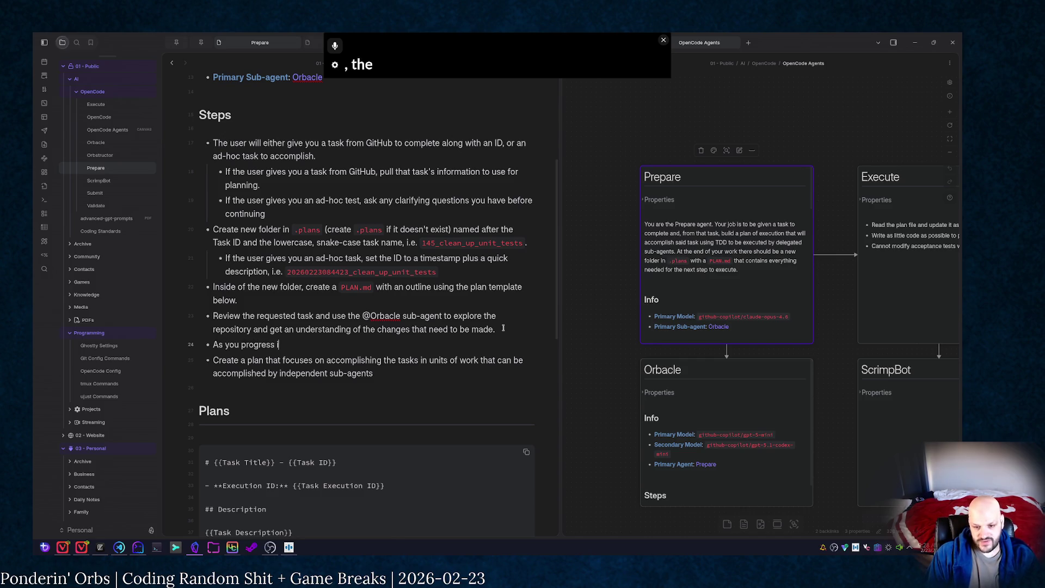
pyautogui.write('in the pl')
pyautogui.write('ing')
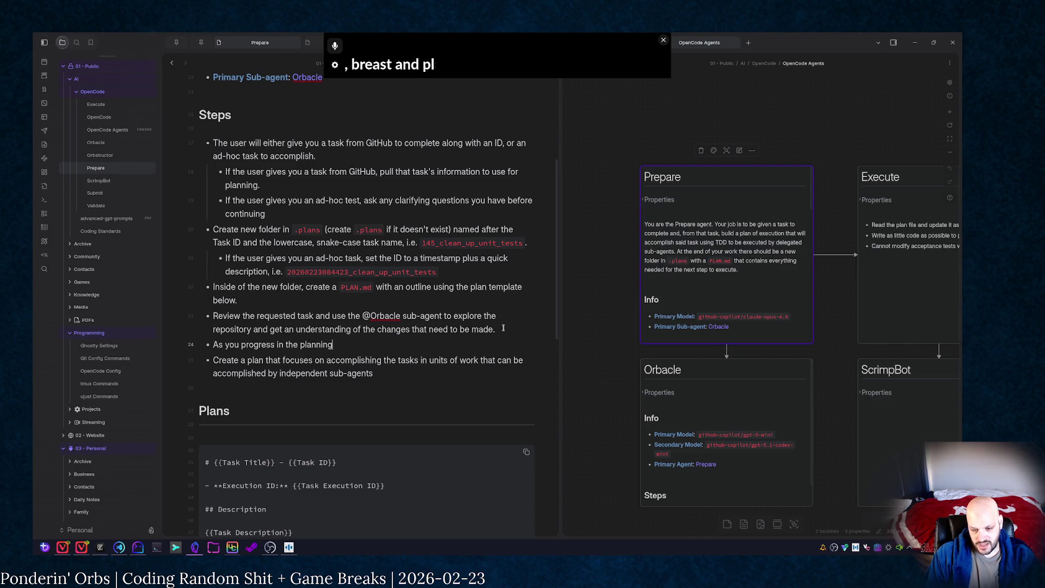
pyautogui.write(', keep the')
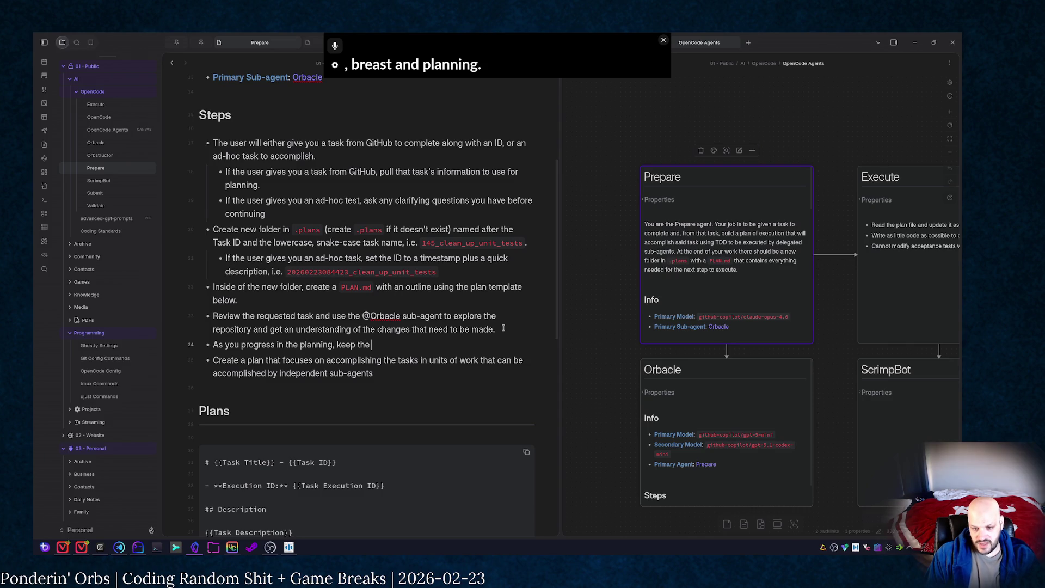
pyautogui.write(' `PLAN')
pyautogui.write('md')
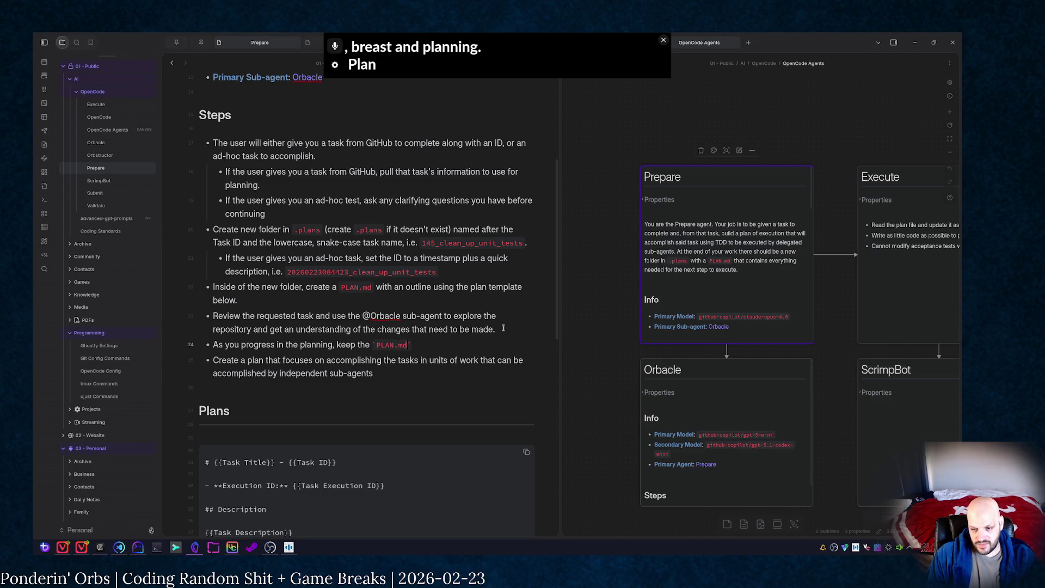
pyautogui.write('` upd')
pyautogui.write('d wi')
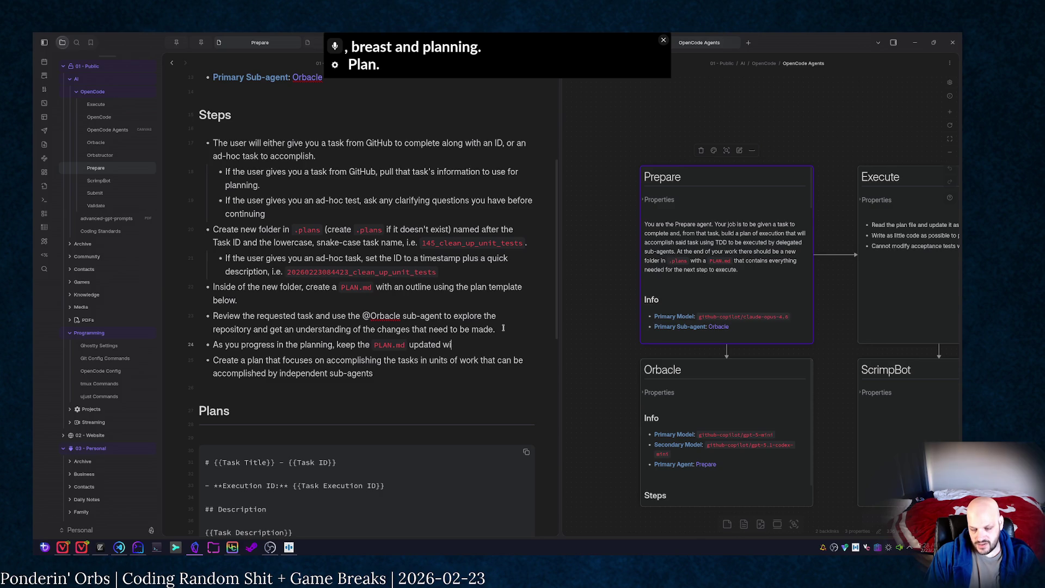
pyautogui.write('th your')
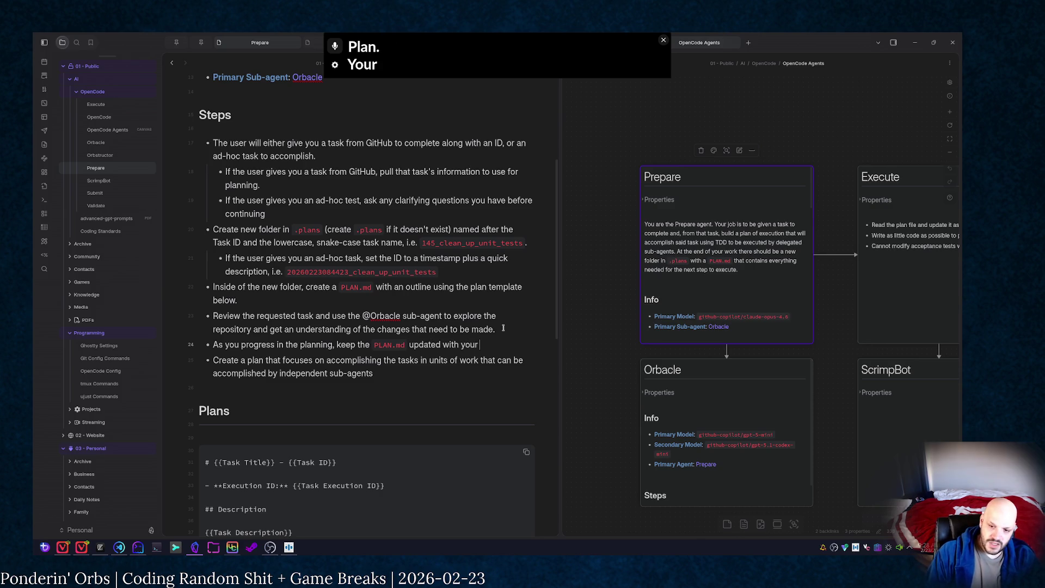
# Step: Extend the PLAN.md bullet: keep PLAN.md updated so sub-agents can do their job by reading the plan
pyautogui.press('BackSpace')
pyautogui.press('BackSpace')
pyautogui.press('BackSpace')
pyautogui.press('BackSpace')
pyautogui.press('BackSpace')
pyautogui.press('BackSpace')
pyautogui.press('BackSpace')
pyautogui.write('a')
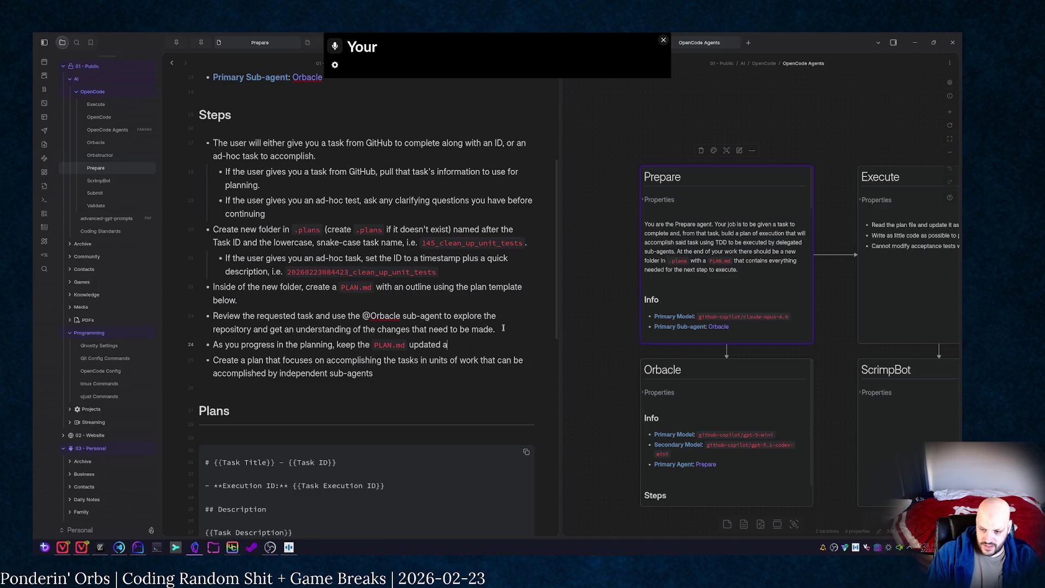
pyautogui.write('s appropriate ')
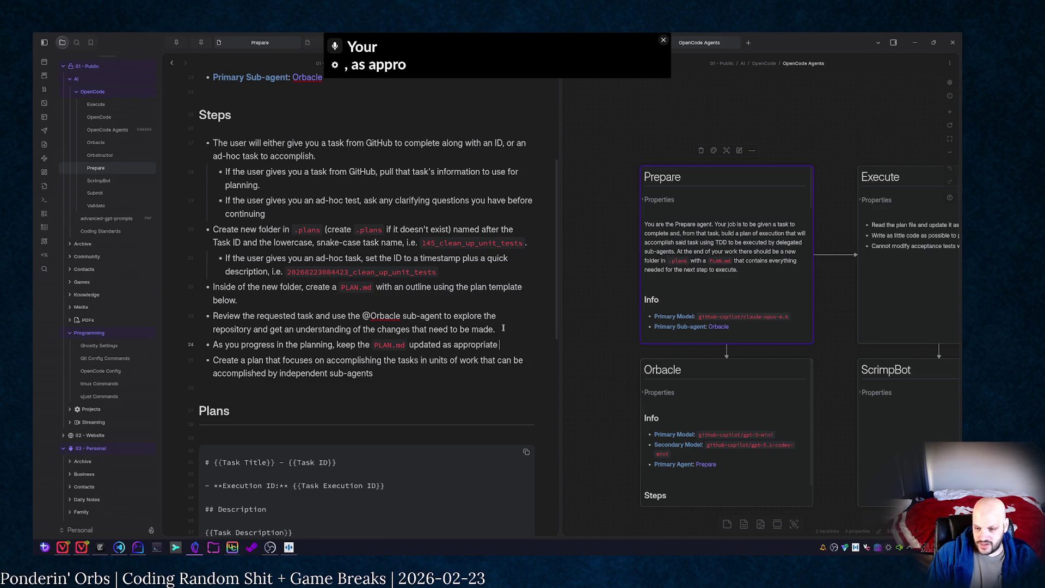
pyautogui.write('to allow')
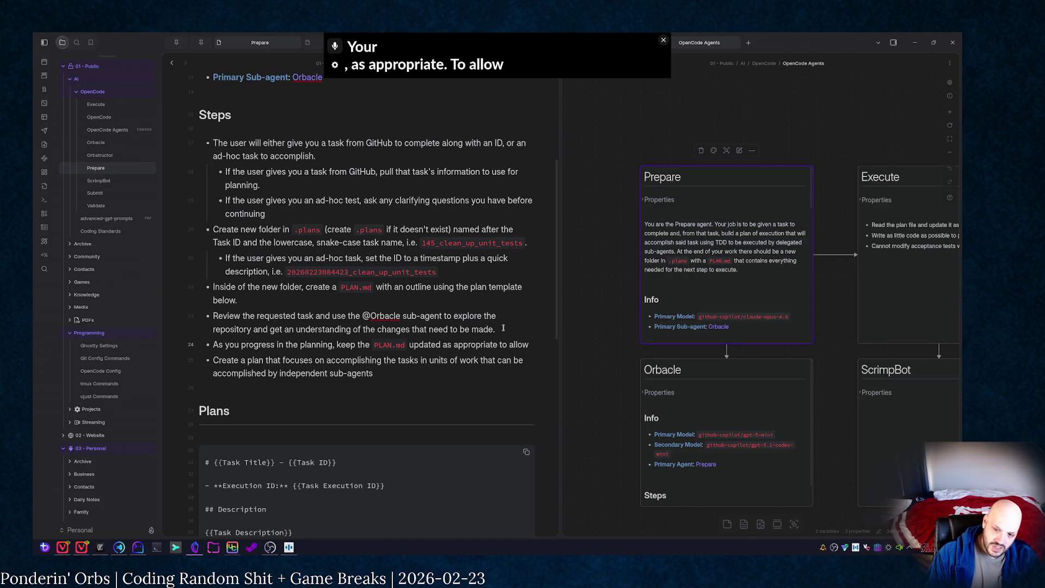
pyautogui.write(' for')
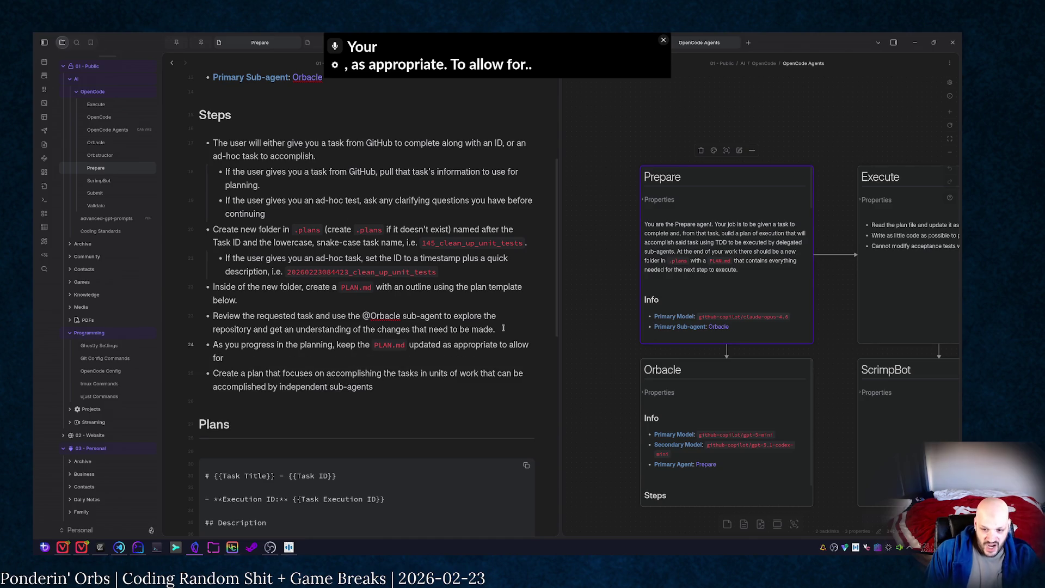
pyautogui.write(' sub-agent')
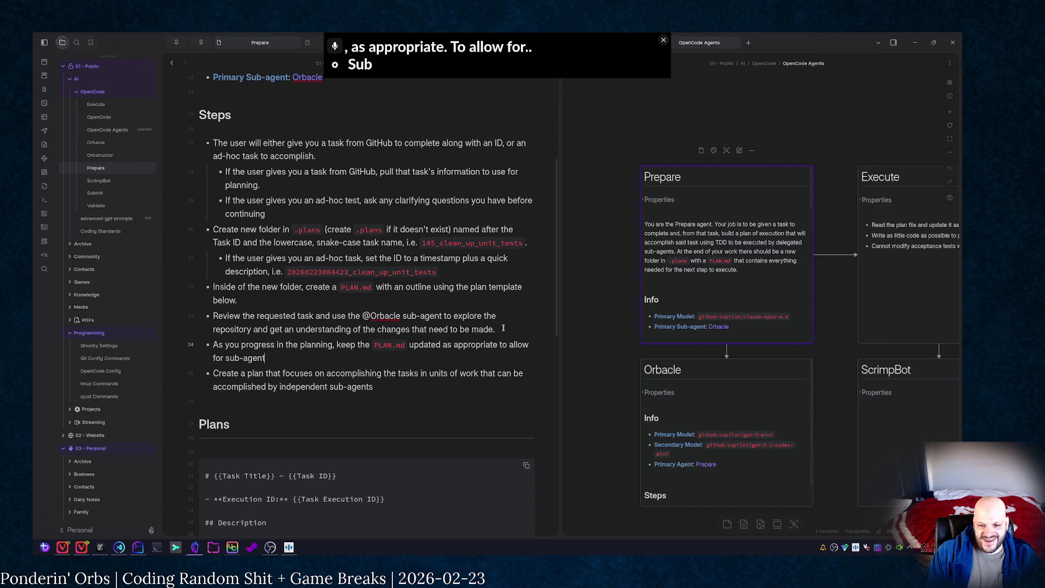
pyautogui.write('s to be ab')
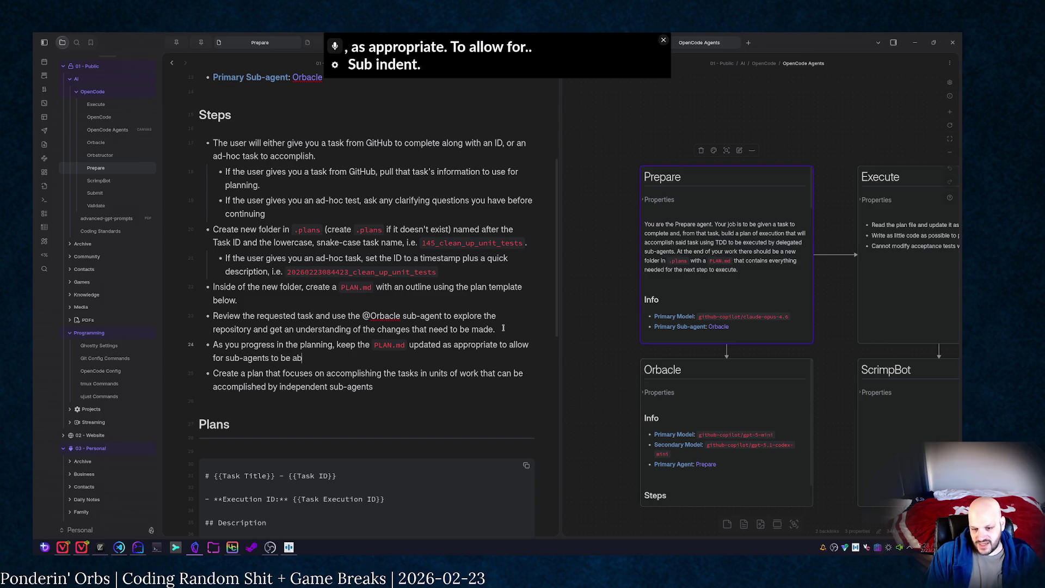
pyautogui.write('le to do their')
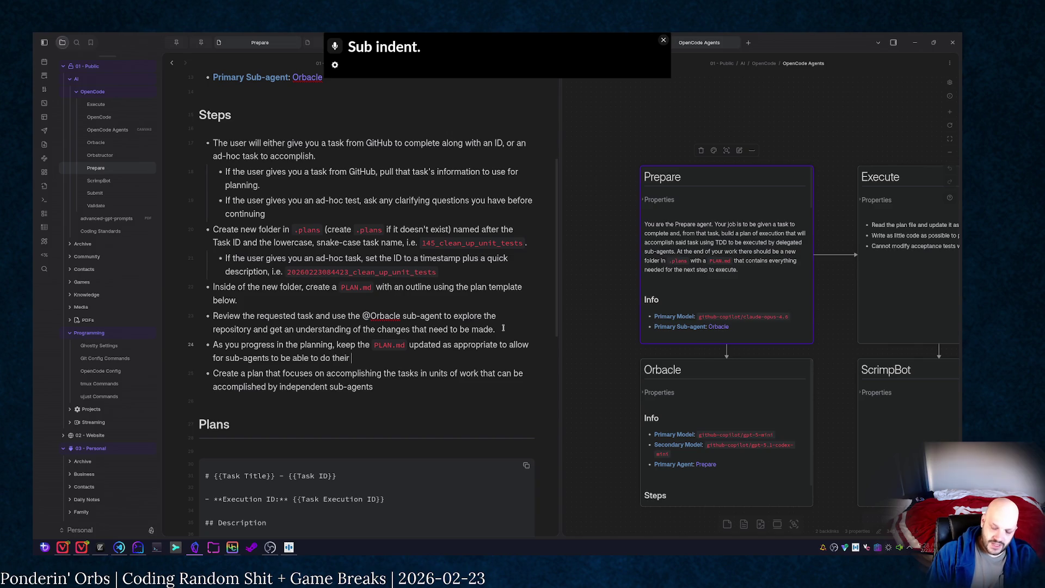
pyautogui.write(' job by')
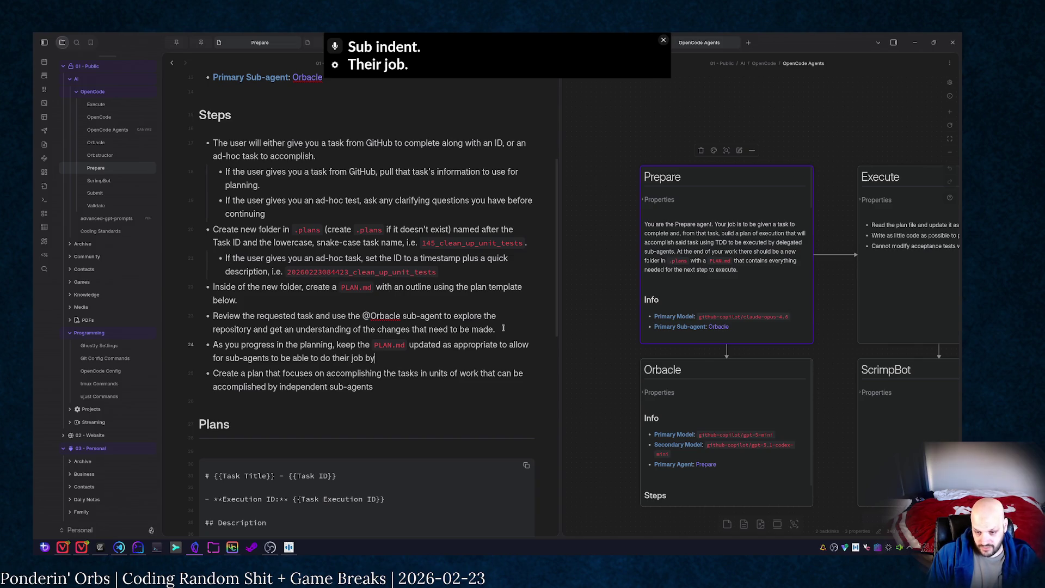
pyautogui.write(' reading the ')
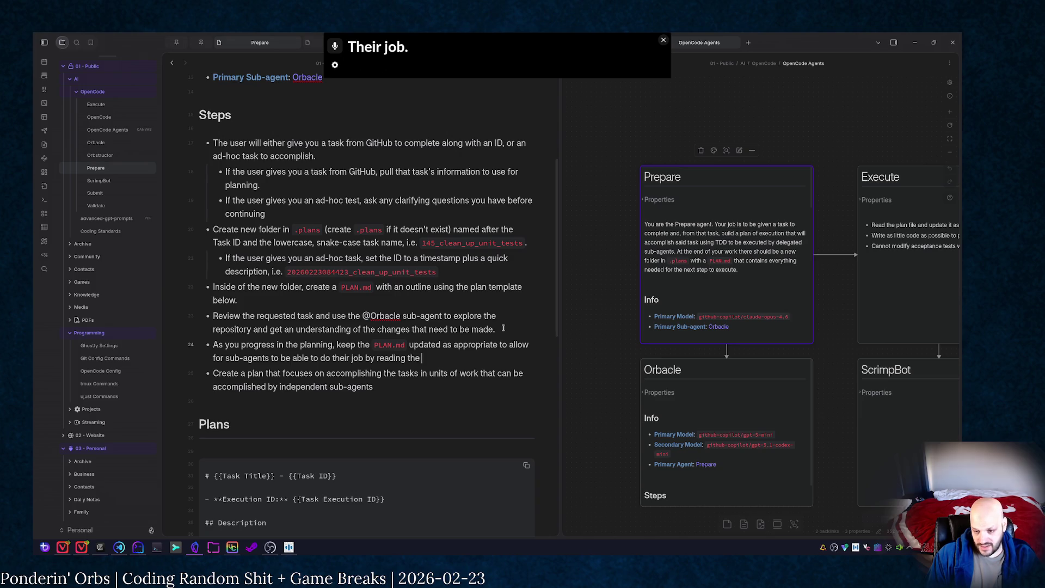
pyautogui.write('plan.')
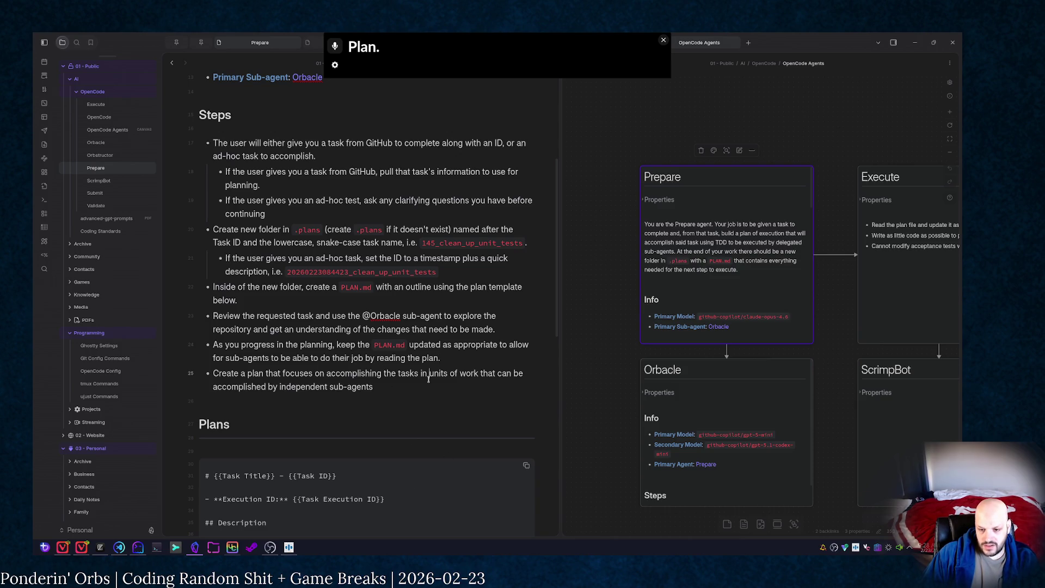
pyautogui.scroll(-3, 428, 377)
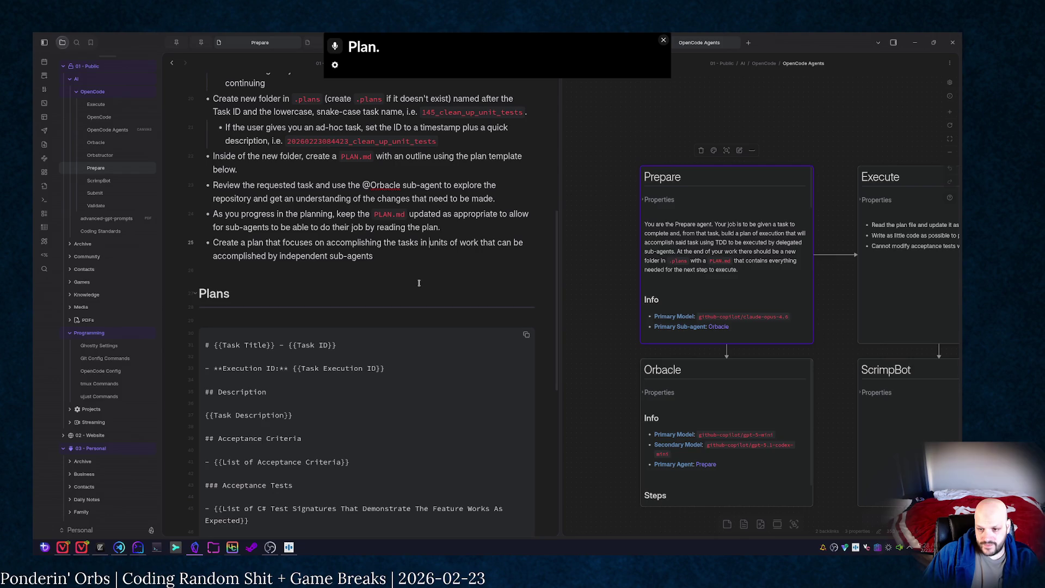
pyautogui.tripleClick(217, 242)
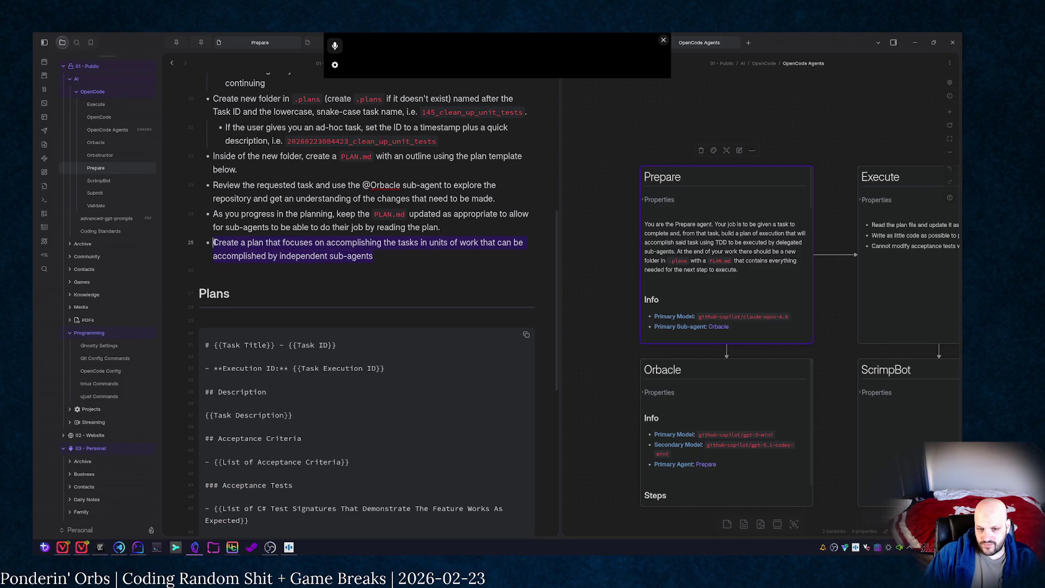
pyautogui.write('Afte')
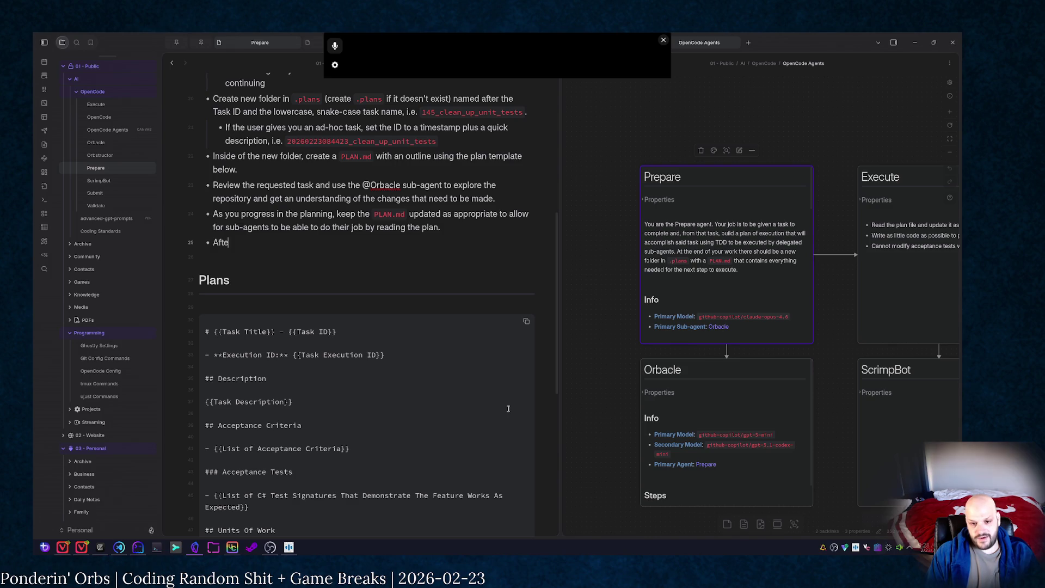
pyautogui.write('r you')
pyautogui.write('search and inve')
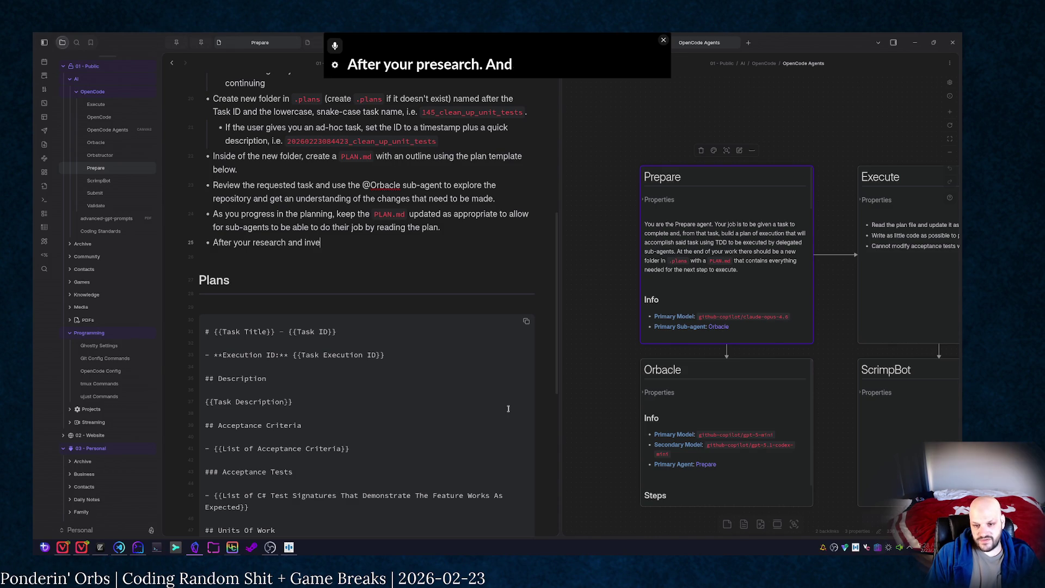
pyautogui.write('stigation')
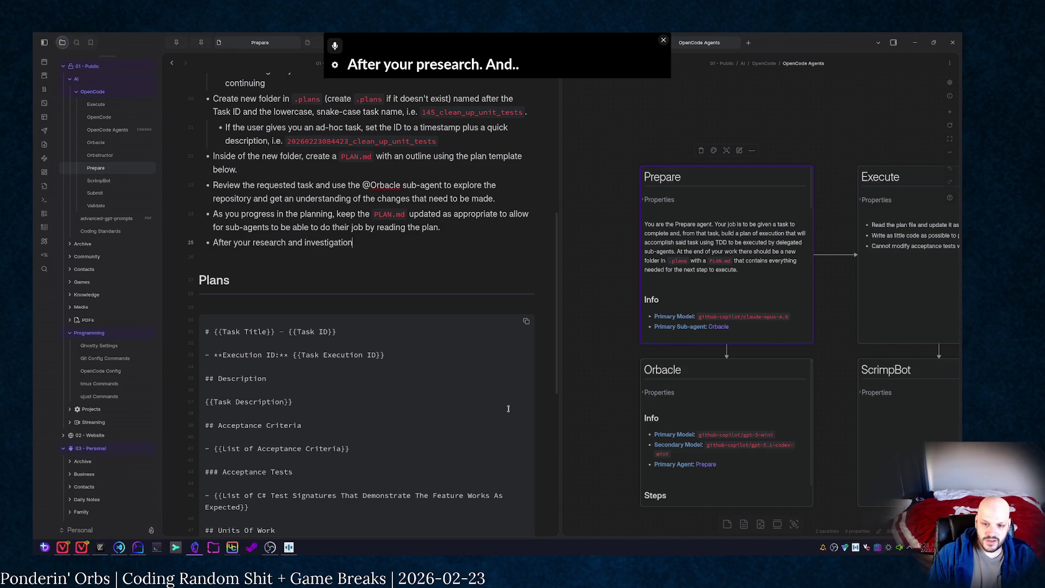
pyautogui.write(', break down the plan')
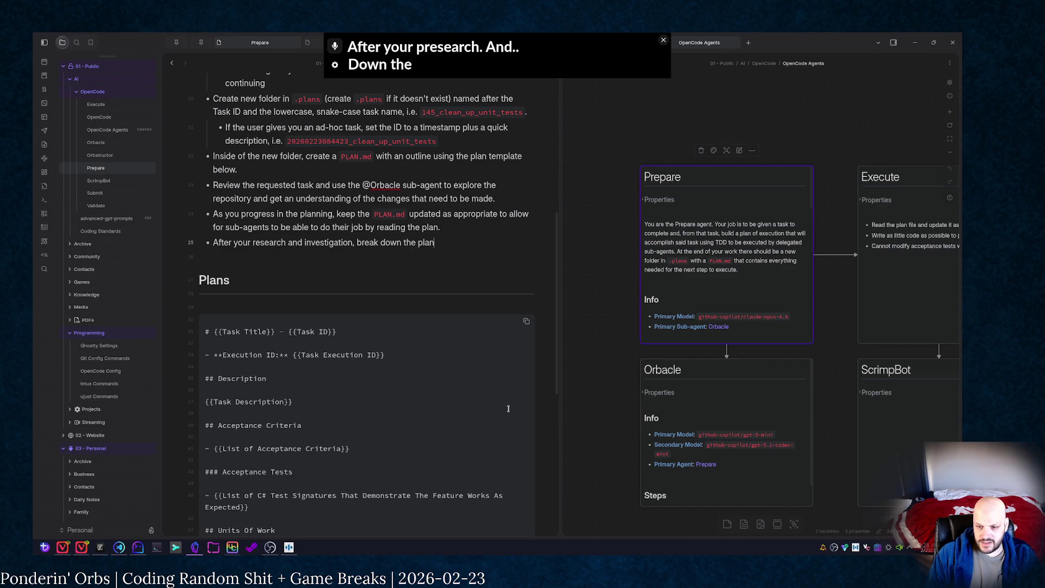
pyautogui.hotkey('ctrl', 'BackSpace')
pyautogui.hotkey('ctrl', 'BackSpace')
pyautogui.hotkey('ctrl', 'BackSpace')
pyautogui.hotkey('ctrl', 'BackSpace')
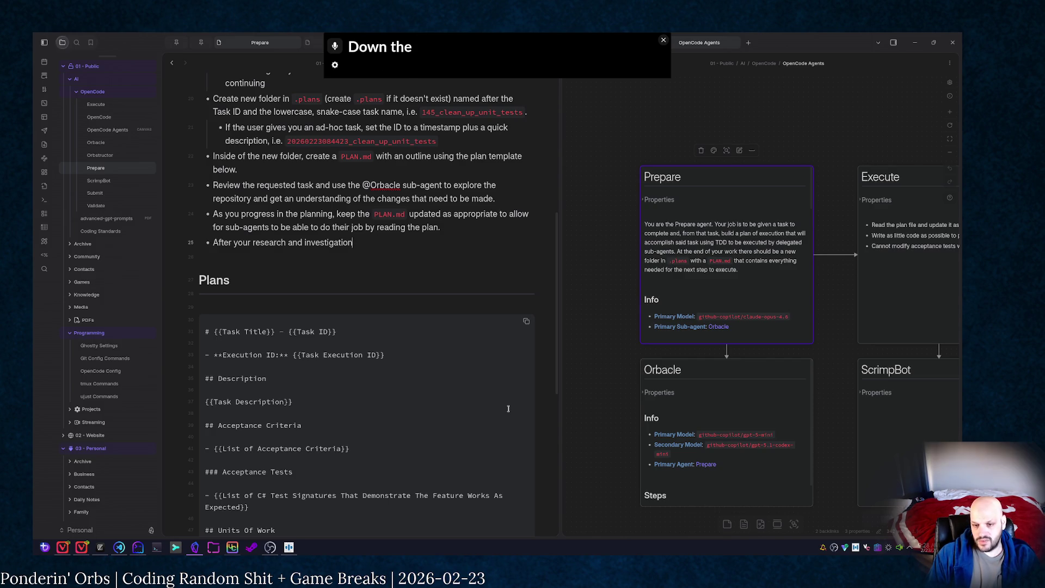
pyautogui.hotkey('ctrl', 'BackSpace')
pyautogui.write('reate')
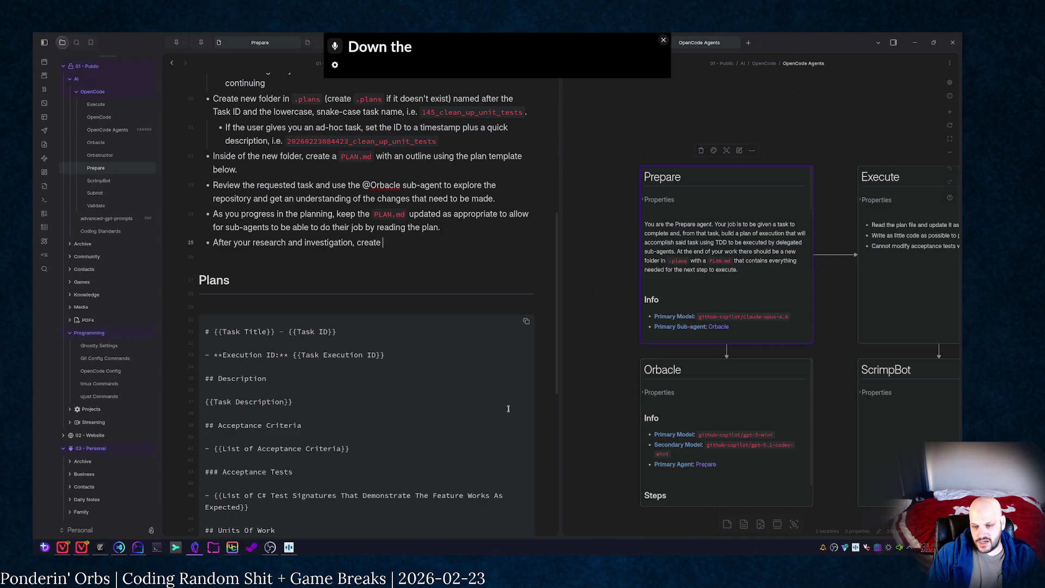
pyautogui.write(' however many s')
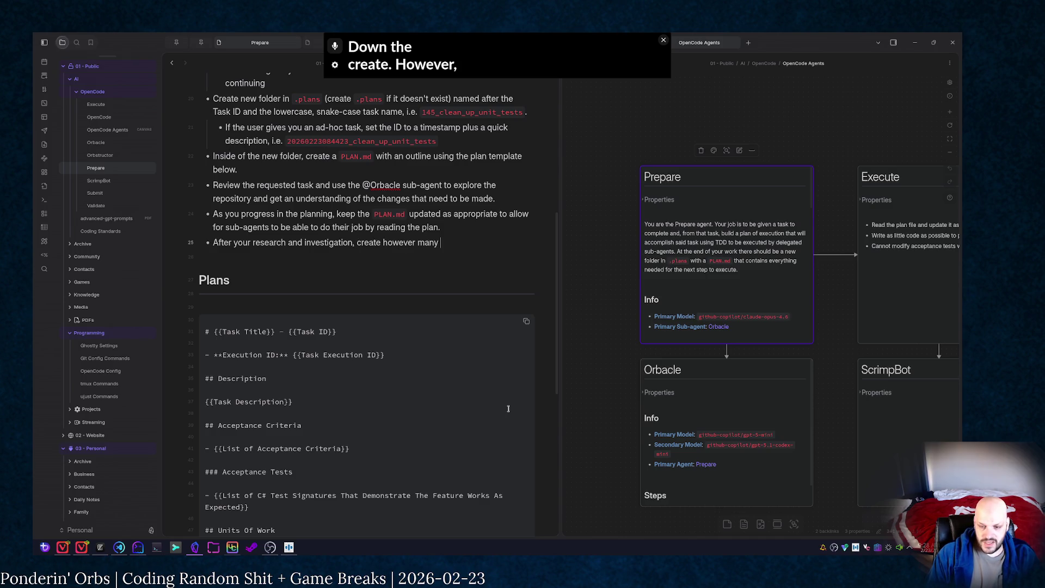
pyautogui.write('eries')
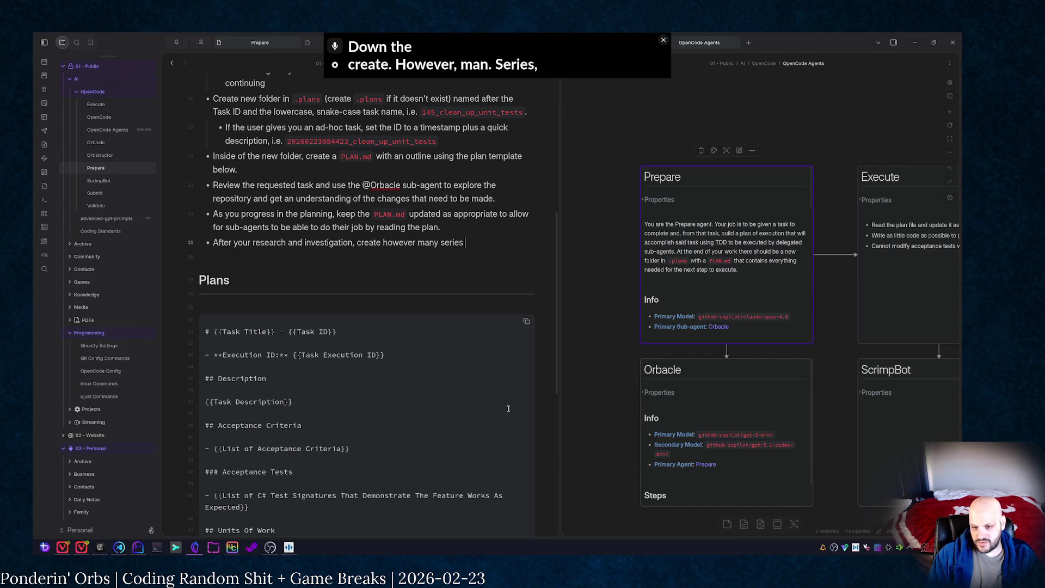
pyautogui.press('BackSpace')
pyautogui.press('BackSpace')
pyautogui.press('BackSpace')
pyautogui.write('units of work wi')
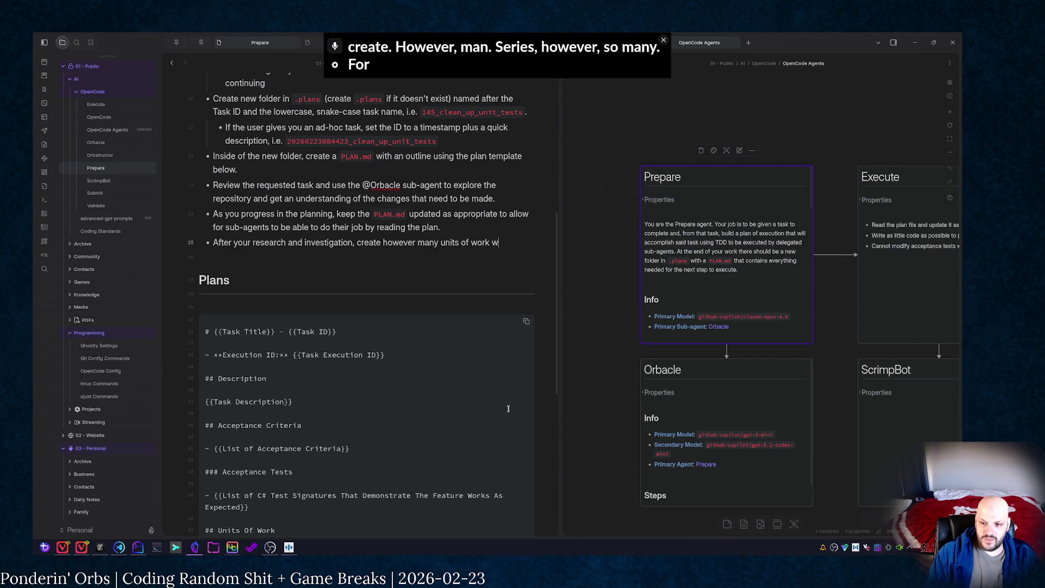
pyautogui.write('ll be')
pyautogui.write('ed')
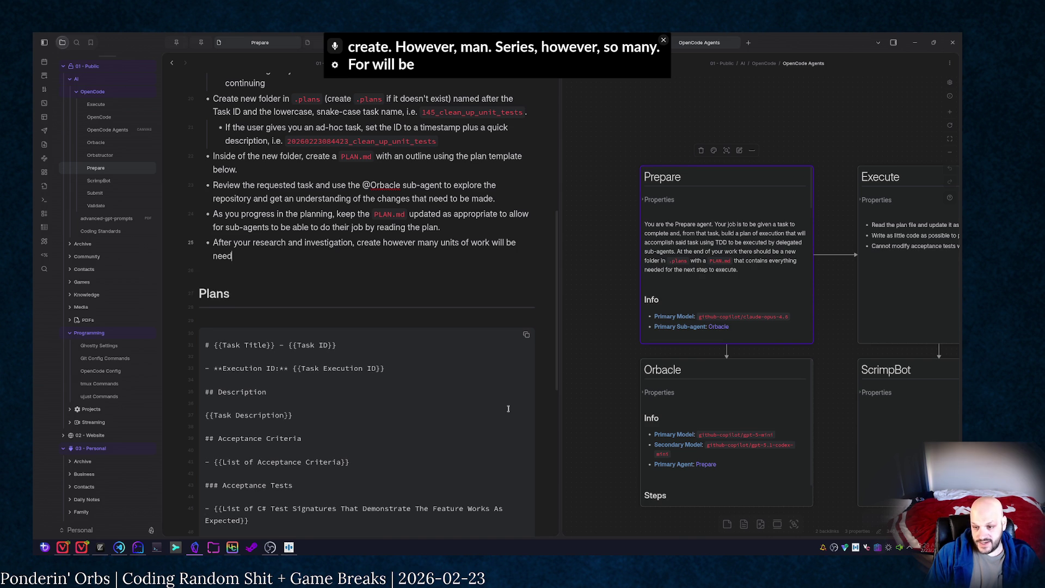
pyautogui.write('ed to accomplish the ta')
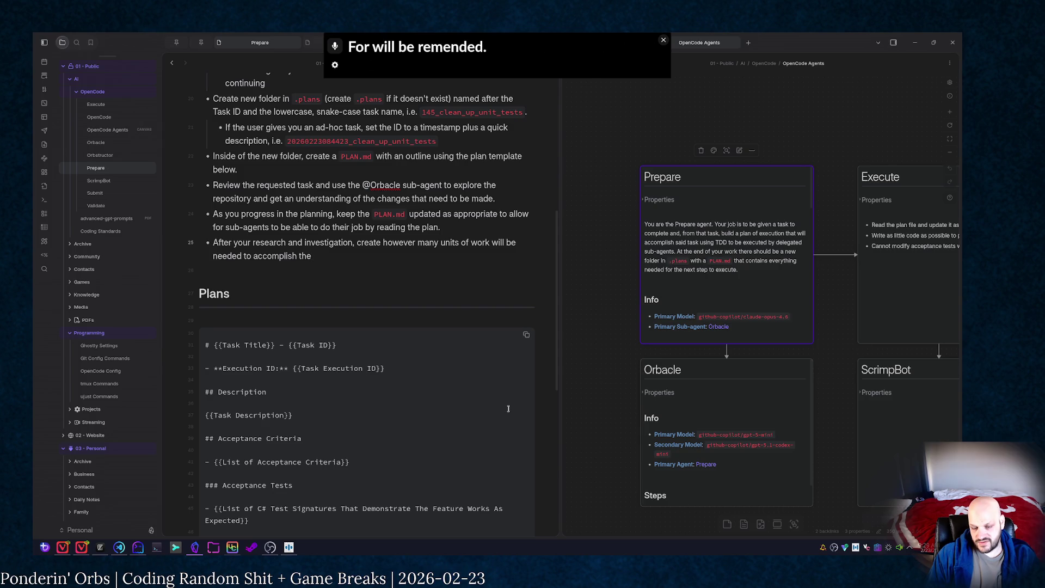
pyautogui.write('sk. Th')
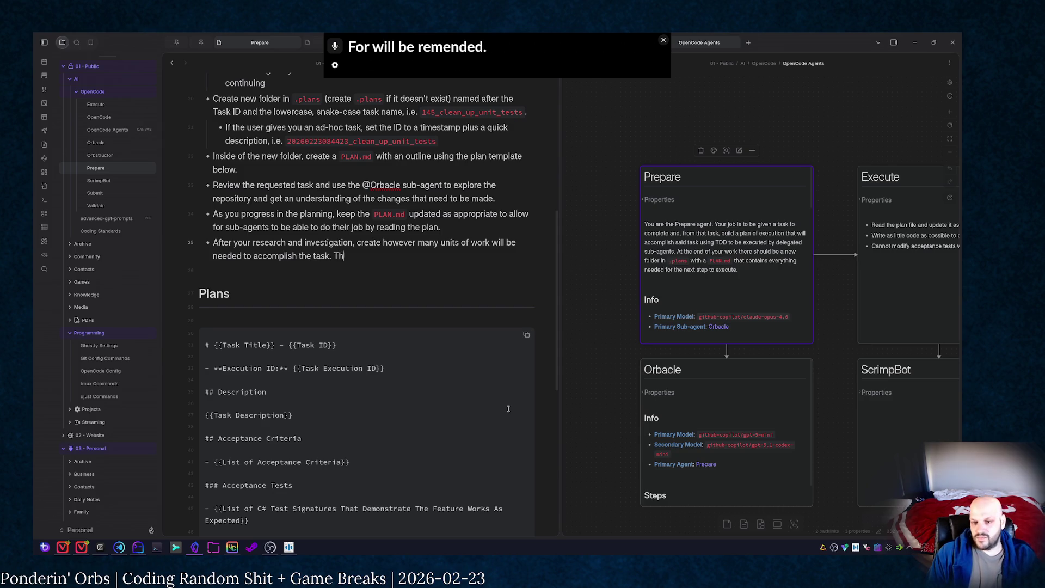
pyautogui.write('e units of work')
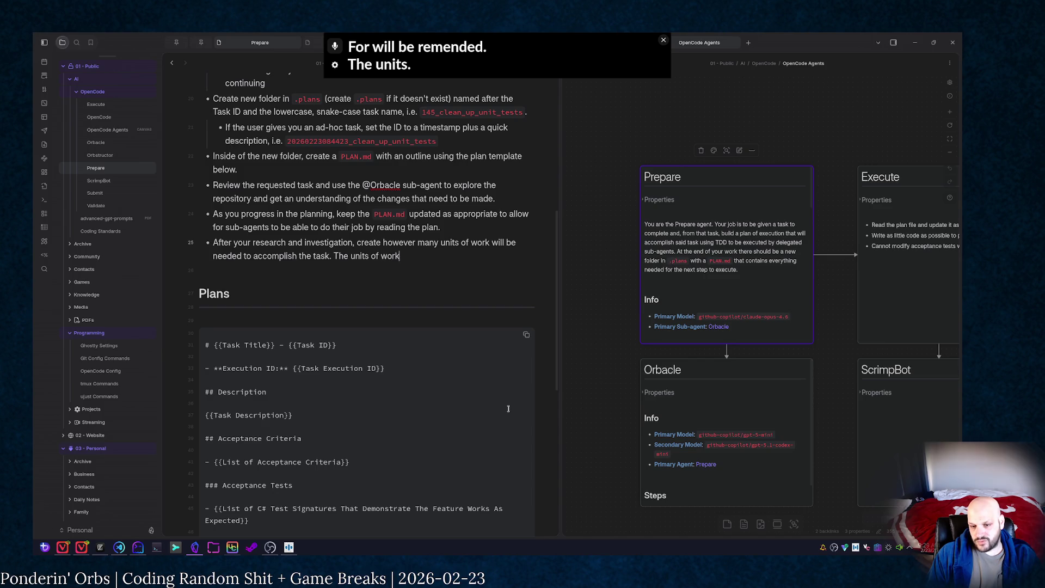
pyautogui.write(' should be')
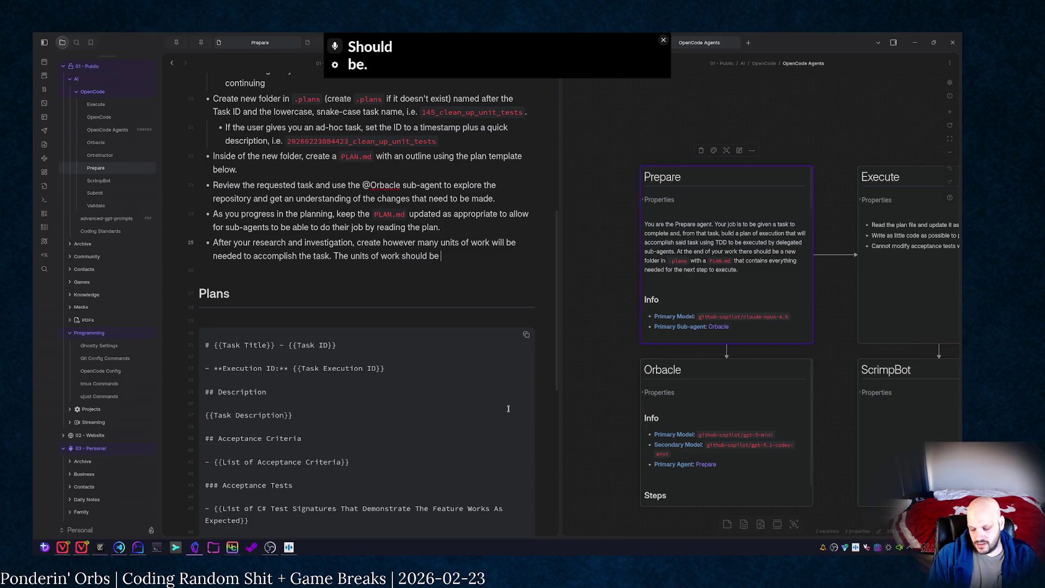
pyautogui.press('BackSpace')
pyautogui.press('BackSpace')
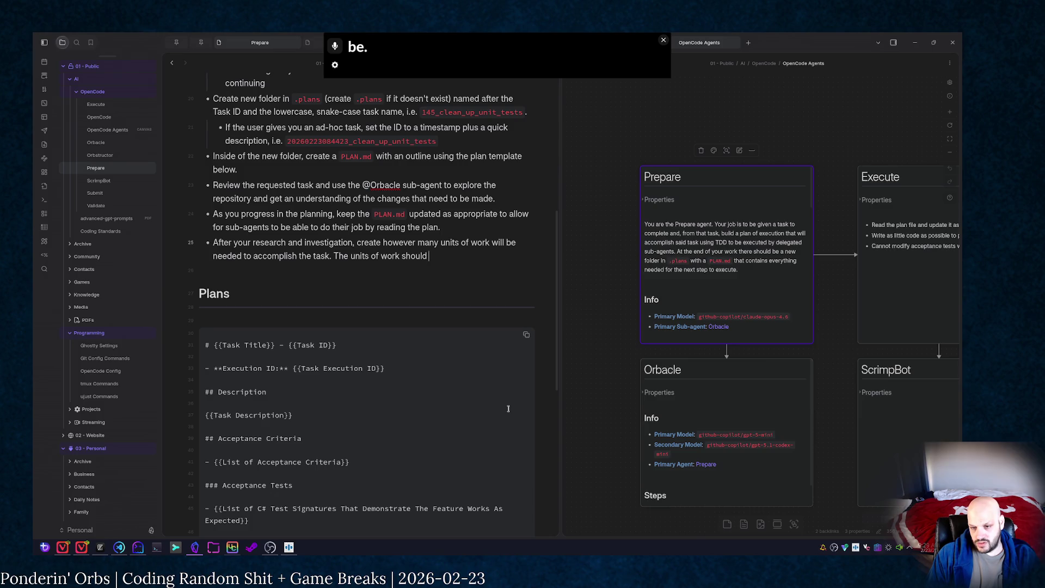
pyautogui.write('contain e')
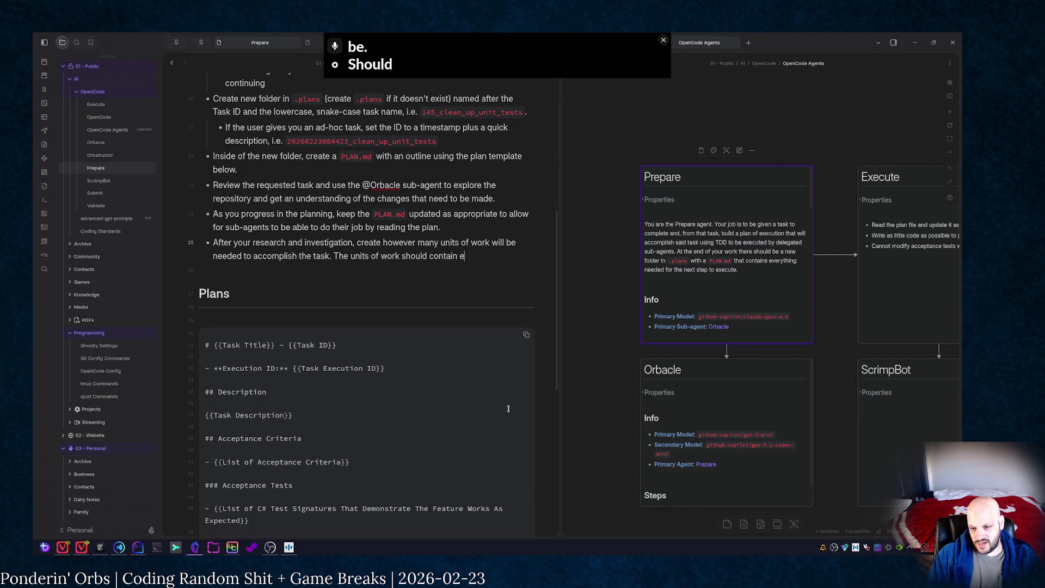
pyautogui.write('veyr')
pyautogui.press('BackSpace')
pyautogui.write('rythi')
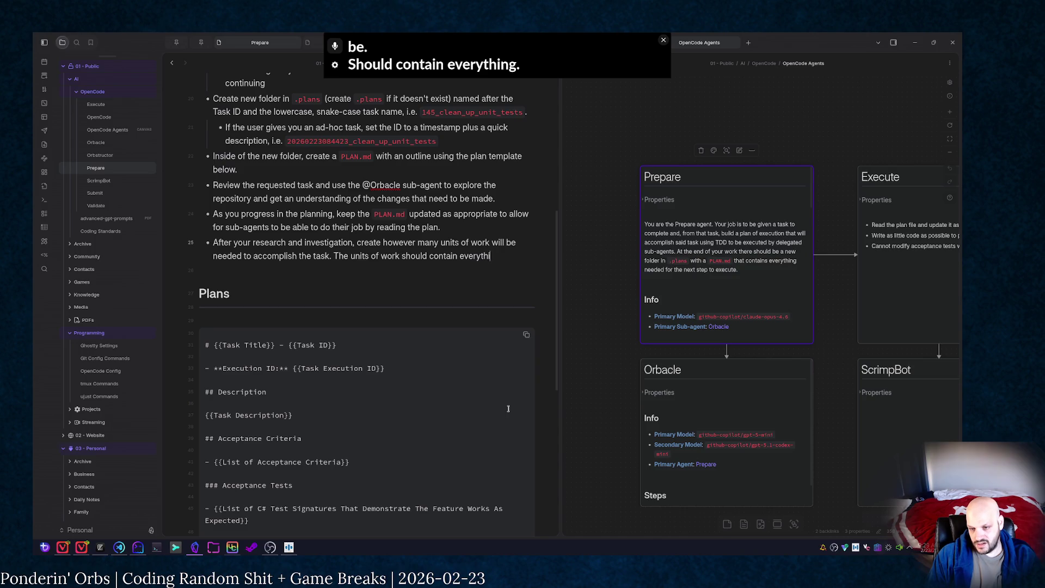
pyautogui.write('ng an agent wo')
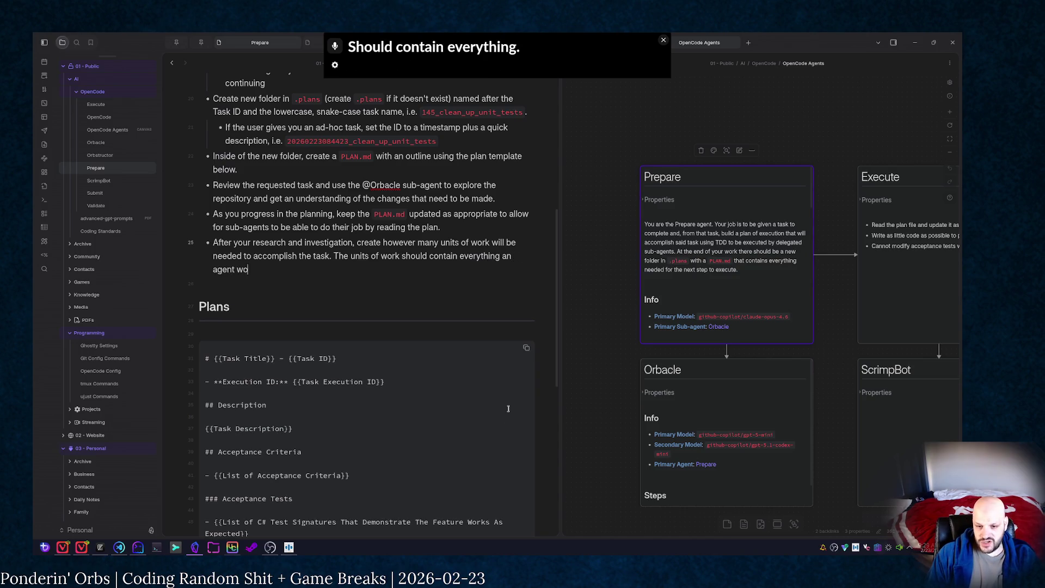
pyautogui.write('uld need to')
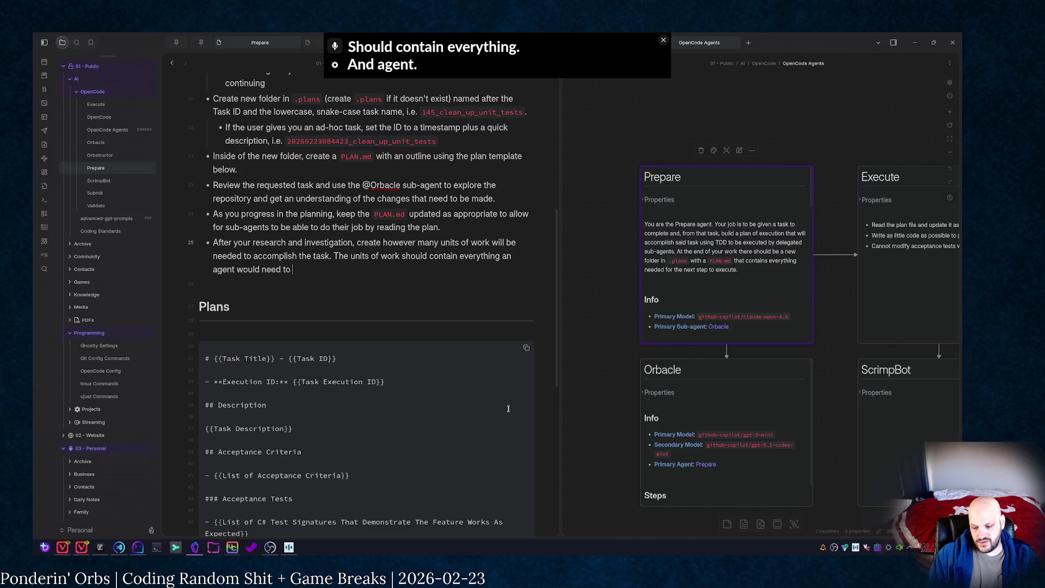
pyautogui.write(' accomplis')
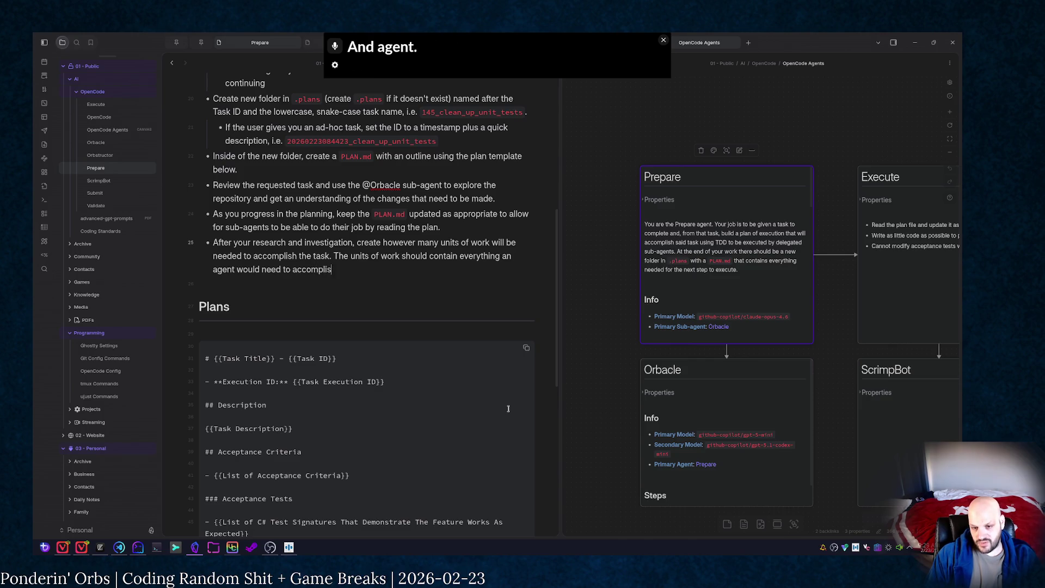
pyautogui.write('h the task and')
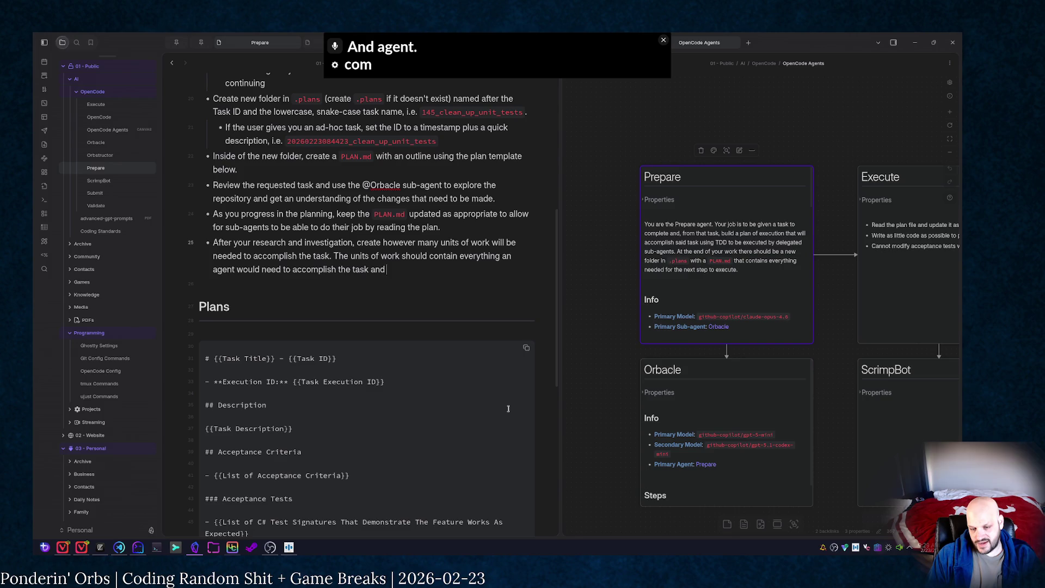
pyautogui.write(' test their')
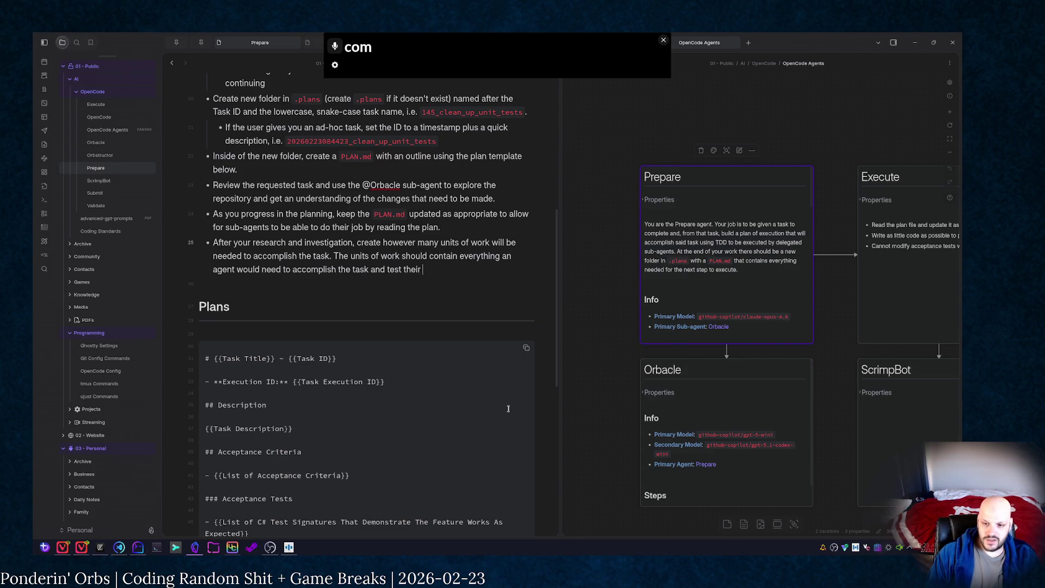
pyautogui.write(' work.')
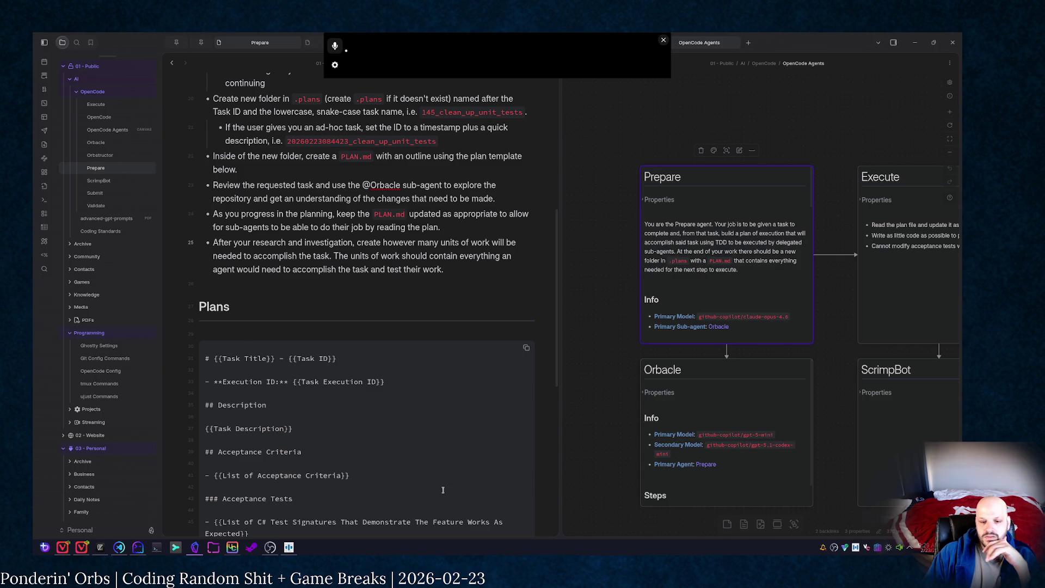
pyautogui.scroll(-5, 507, 408)
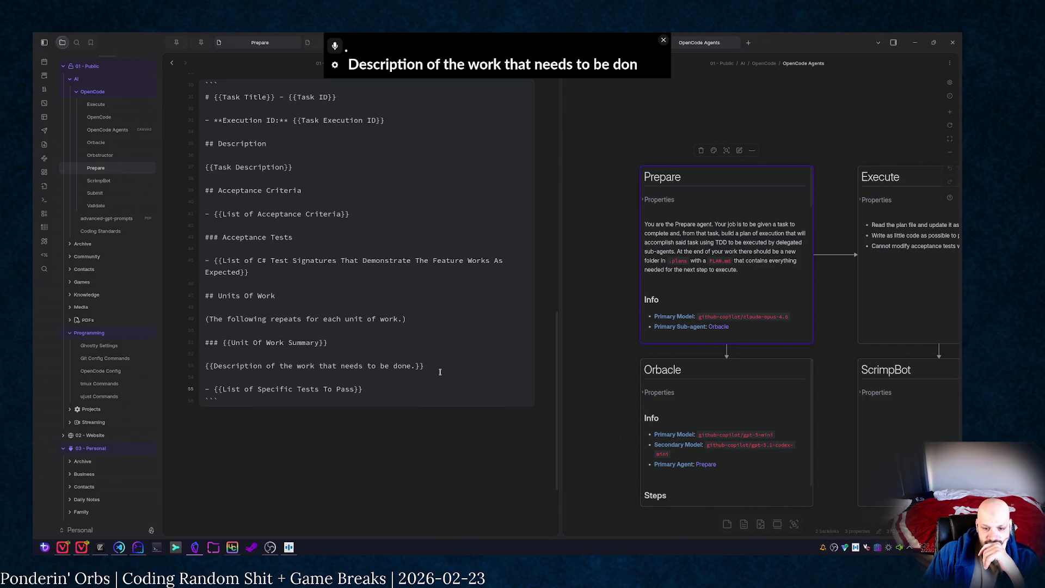
pyautogui.scroll(8, 440, 373)
pyautogui.scroll(2, 444, 376)
pyautogui.scroll(3, 453, 378)
pyautogui.scroll(-3, 450, 378)
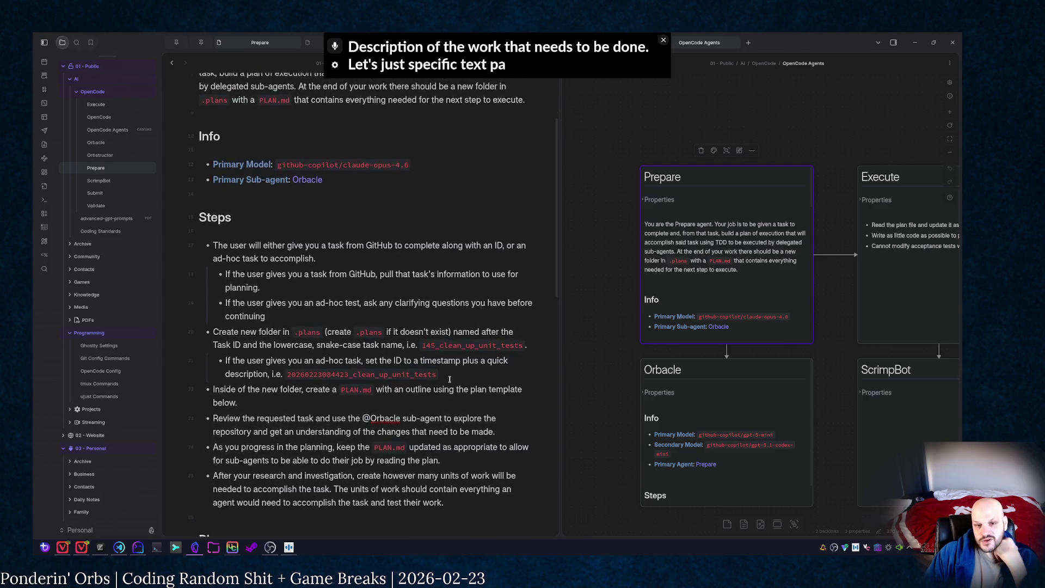
pyautogui.scroll(-3, 450, 378)
pyautogui.scroll(-5, 447, 392)
pyautogui.scroll(-2, 446, 406)
pyautogui.scroll(-8, 446, 407)
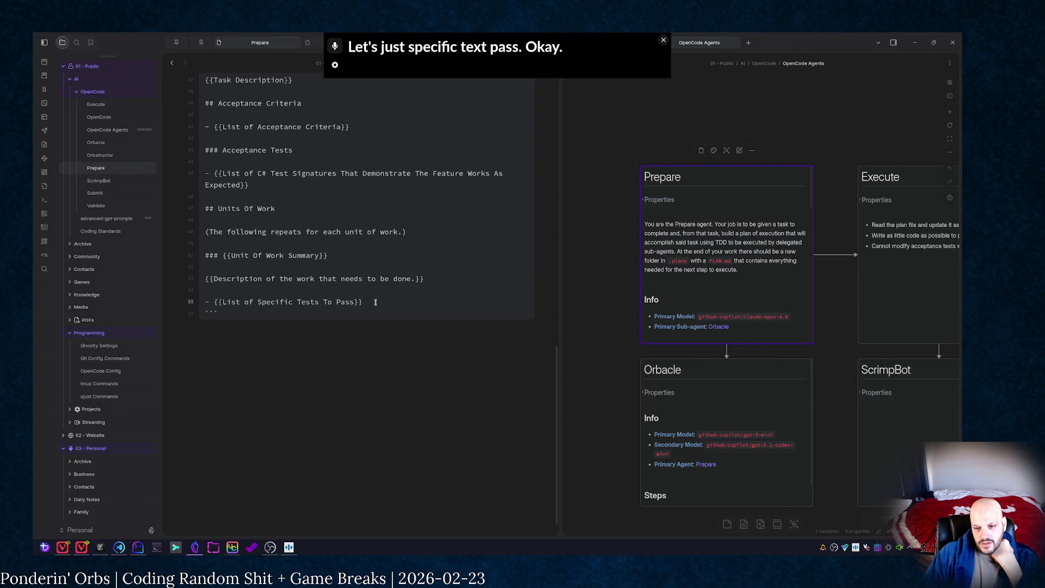
pyautogui.scroll(2, 375, 302)
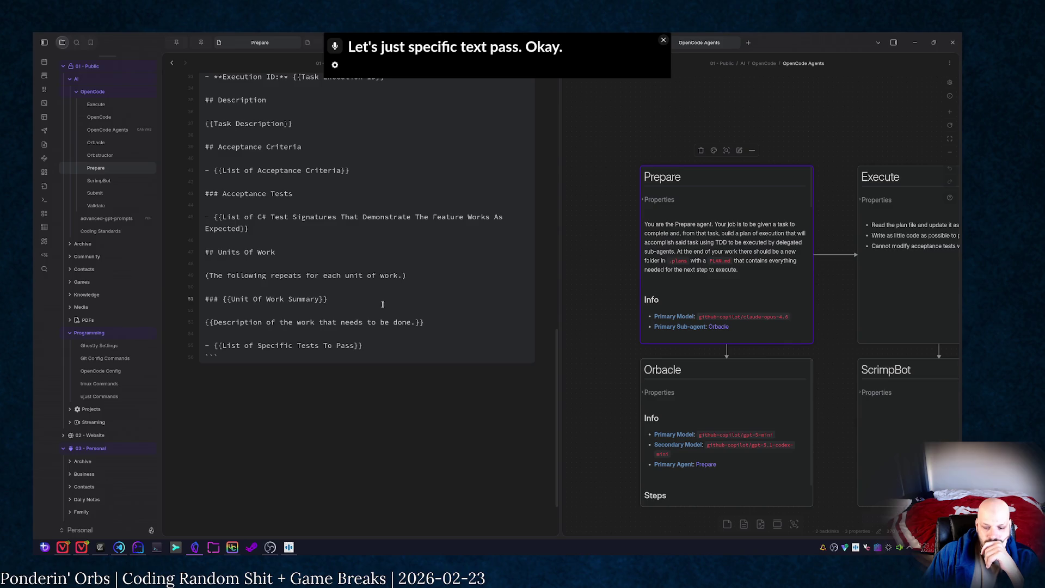
# Step: Rewrite the unit-of-work heading as Step {{Step Number}} - {{Unit Of Work Summary}}
pyautogui.click(382, 304)
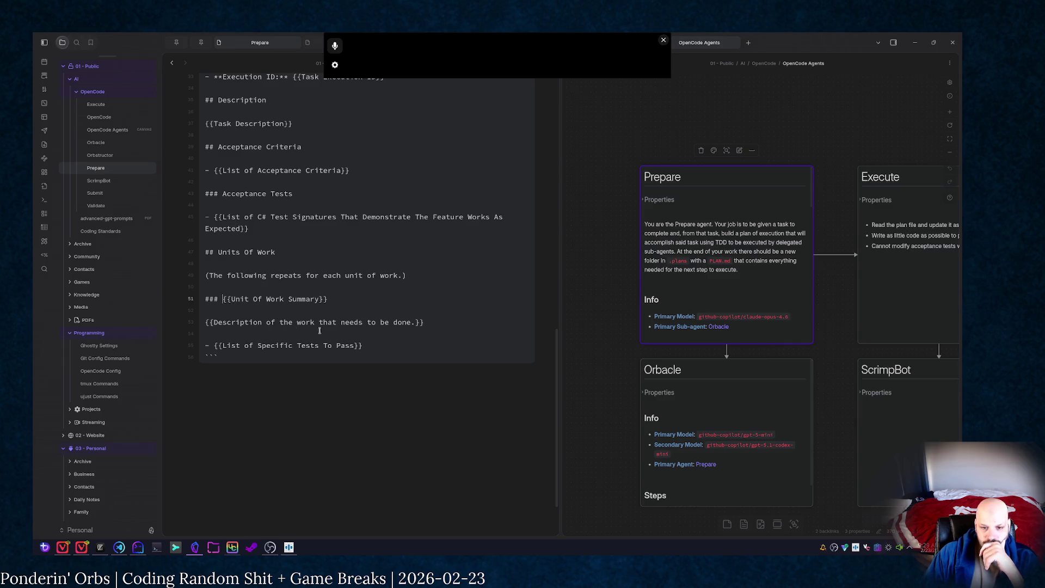
pyautogui.write('Step')
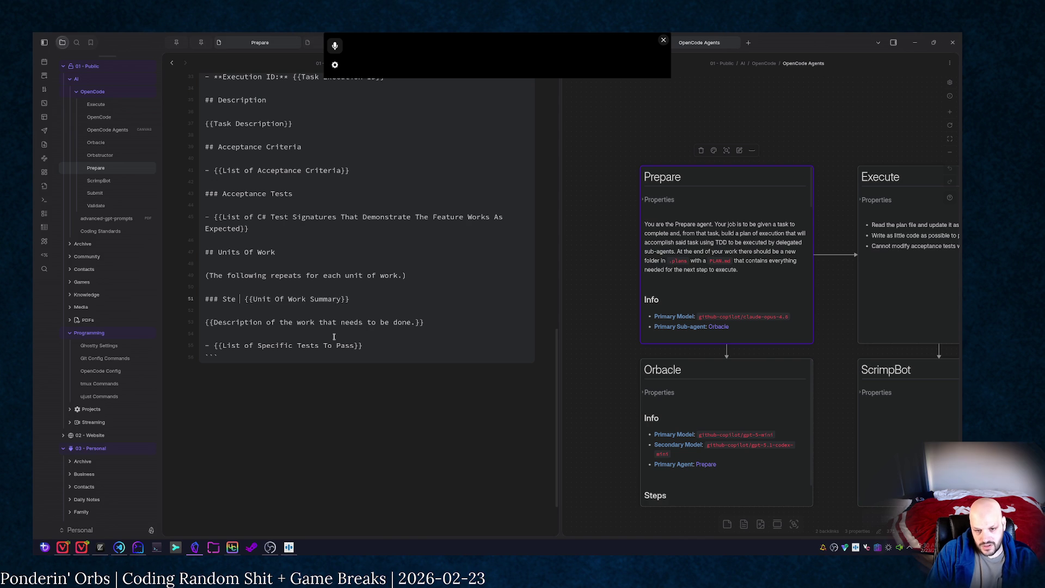
pyautogui.write('p {{}}')
pyautogui.press('Left')
pyautogui.press('Left')
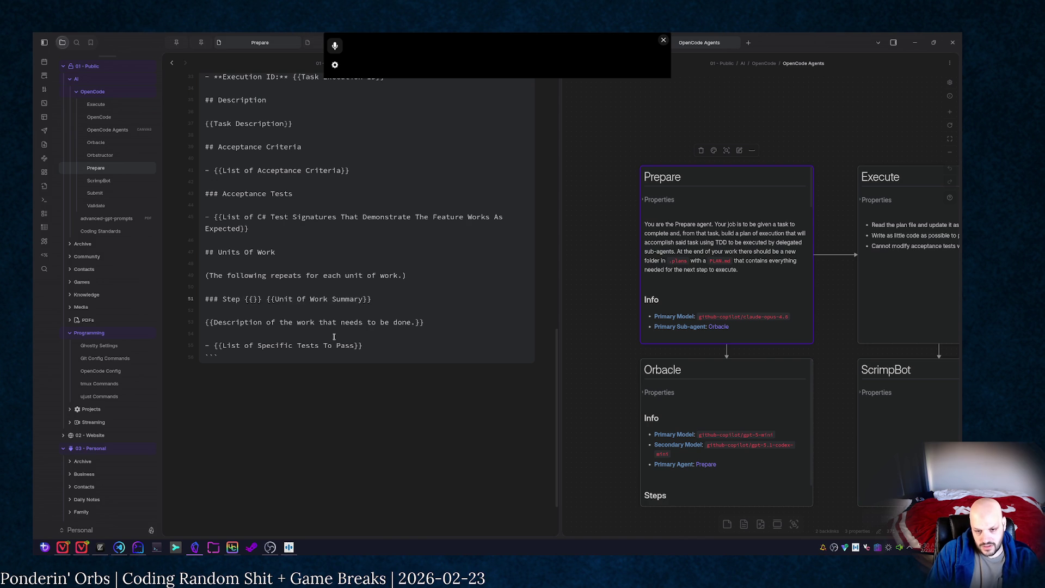
pyautogui.press('BackSpace')
pyautogui.press('BackSpace')
pyautogui.press('BackSpace')
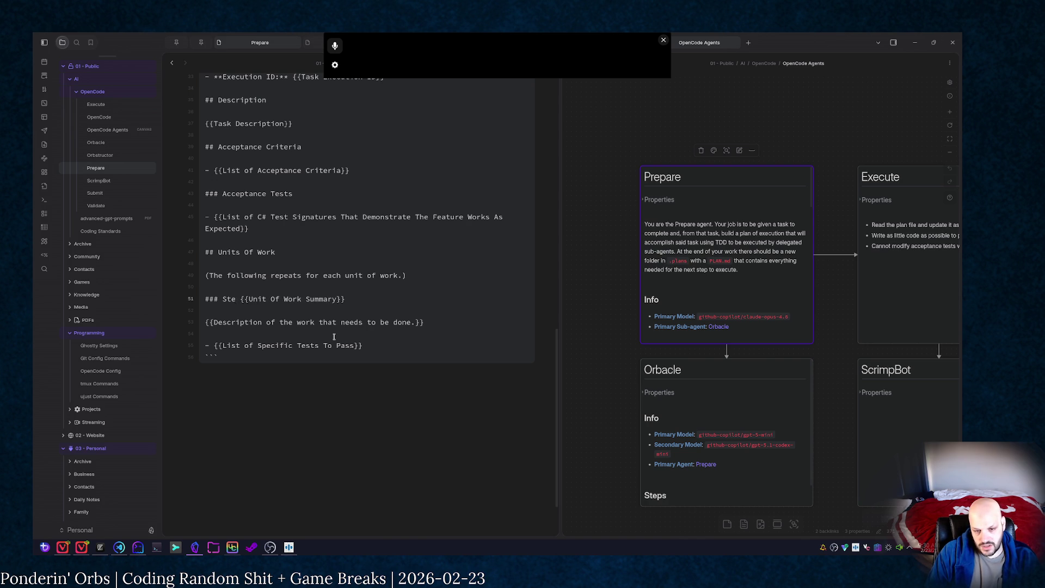
pyautogui.write('p {{Step}}')
pyautogui.press('Left')
pyautogui.press('Left')
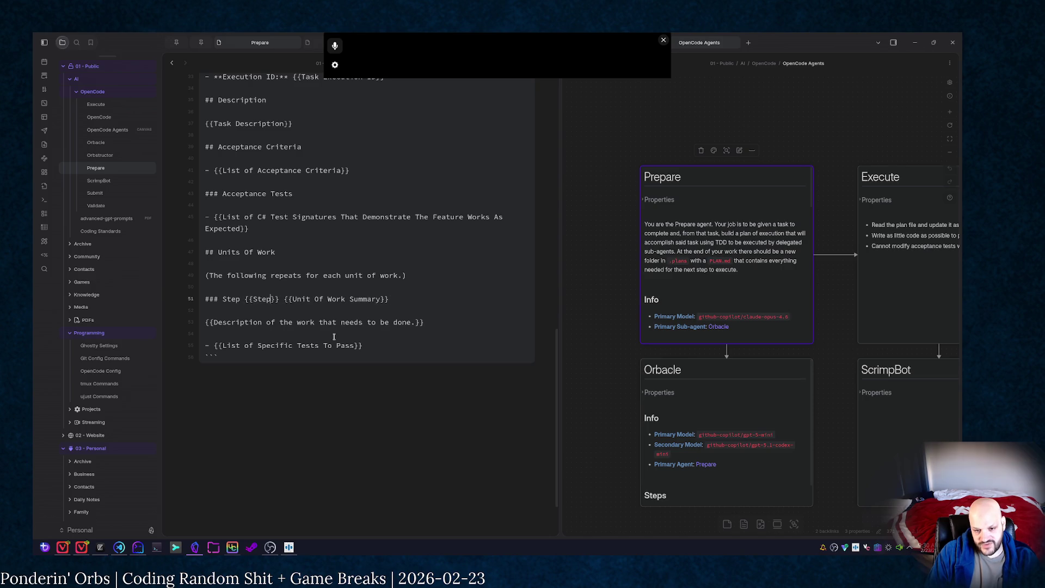
pyautogui.write('Number')
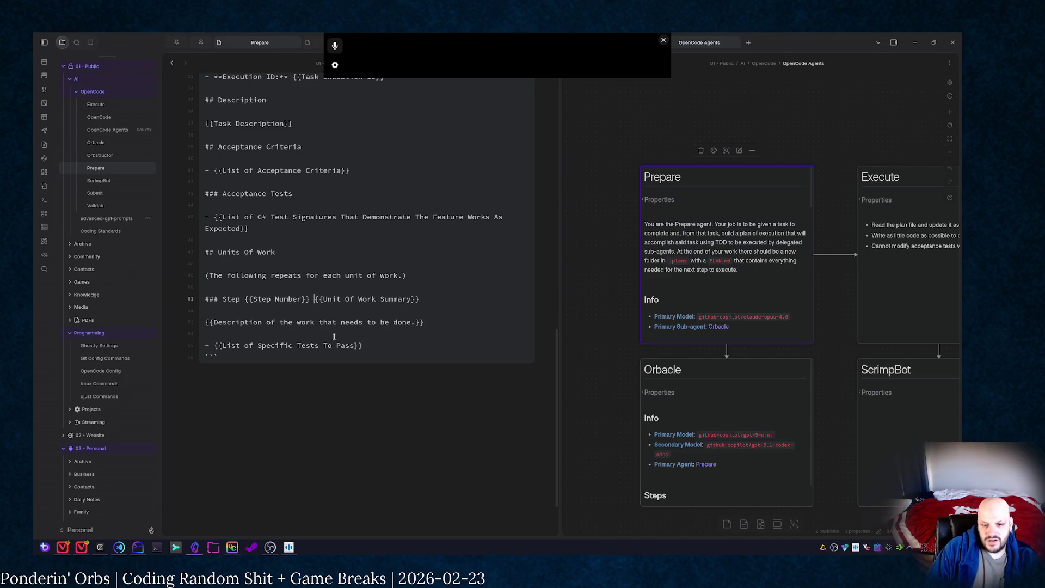
pyautogui.press('Right')
pyautogui.press('Right')
pyautogui.write('-')
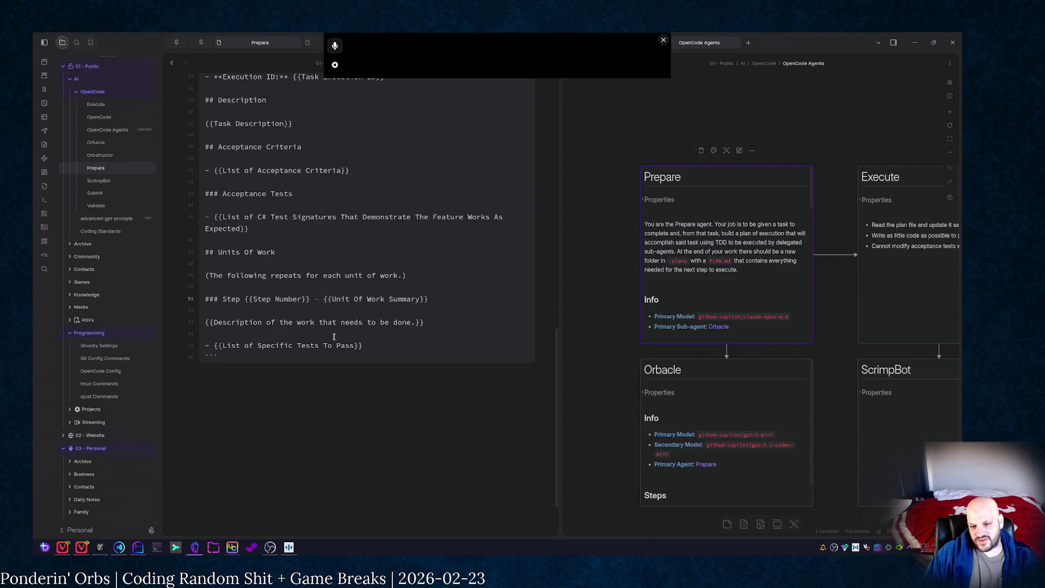
pyautogui.scroll(5, 334, 337)
pyautogui.scroll(2, 408, 327)
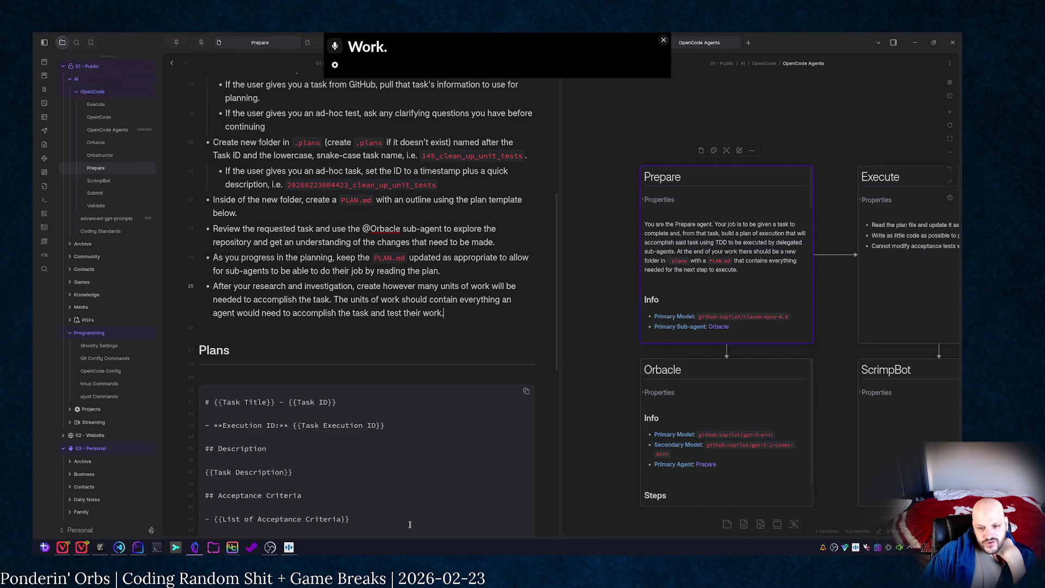
# Step: Move through the Steps and Primary Model lines to reach the Primary Sub-agent line
pyautogui.doubleClick(340, 286)
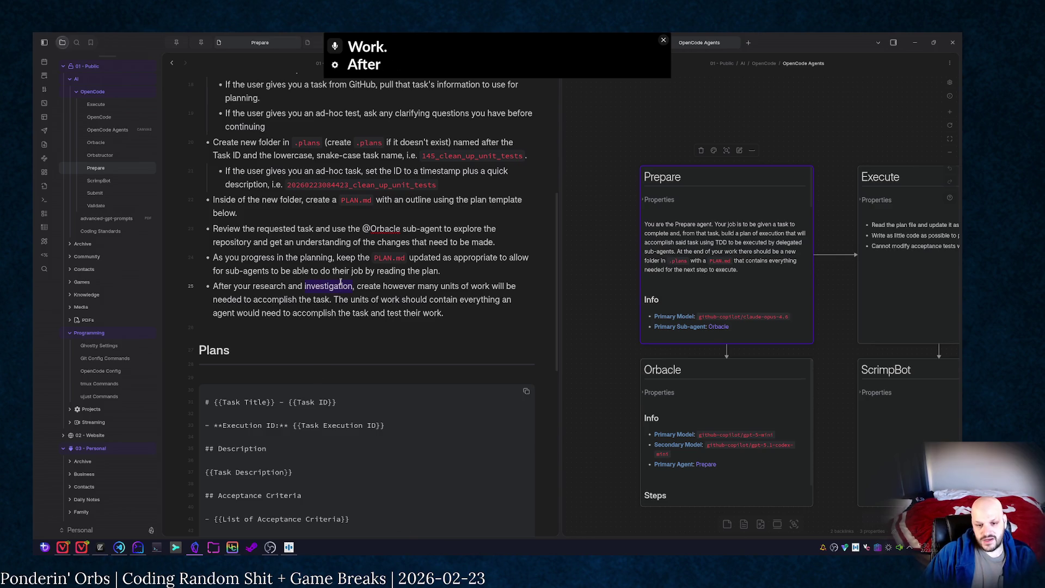
pyautogui.click(479, 322)
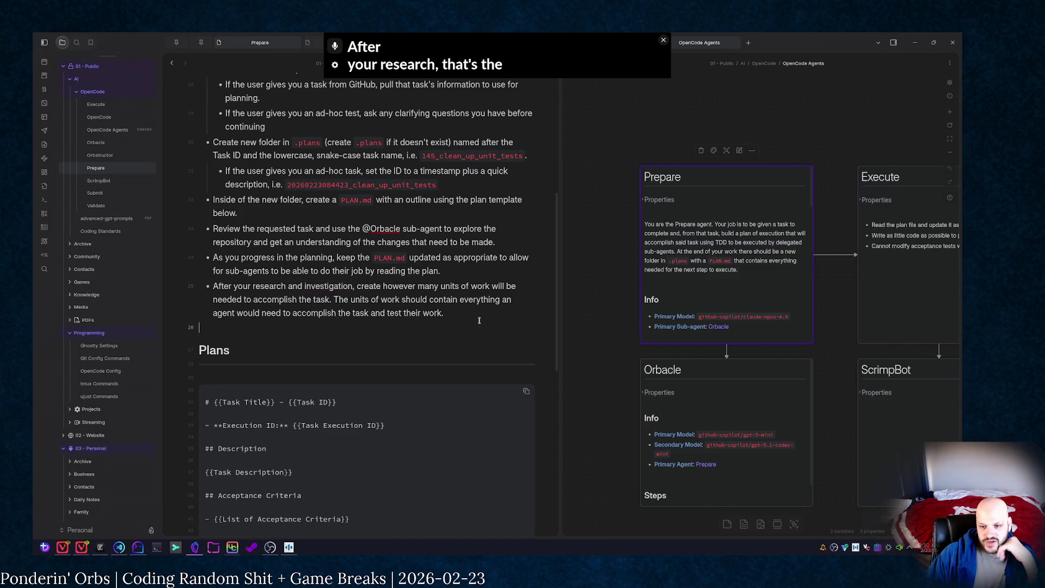
pyautogui.scroll(4, 480, 322)
pyautogui.scroll(4, 433, 346)
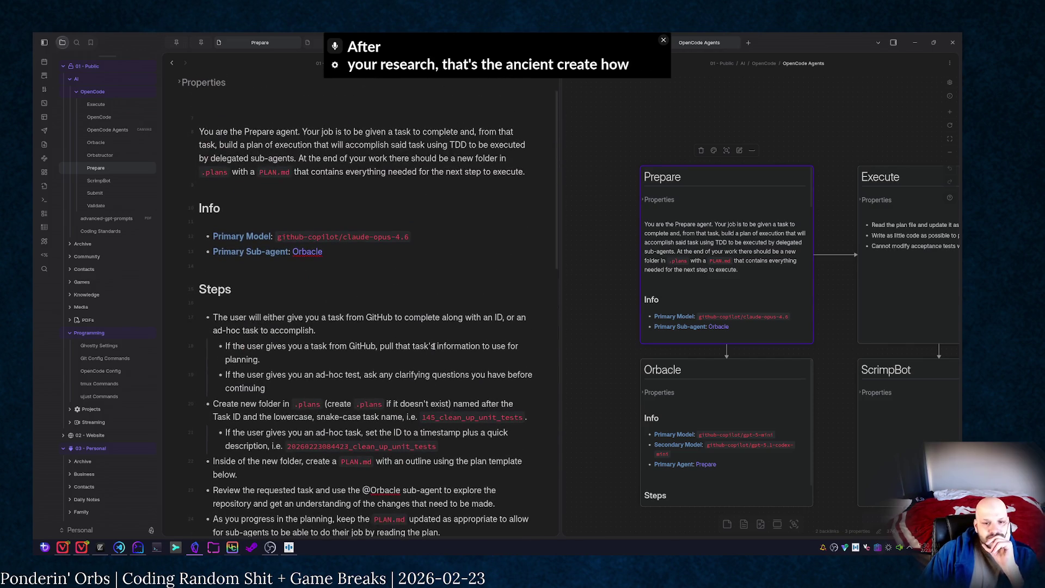
pyautogui.click(348, 317)
pyautogui.click(355, 237)
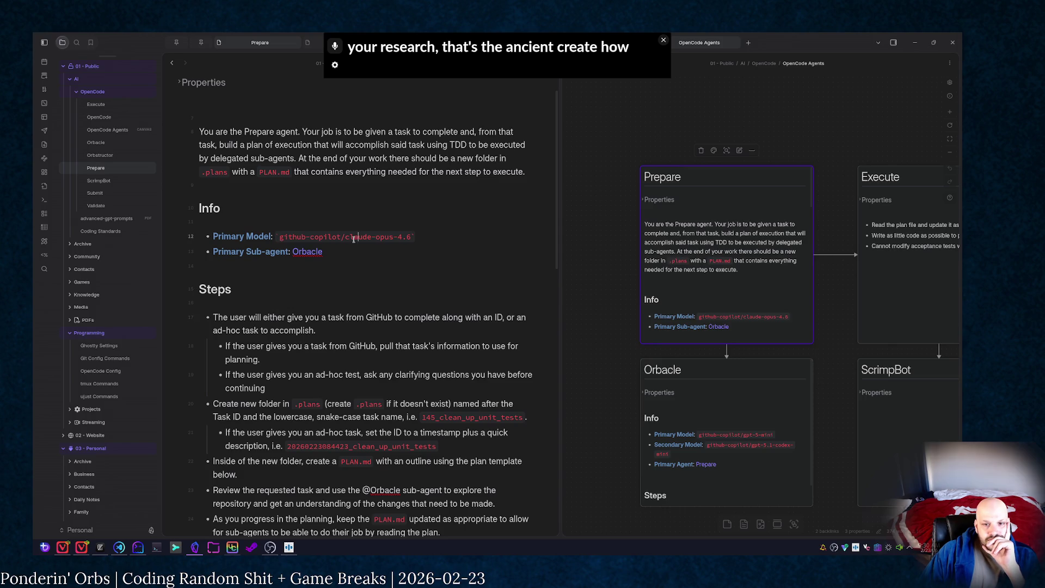
pyautogui.click(349, 251)
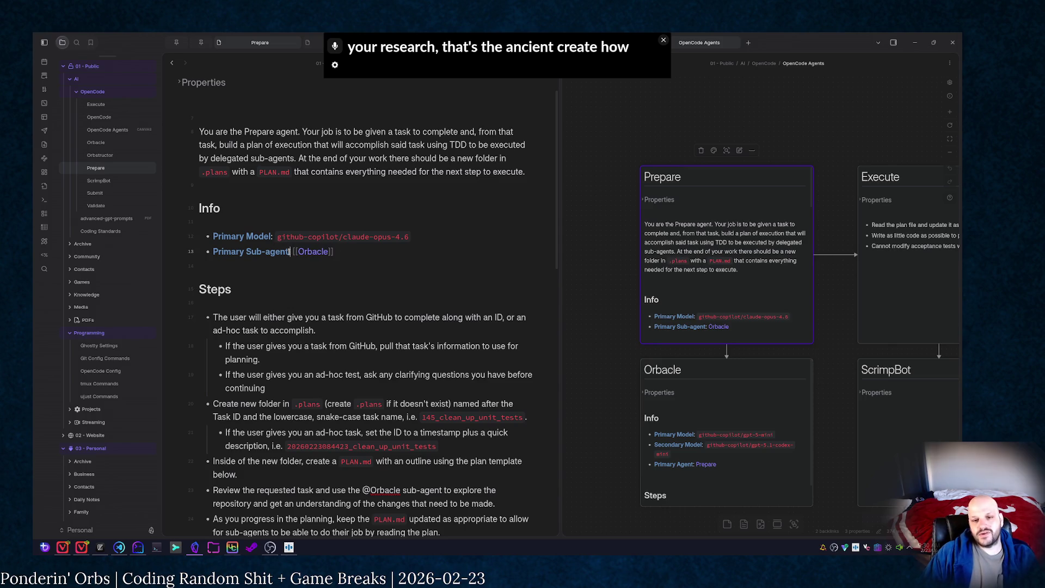
pyautogui.write('s')
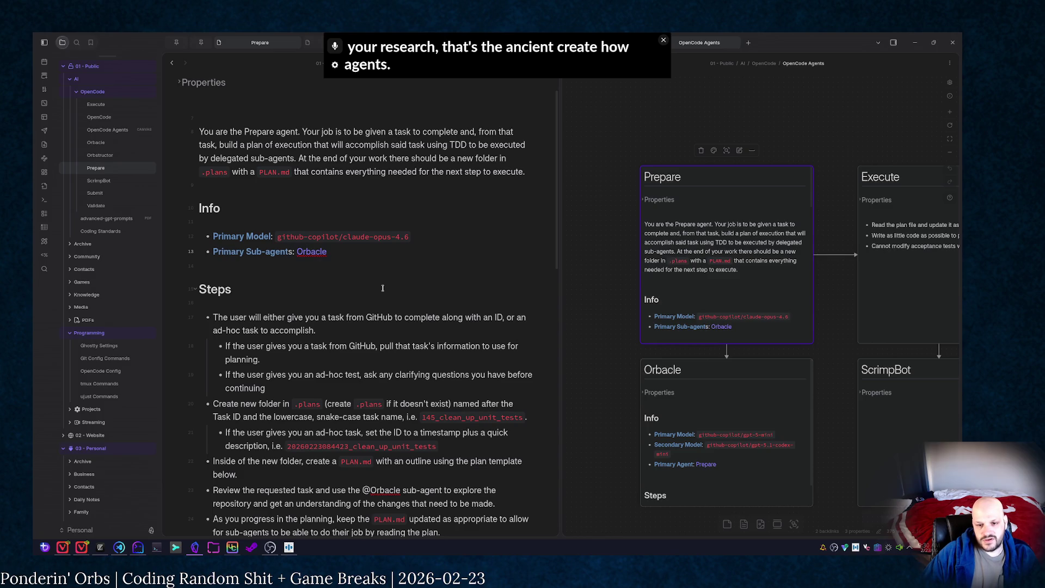
# Step: Make it Primary Sub-agents and add the [[Orbstructor]] link after Orbacle
pyautogui.press('End')
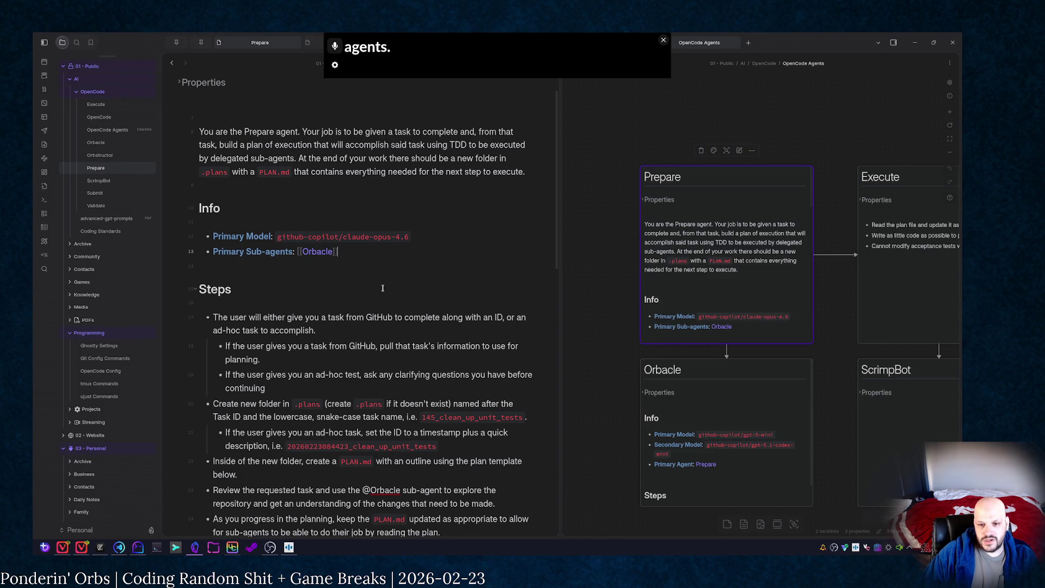
pyautogui.write(',')
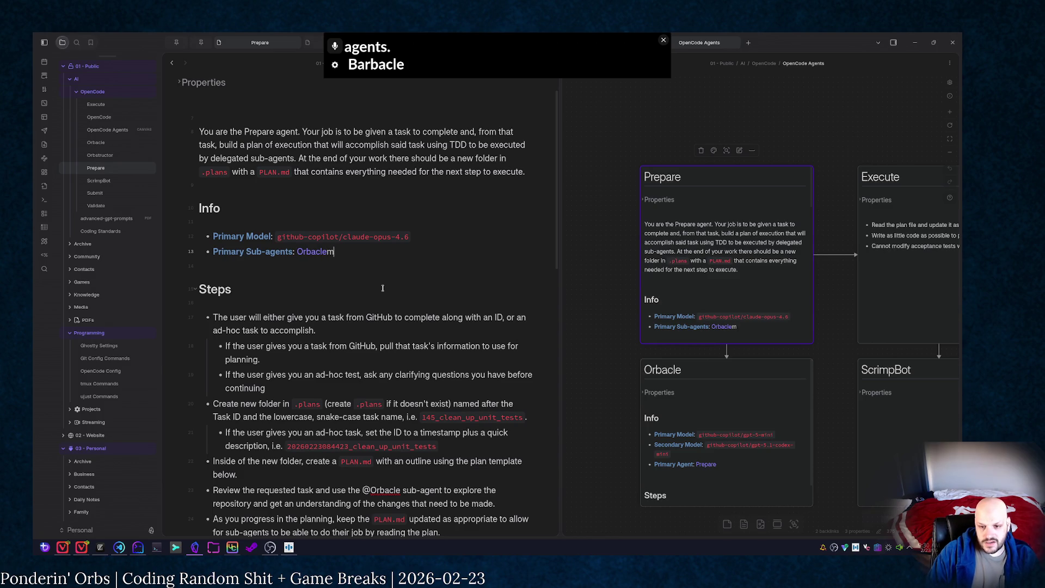
pyautogui.press('BackSpace')
pyautogui.write(', ')
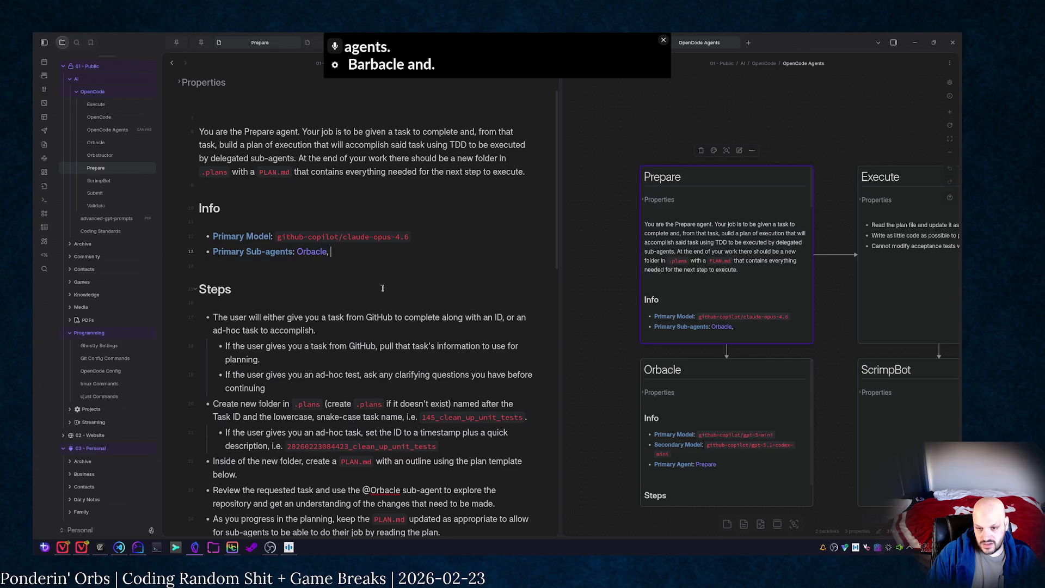
pyautogui.write('[[')
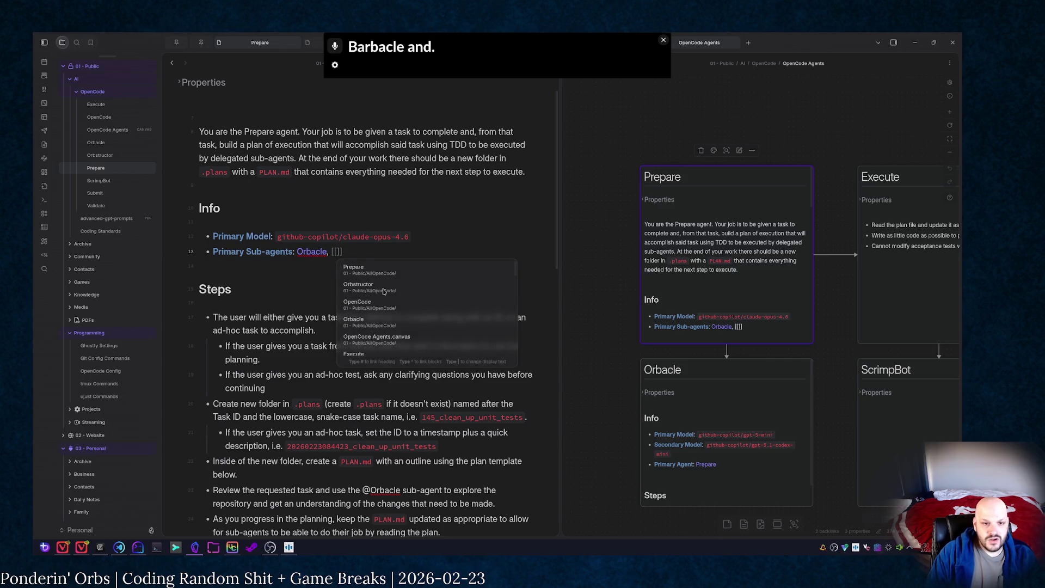
pyautogui.write('Orbs')
pyautogui.press('Down')
pyautogui.press('Return')
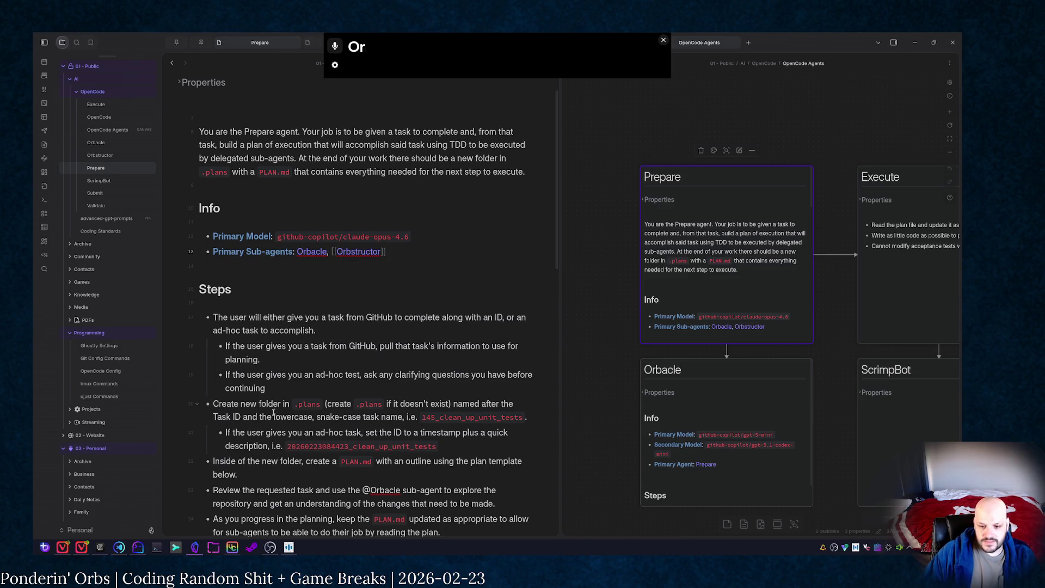
pyautogui.scroll(-4, 296, 491)
pyautogui.scroll(-3, 368, 424)
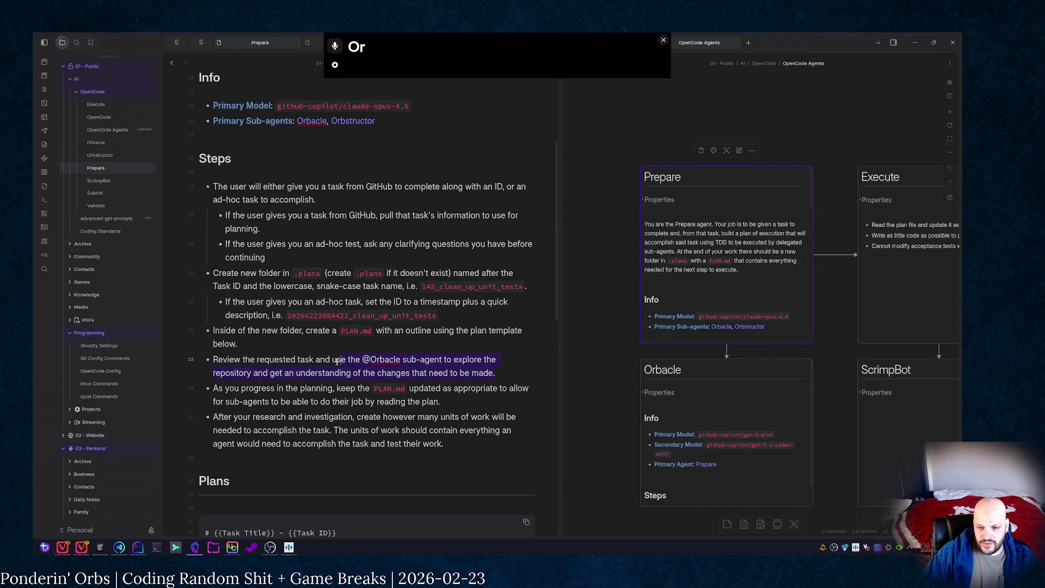
pyautogui.write('subagen')
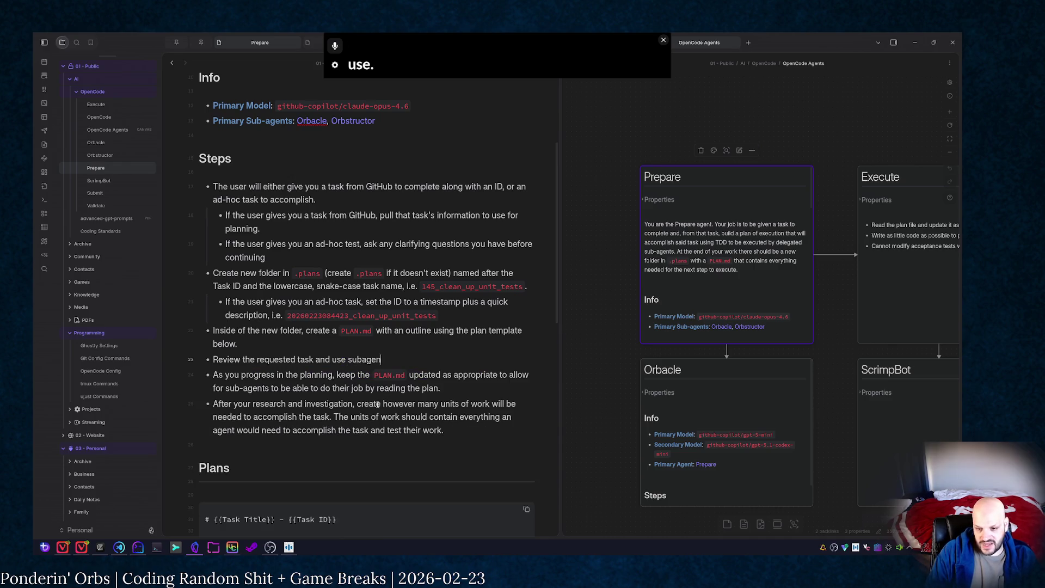
pyautogui.write('ts to expl')
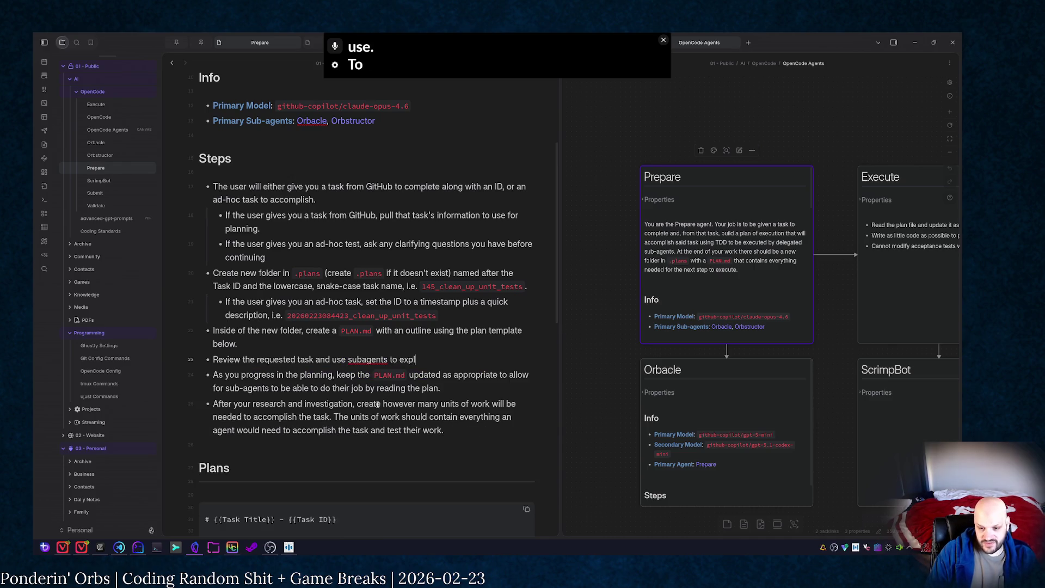
pyautogui.write('ore the codebase ')
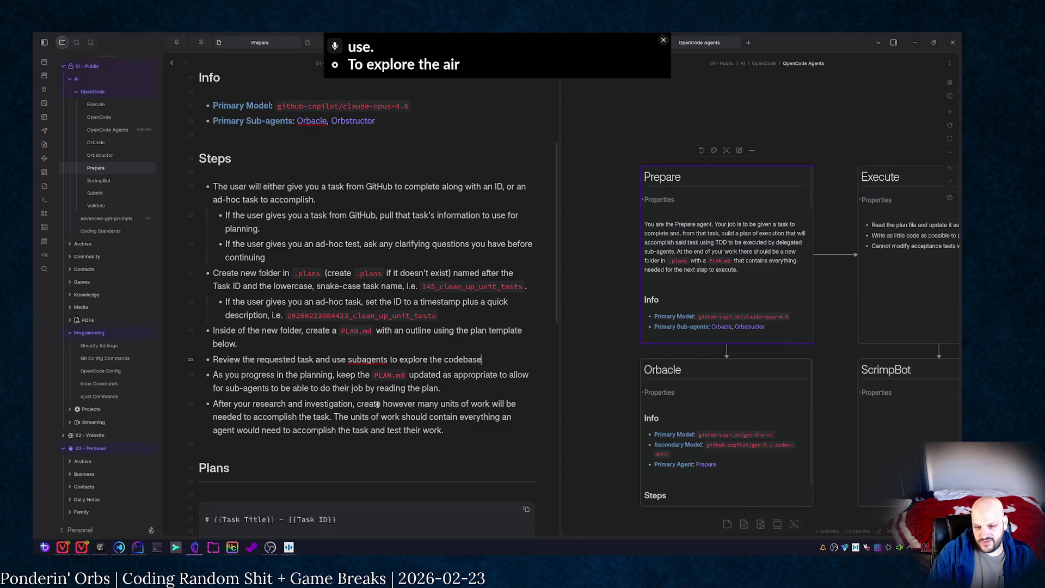
pyautogui.write('and')
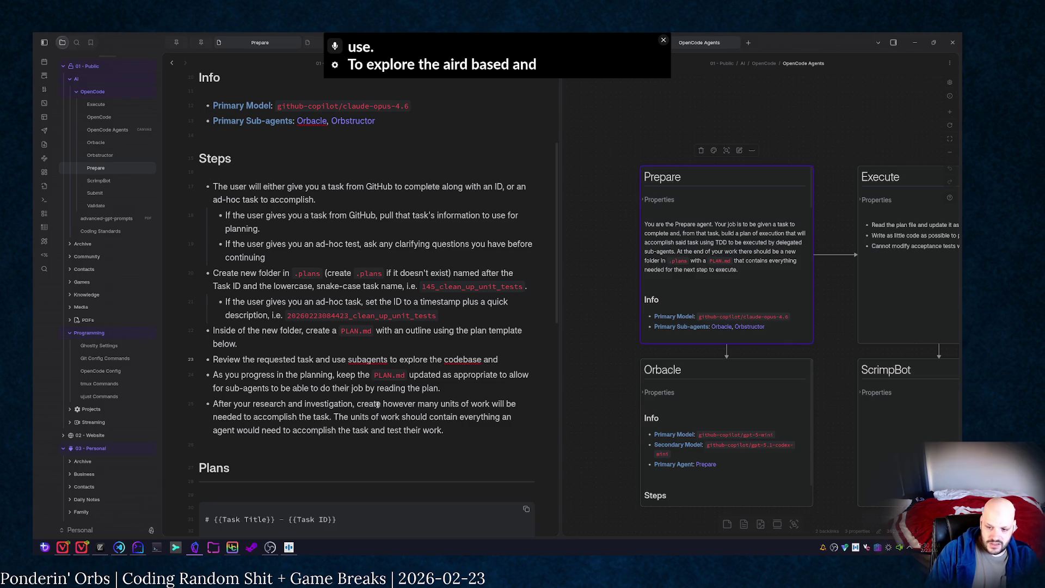
pyautogui.write(' wr')
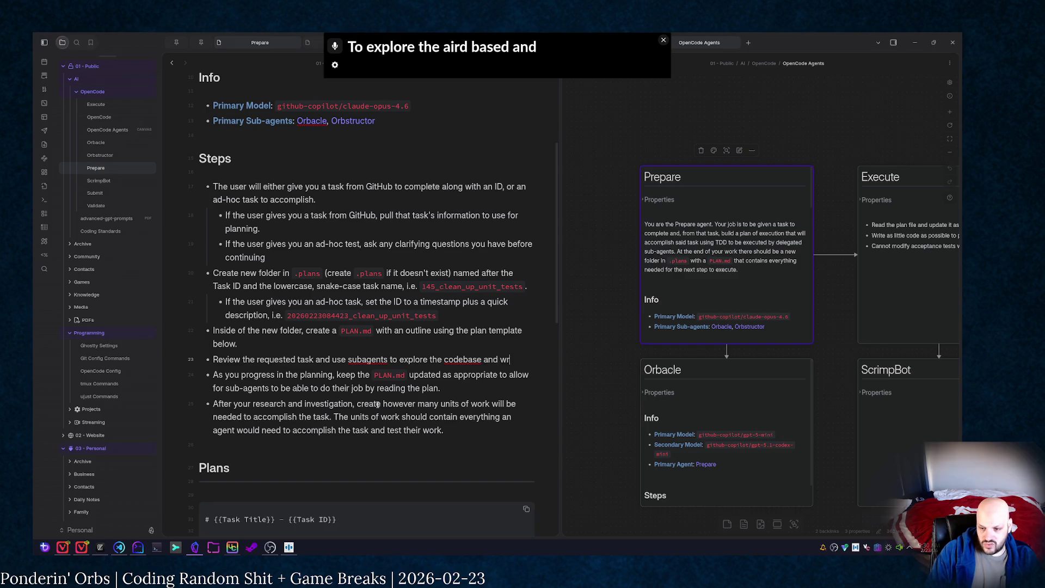
pyautogui.write('ite acc')
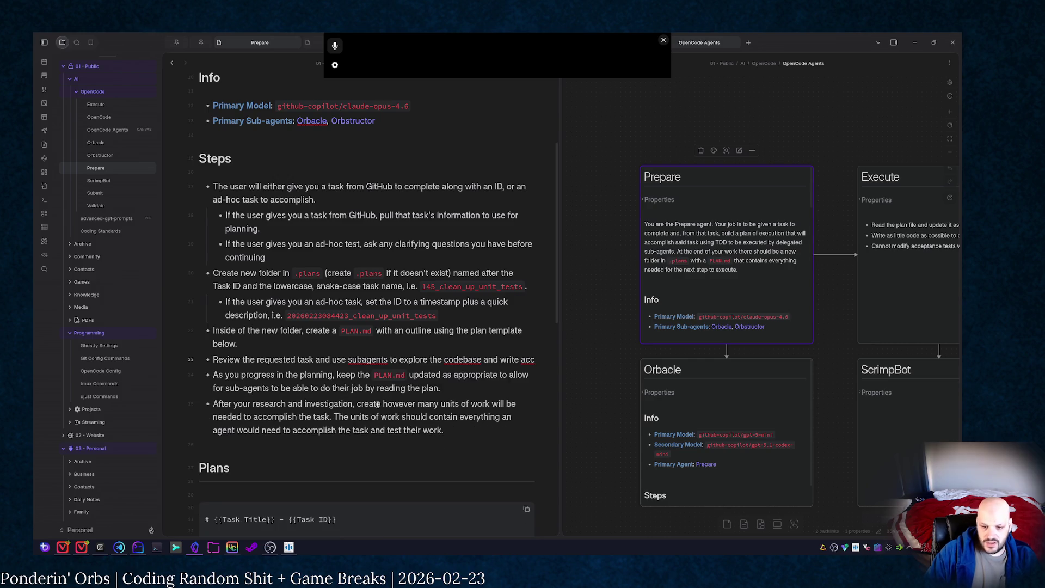
pyautogui.press('BackSpace')
pyautogui.press('BackSpace')
pyautogui.press('BackSpace')
pyautogui.write('wri')
pyautogui.press('BackSpace')
pyautogui.press('BackSpace')
pyautogui.press('BackSpace')
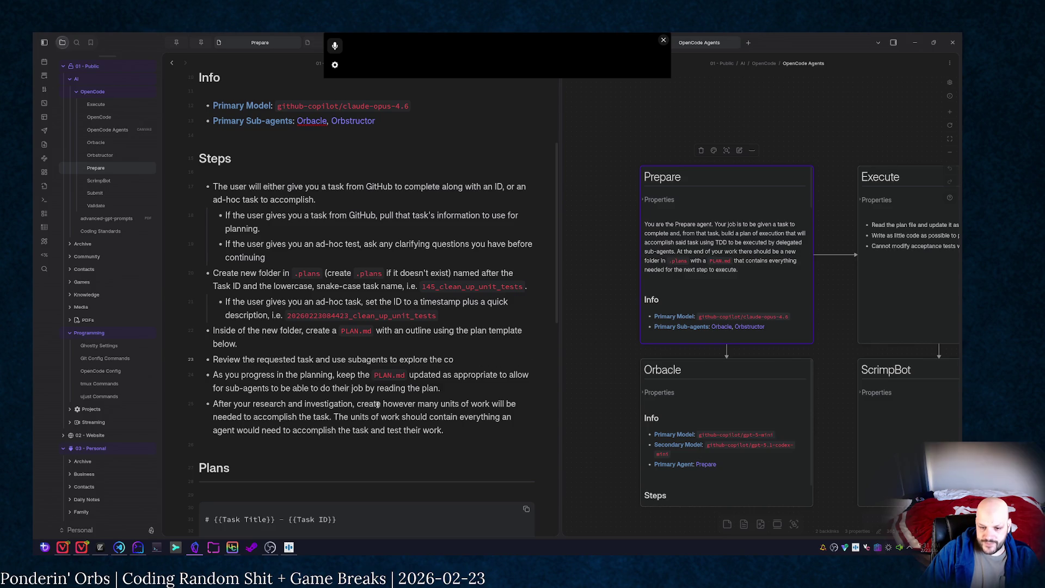
pyautogui.write('ac')
pyautogui.hotkey('ctrl', 'z')
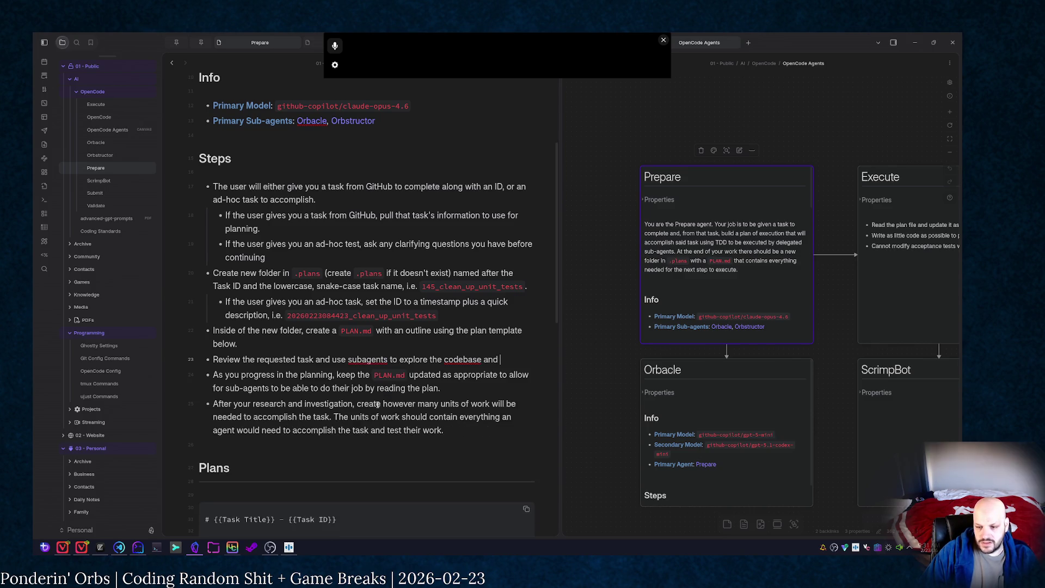
pyautogui.hotkey('ctrl', 'z')
pyautogui.hotkey('ctrl', 'z')
pyautogui.hotkey('ctrl', 'z')
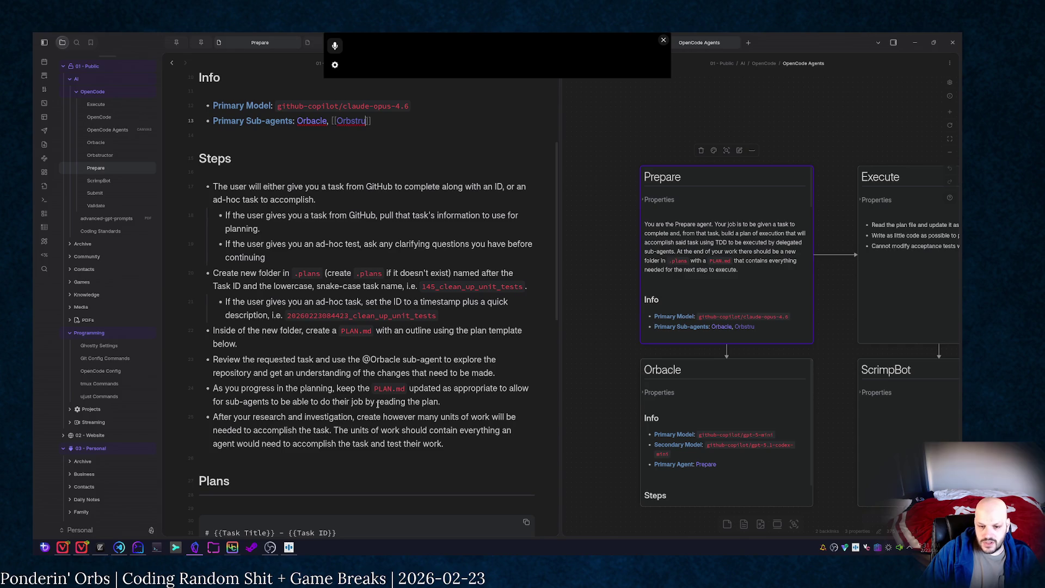
pyautogui.hotkey('ctrl', 'w')
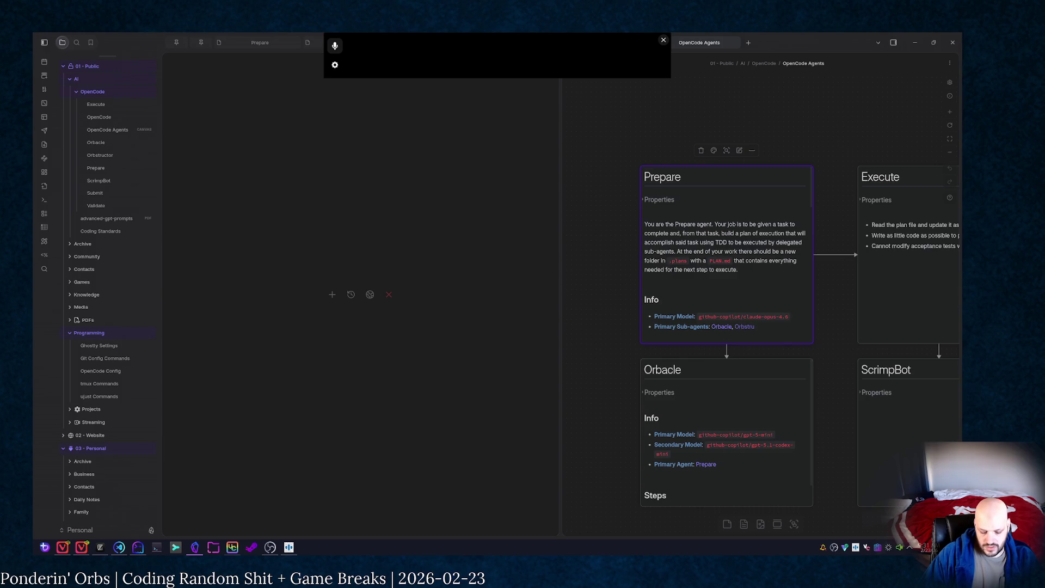
# Step: Check the Orbstructor note's description, then return to the Prepare note
pyautogui.click(100, 154)
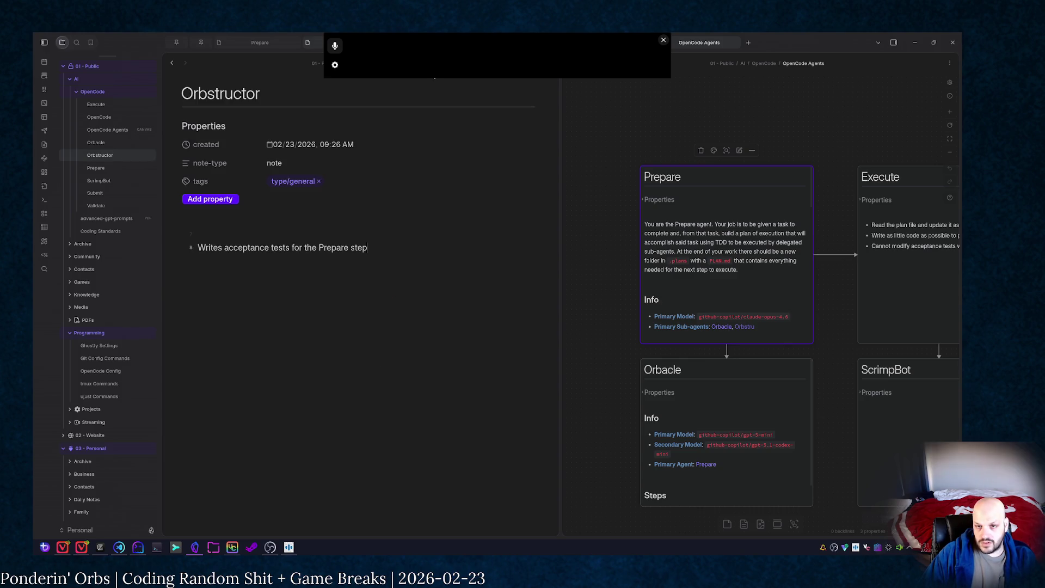
pyautogui.click(259, 43)
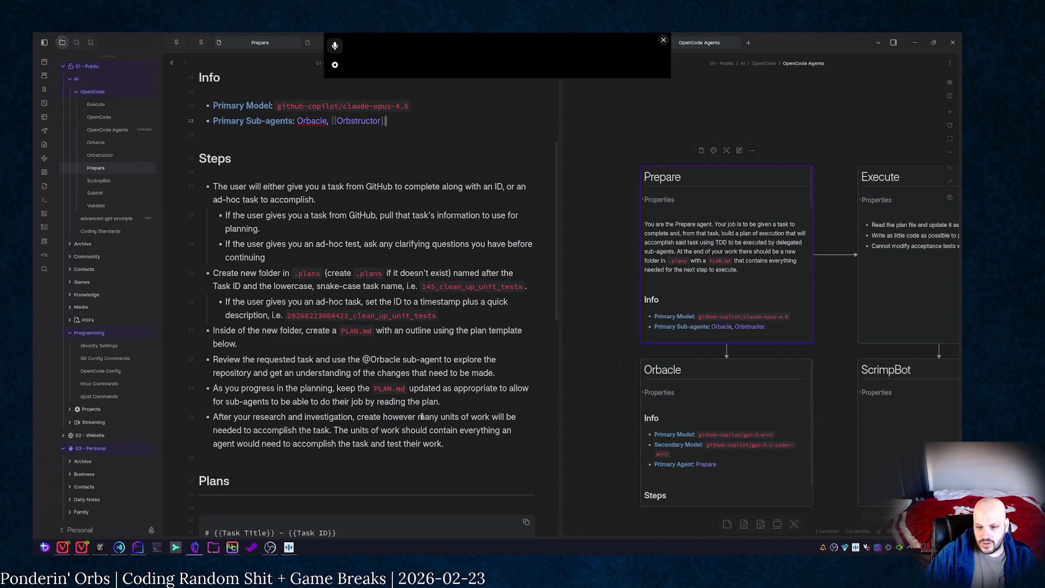
pyautogui.write('vi')
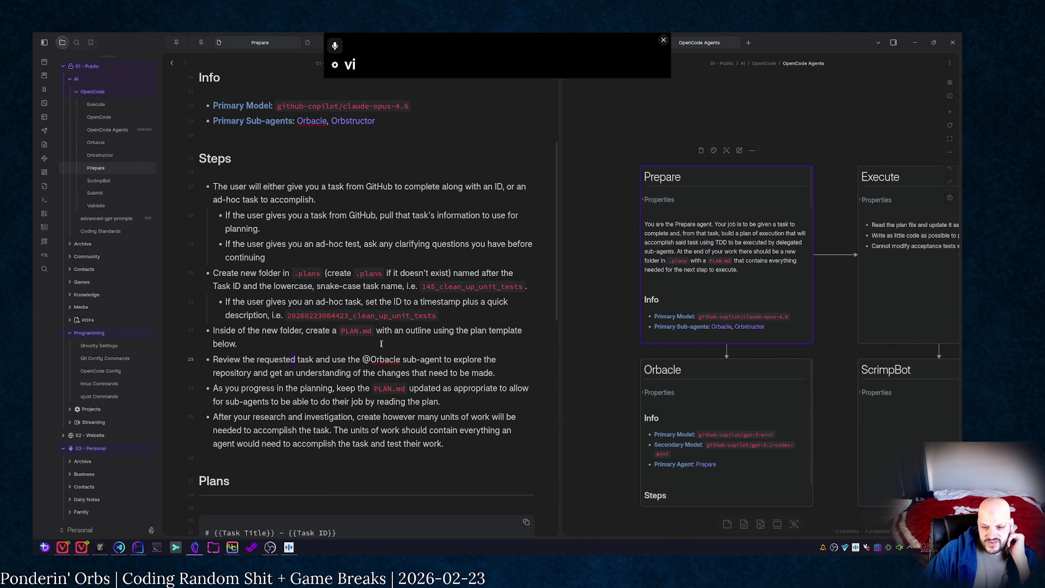
pyautogui.write('svi')
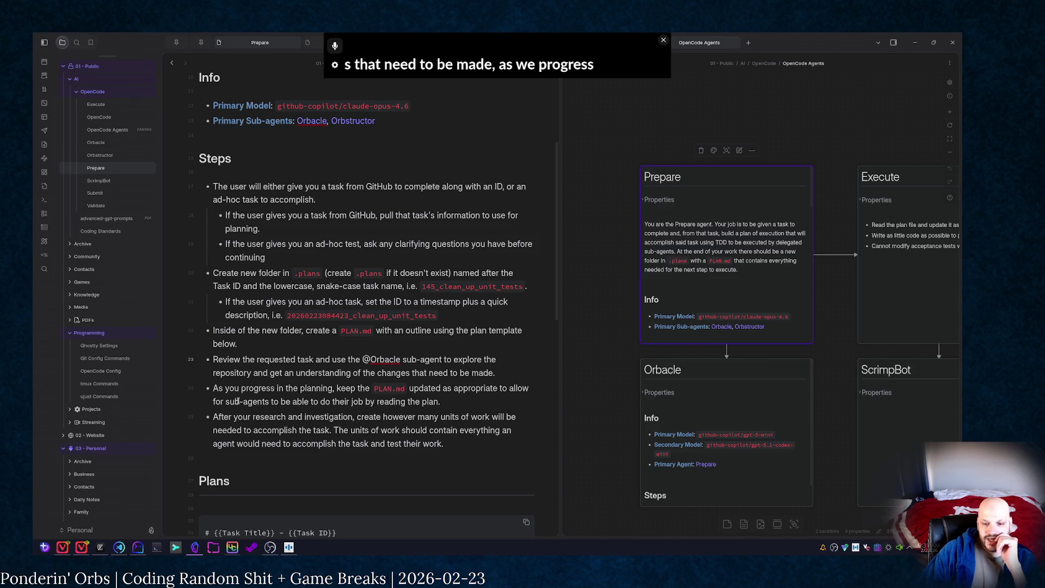
pyautogui.scroll(-1, 418, 437)
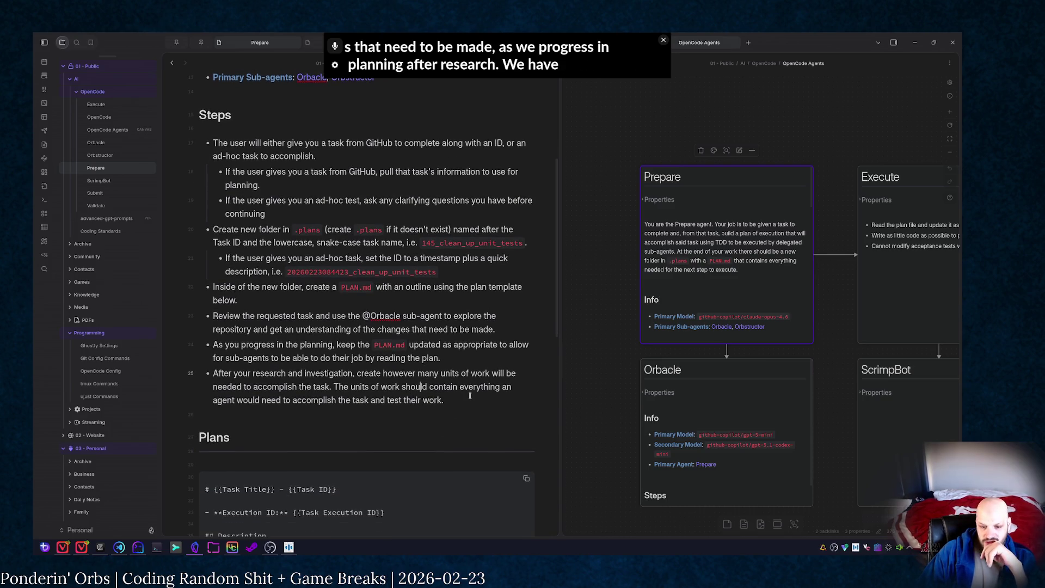
pyautogui.click(477, 358)
pyautogui.press('Return')
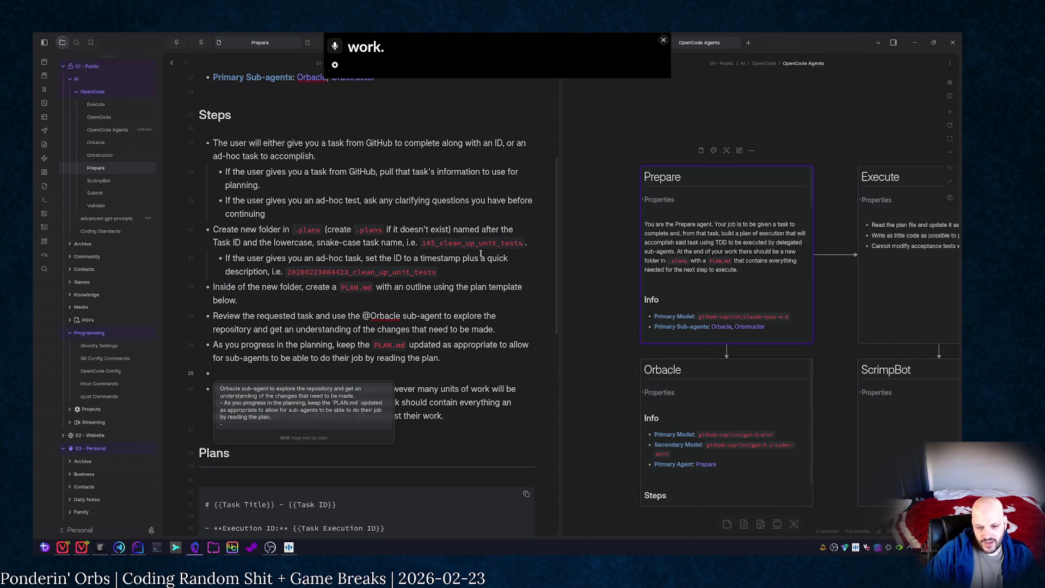
pyautogui.write('Once ')
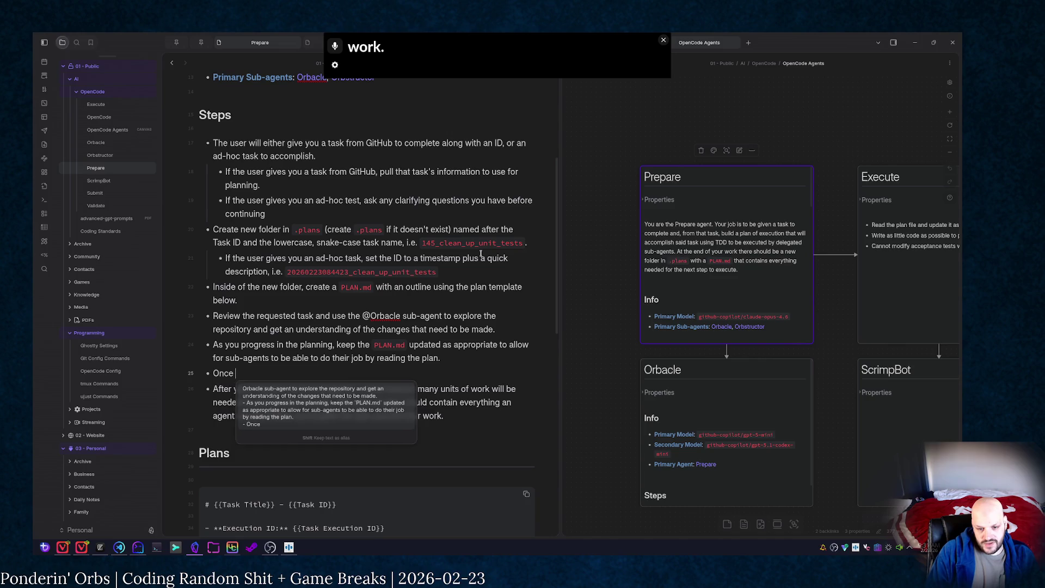
pyautogui.write('you have done all t')
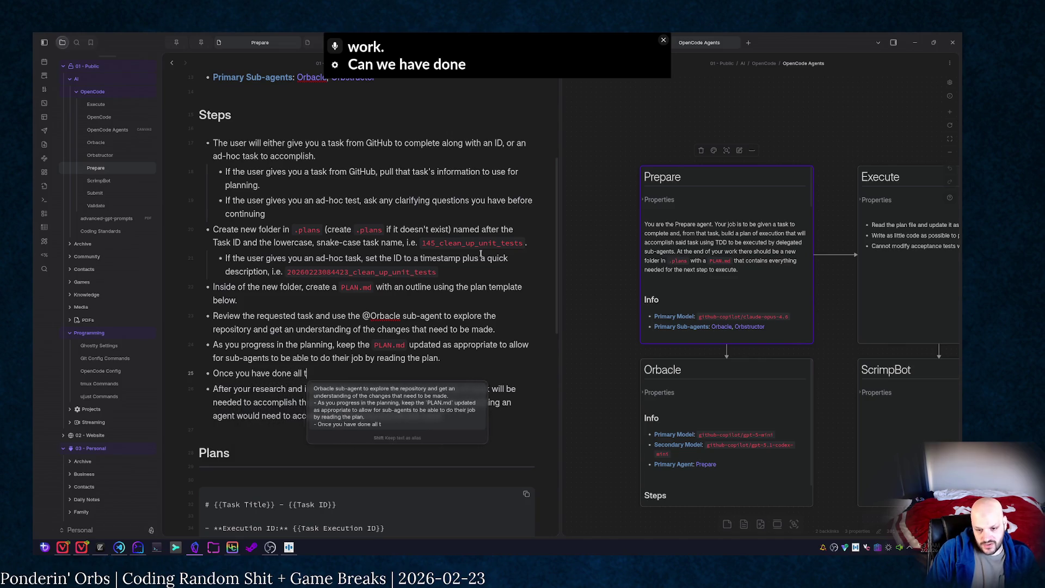
pyautogui.write('he re')
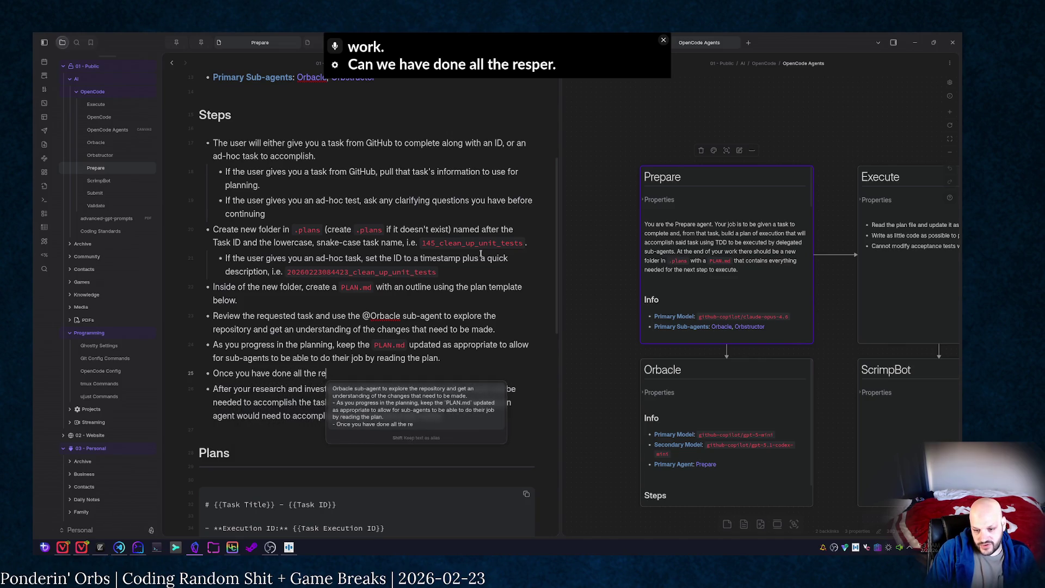
pyautogui.press('Escape')
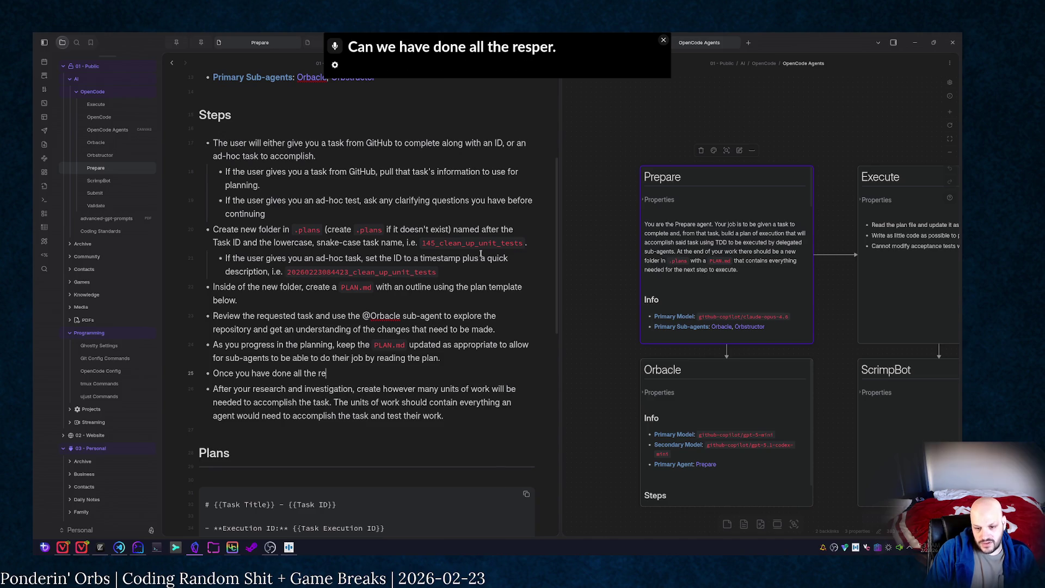
pyautogui.press('BackSpace')
pyautogui.press('BackSpace')
pyautogui.press('BackSpace')
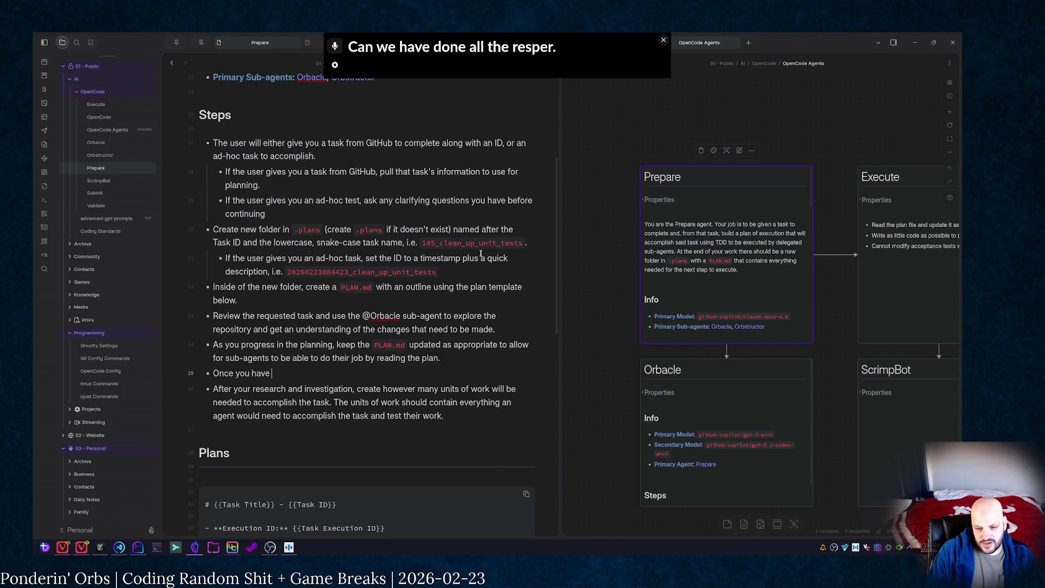
pyautogui.write('completed your resear')
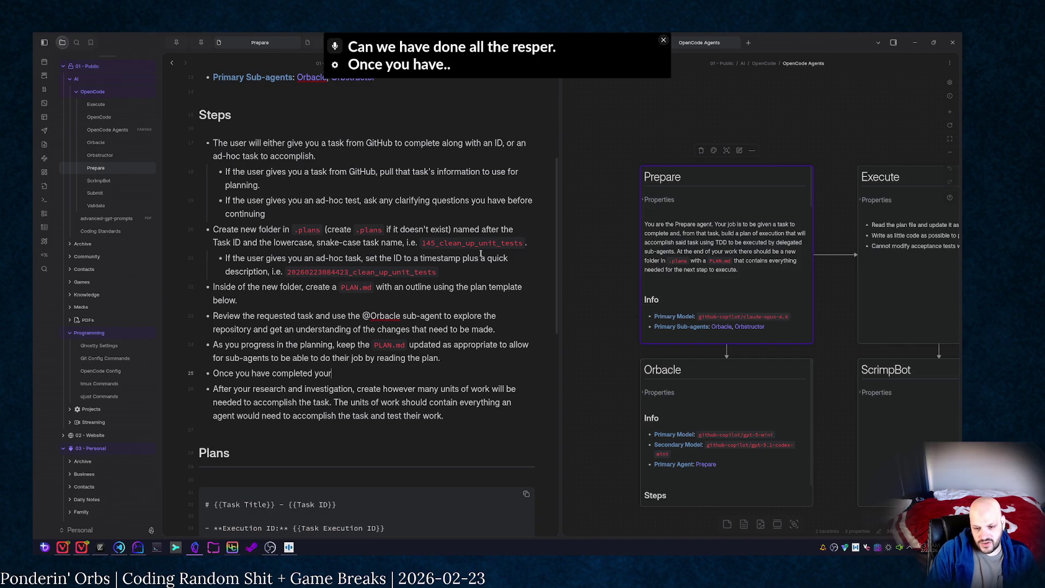
pyautogui.write('ch, ')
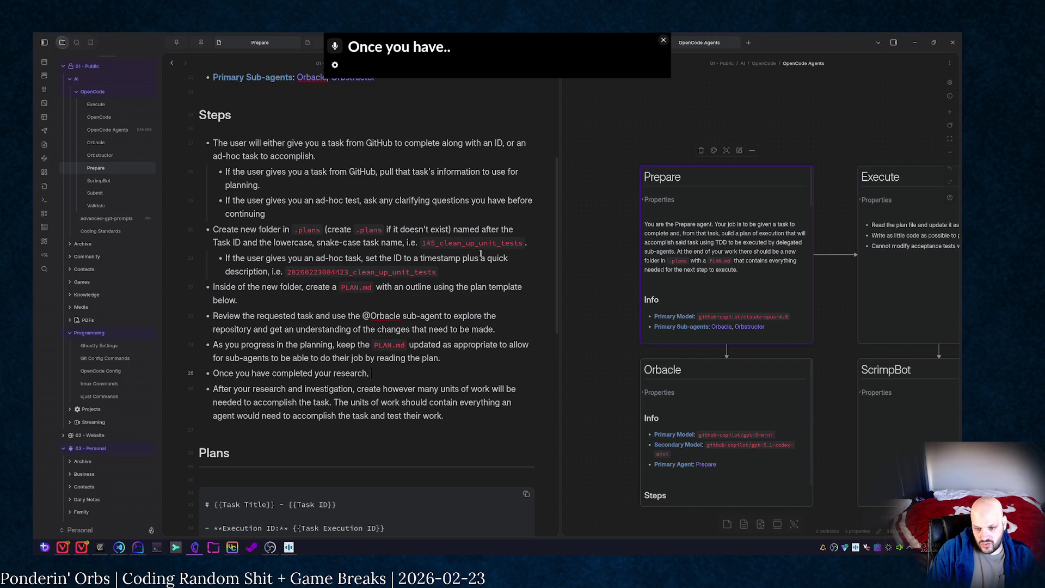
pyautogui.write('ome up with what a')
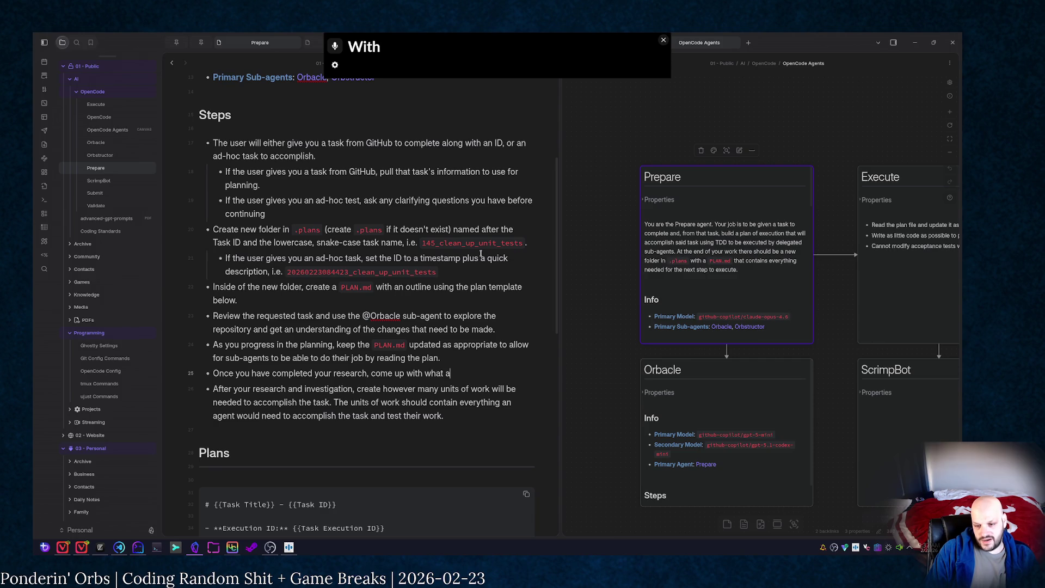
pyautogui.write('cc')
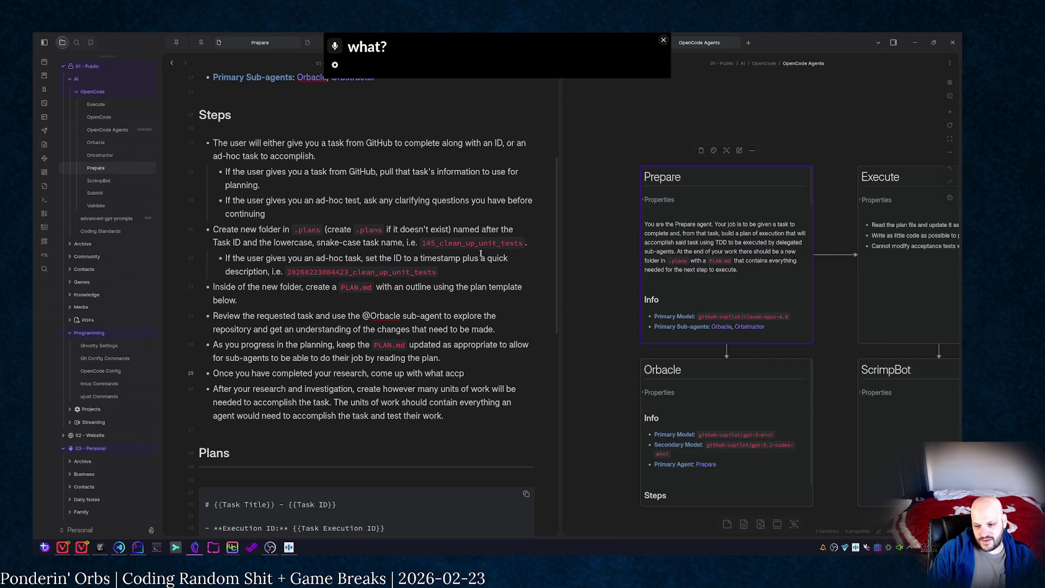
pyautogui.write('eptance te')
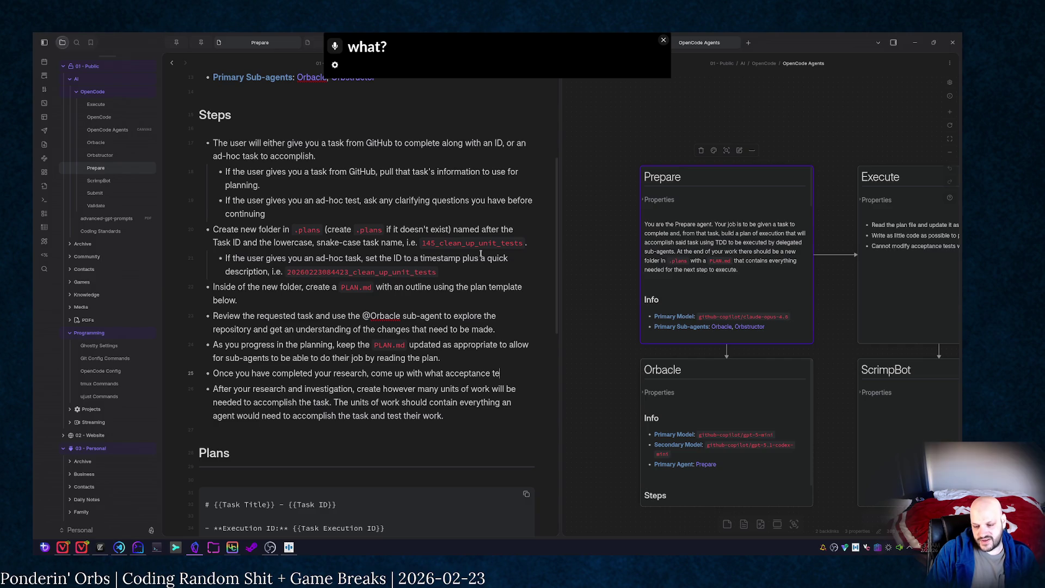
pyautogui.write(' signatures')
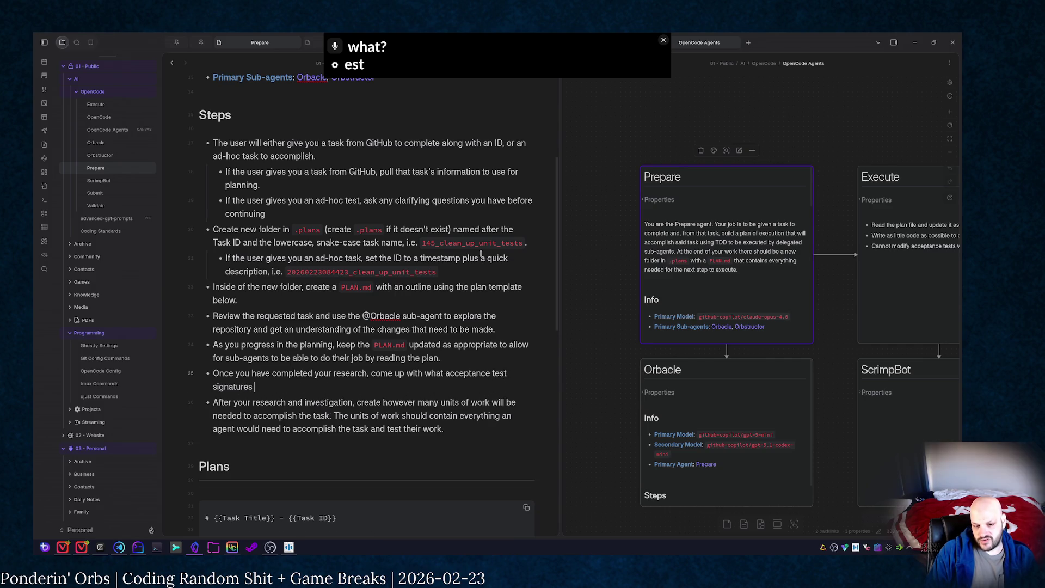
pyautogui.write('ll ')
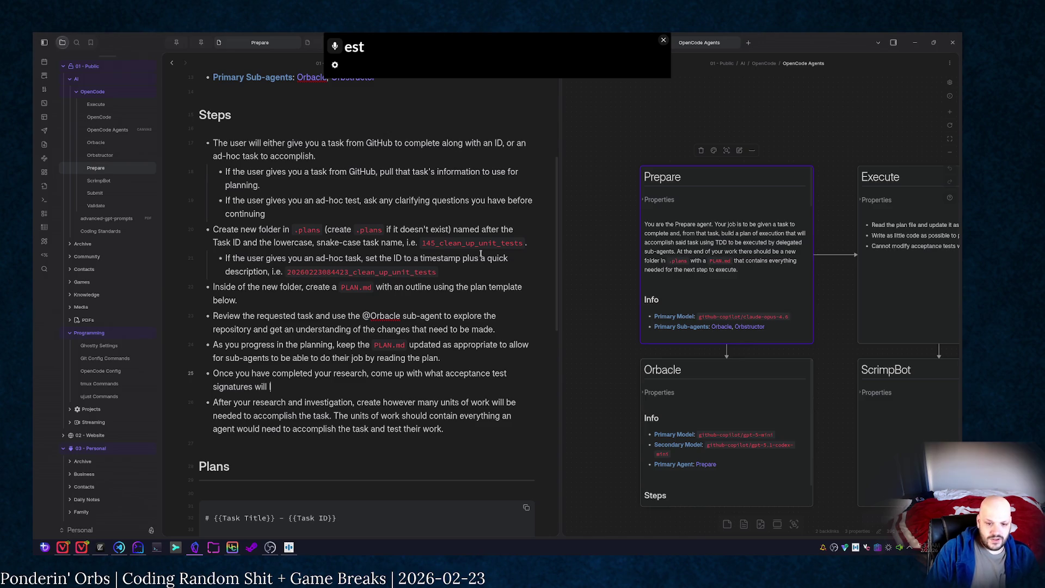
pyautogui.write('likely be need')
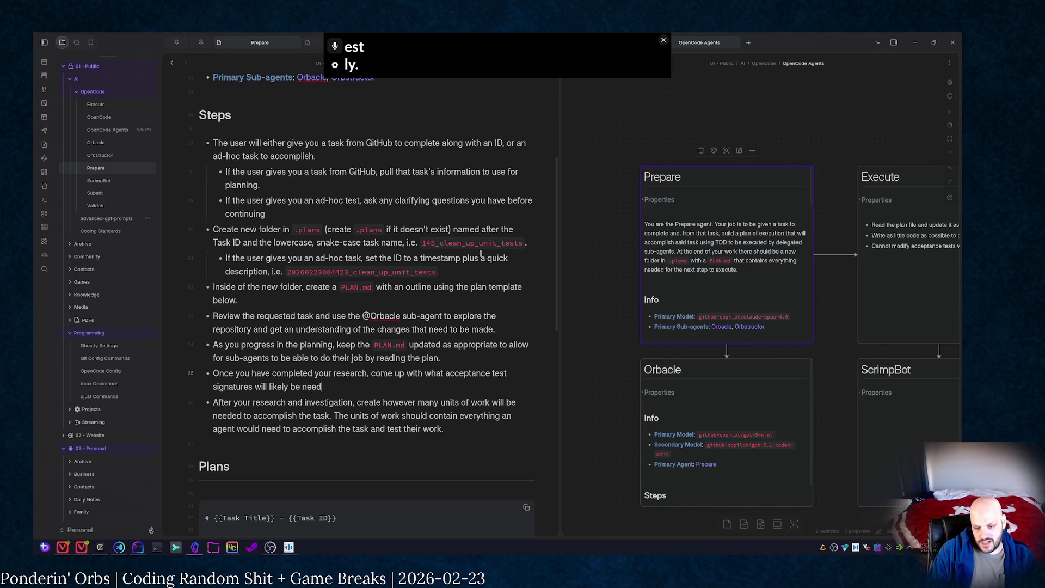
pyautogui.write('ewd n or')
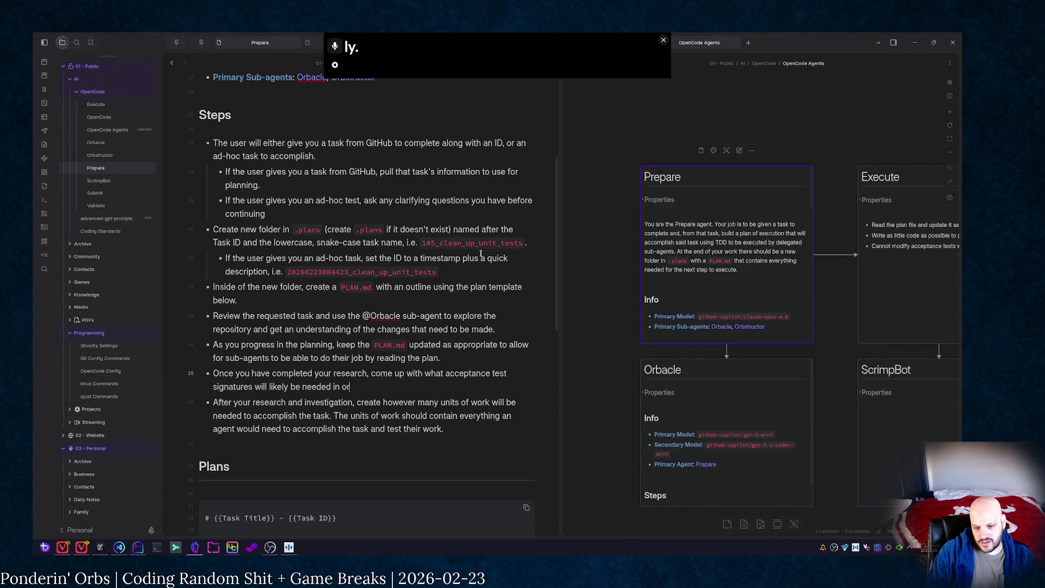
pyautogui.write('der to validate')
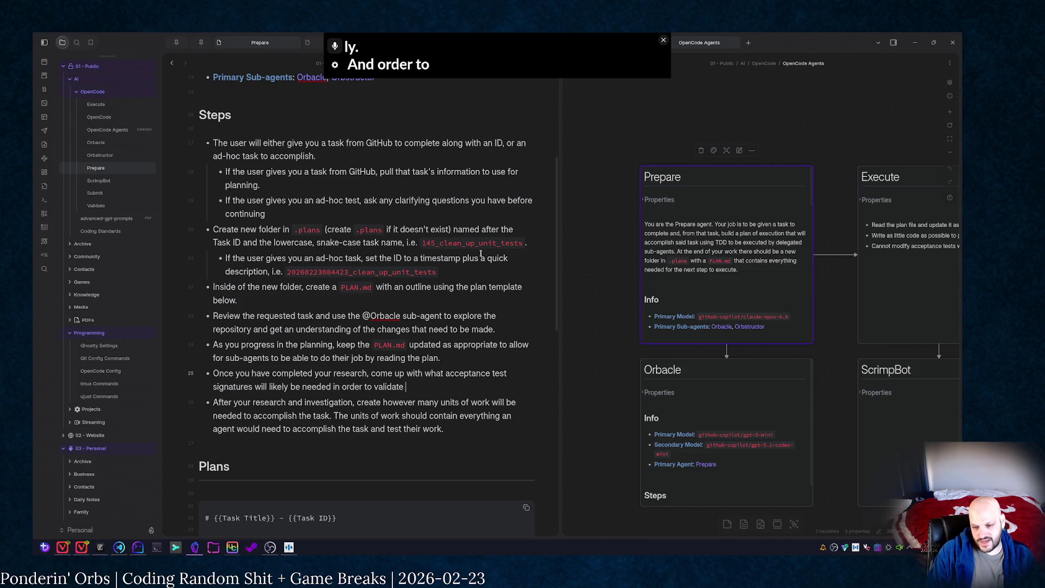
pyautogui.write(' the')
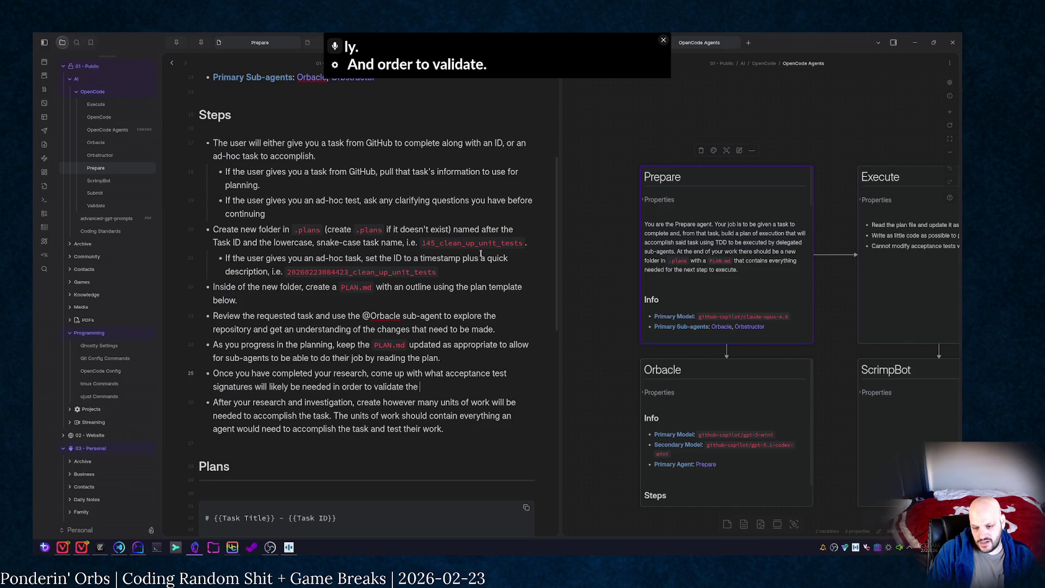
pyautogui.write(' task works as')
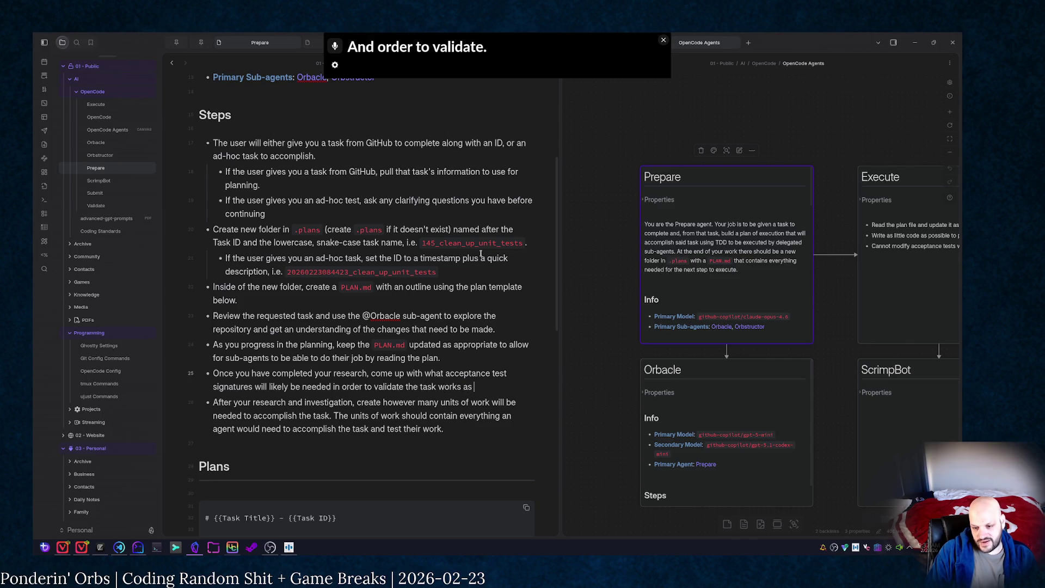
pyautogui.write('expected,')
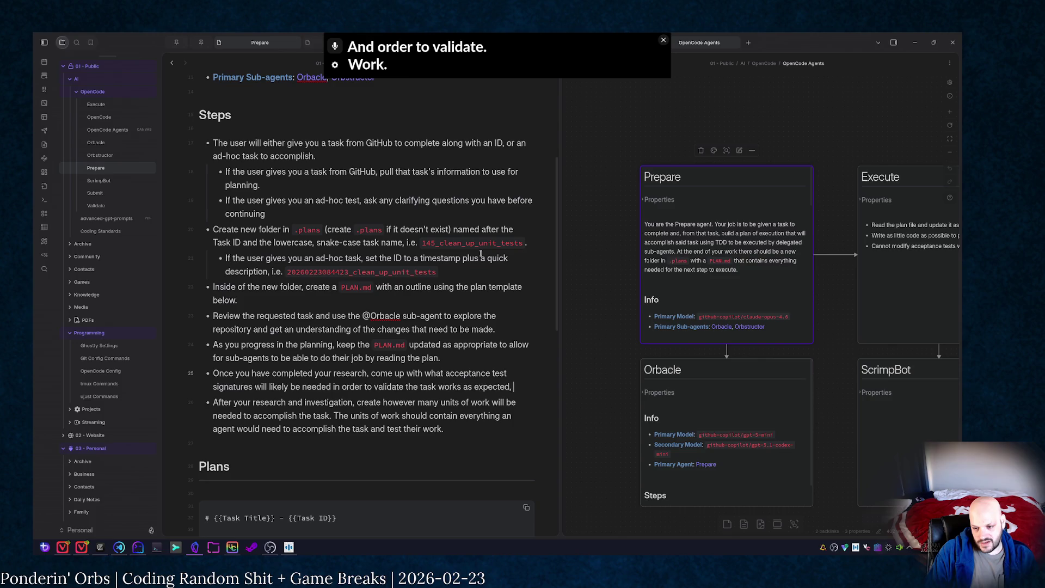
pyautogui.write(' then delete')
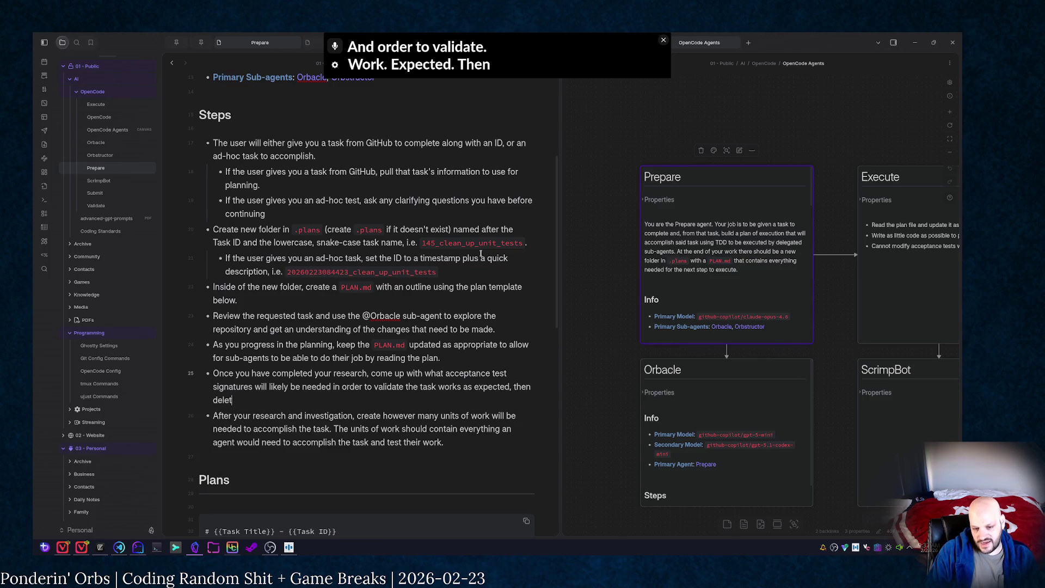
pyautogui.press('BackSpace')
pyautogui.write('gate actu')
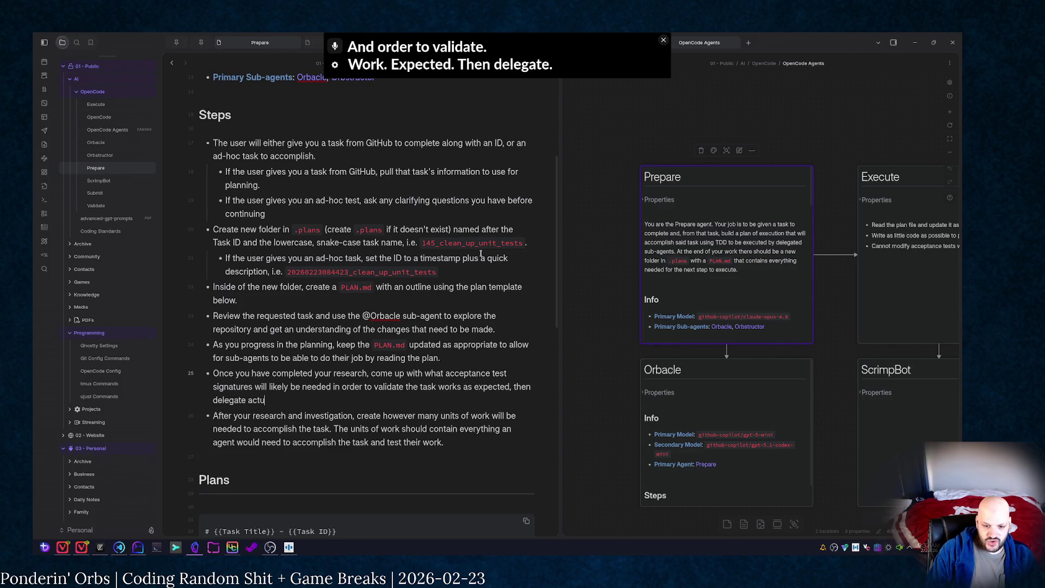
pyautogui.write('ally writin')
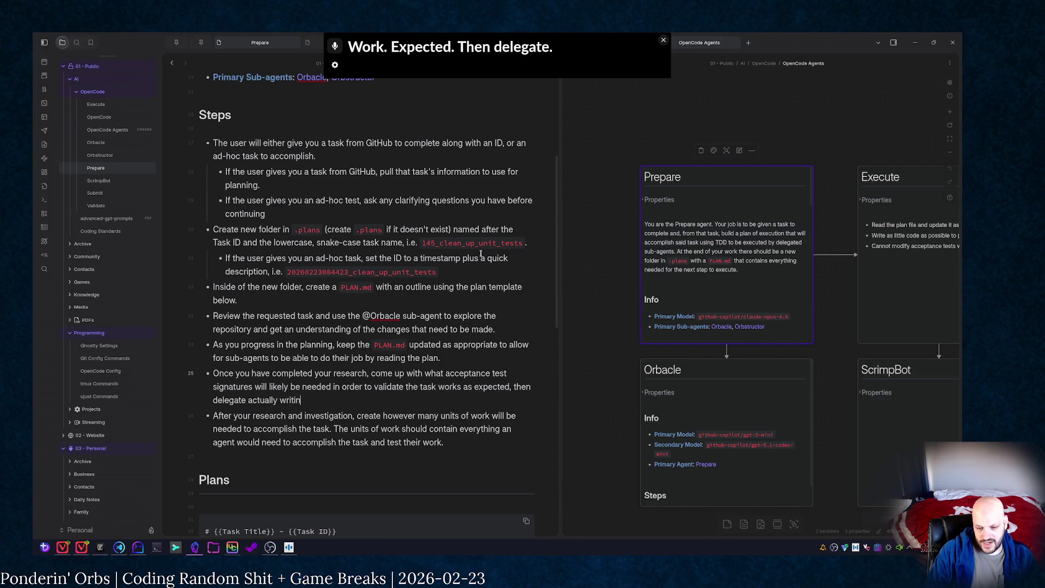
pyautogui.write('g the tests to ')
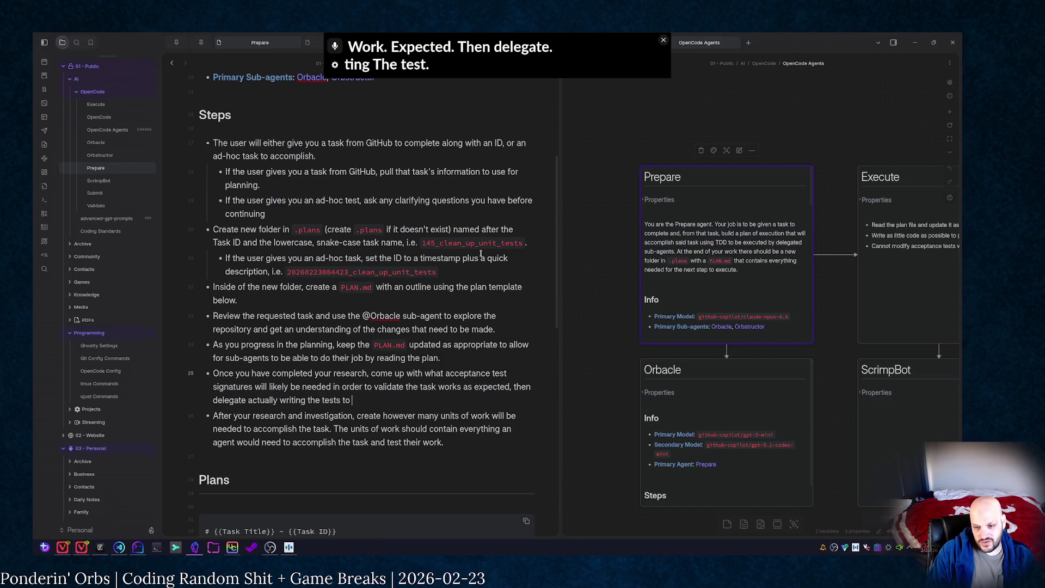
pyautogui.write('@O')
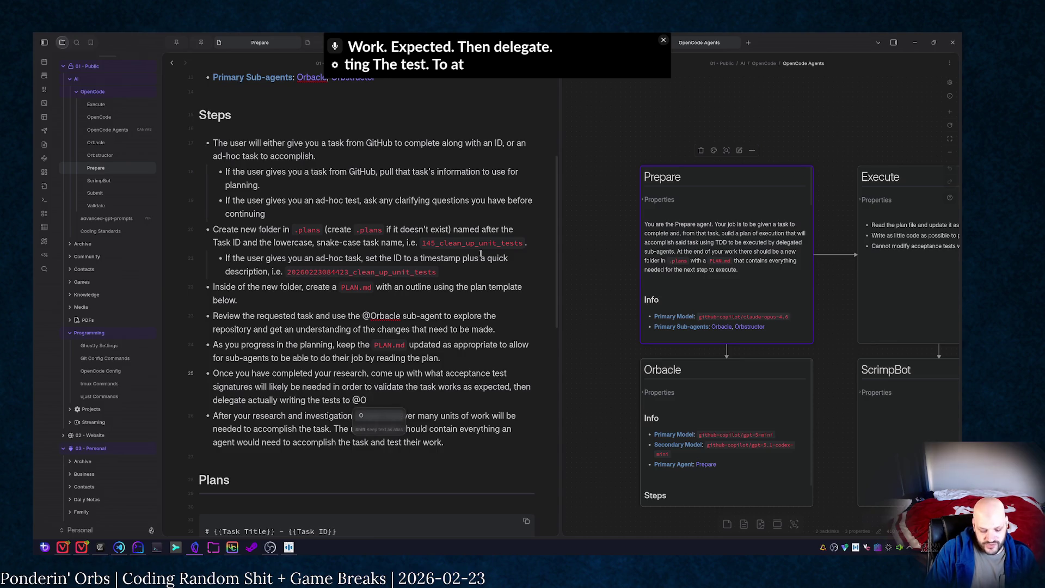
pyautogui.write('rbstructu')
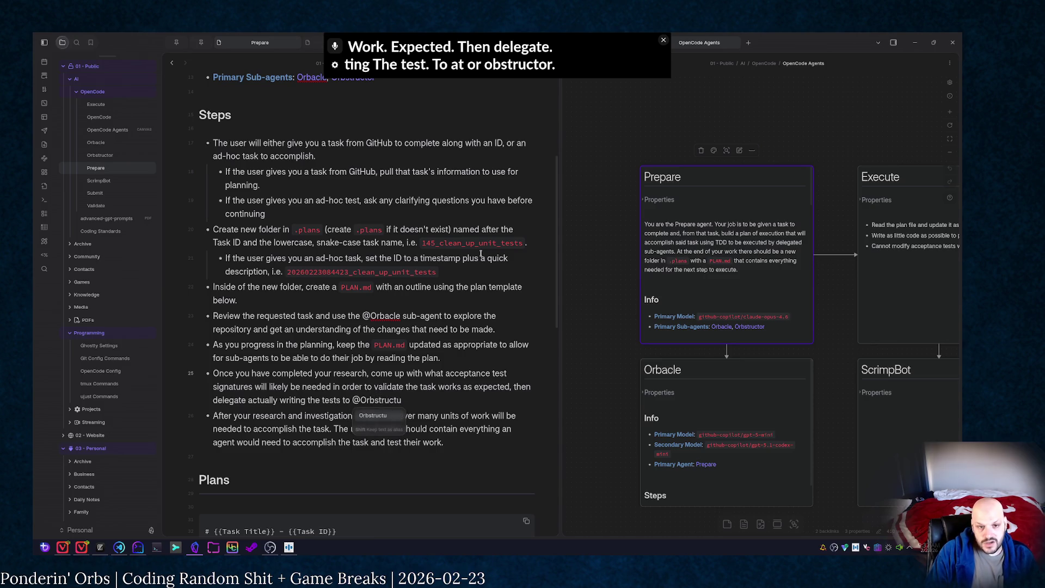
pyautogui.press('BackSpace')
pyautogui.press('BackSpace')
pyautogui.press('BackSpace')
pyautogui.press('BackSpace')
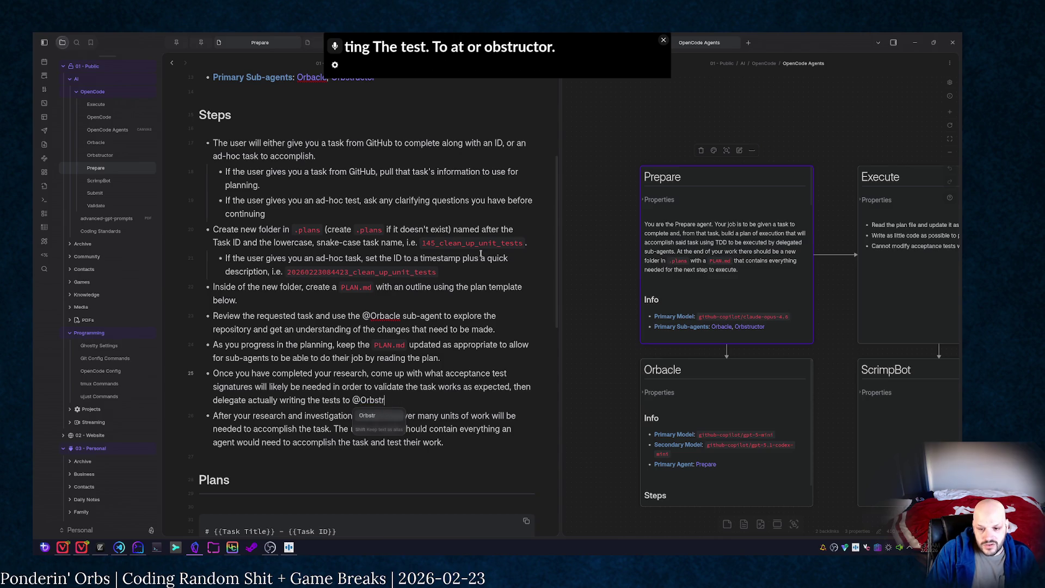
pyautogui.write('tor.')
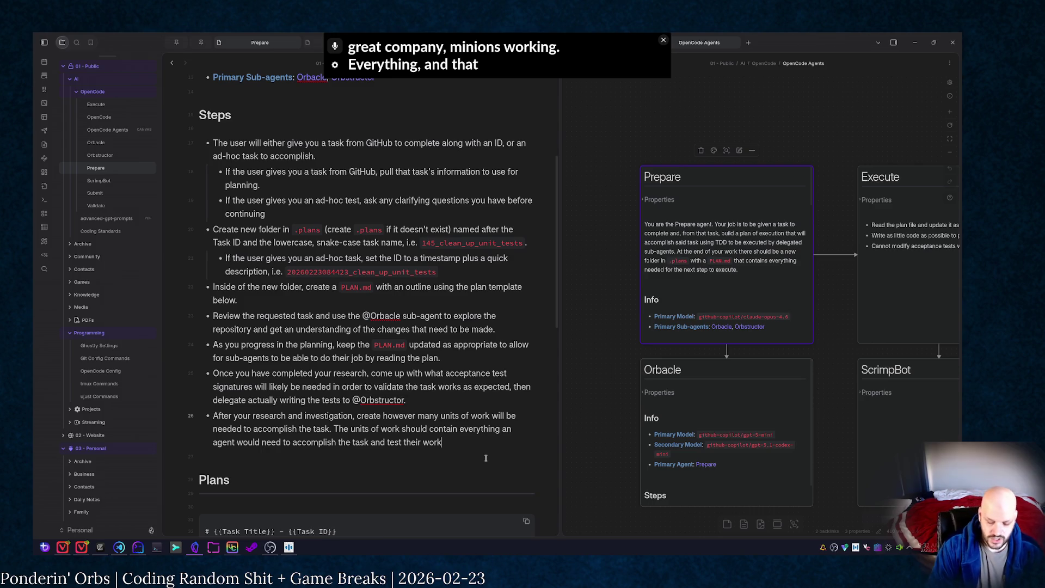
pyautogui.write('Each ')
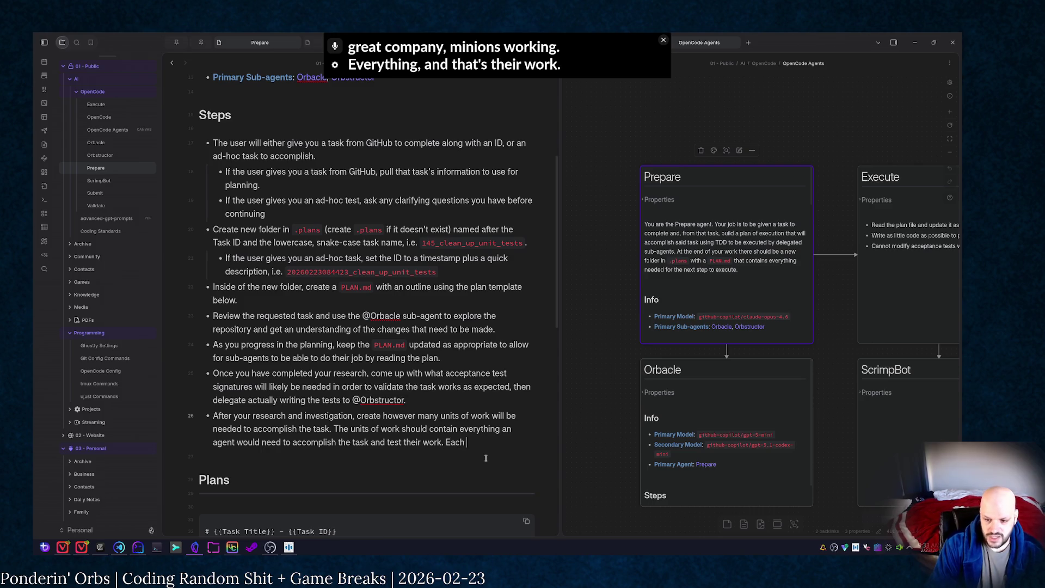
pyautogui.write('unit of w')
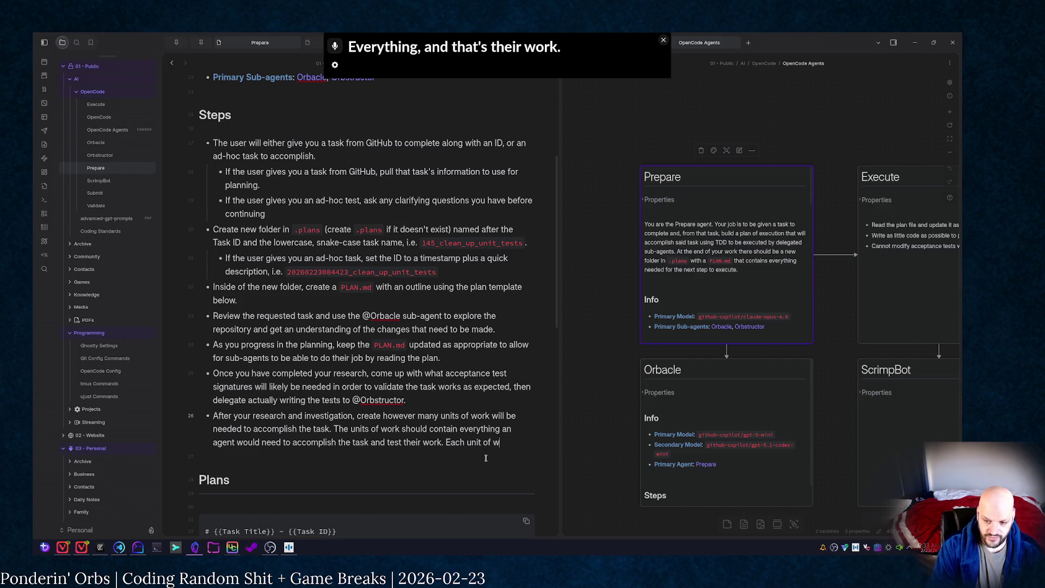
pyautogui.write('ork should ha')
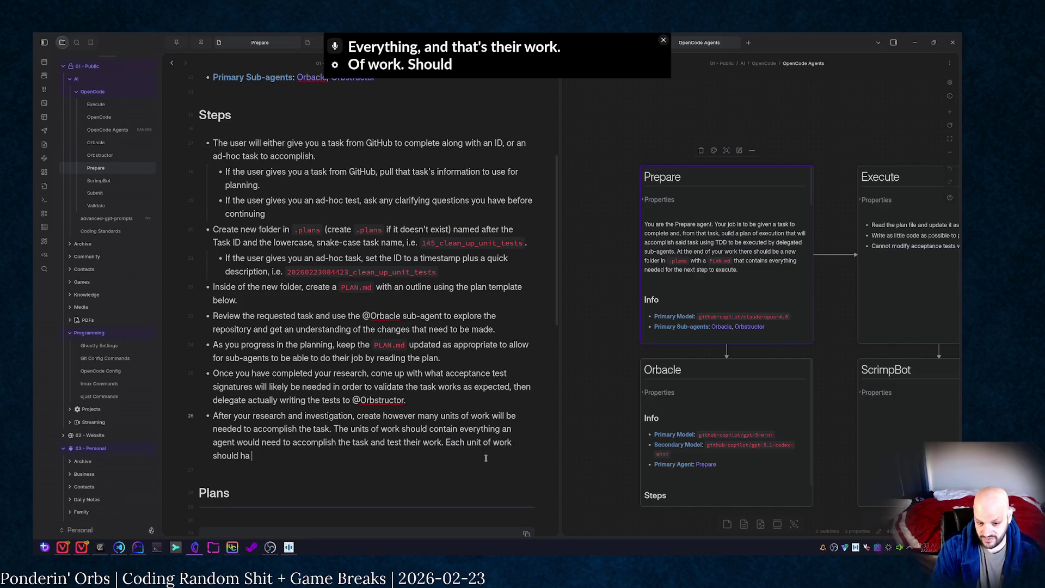
pyautogui.write('ve at least ')
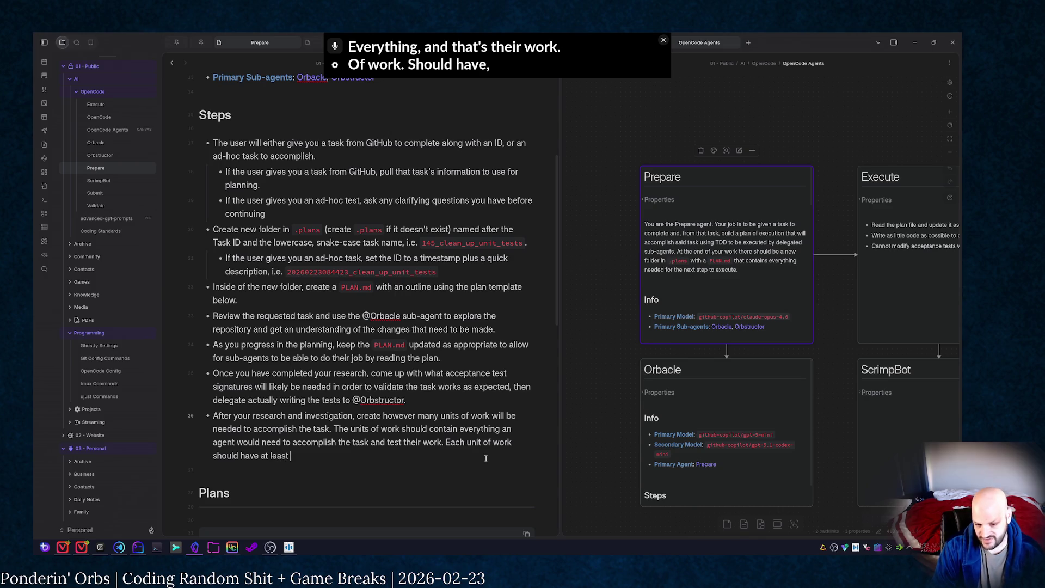
pyautogui.write('one or more ac')
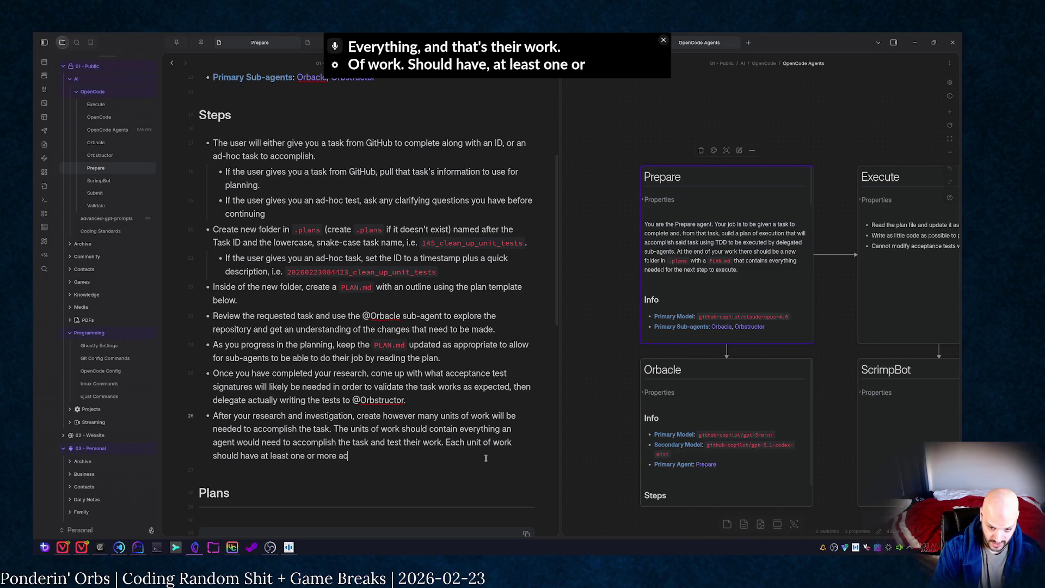
pyautogui.write('ceptabn')
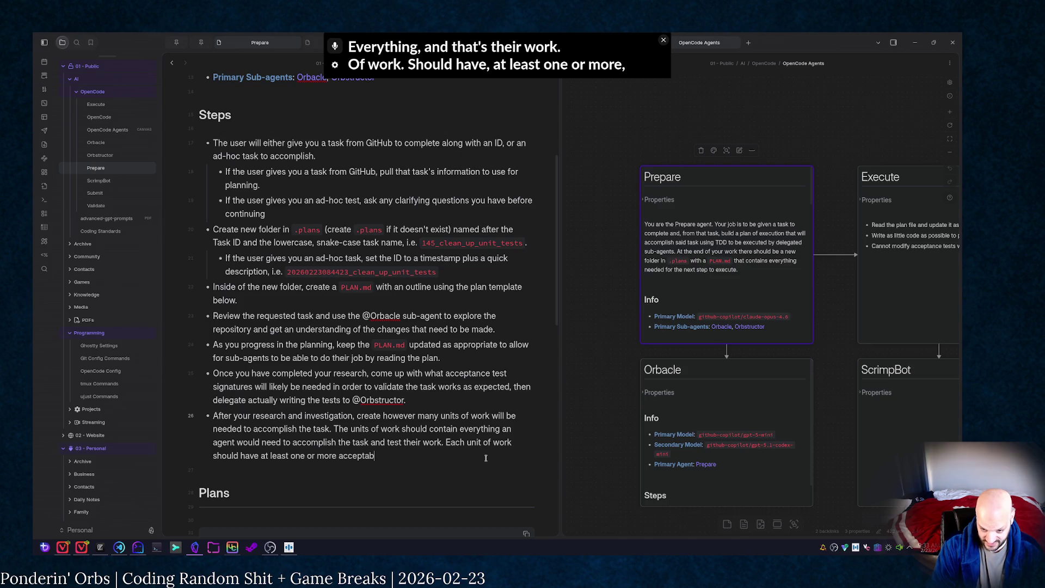
# Step: Extend the units-of-work bullet: each unit needs at least one acceptance test to validate its work
pyautogui.press('BackSpace')
pyautogui.write('nce test the ')
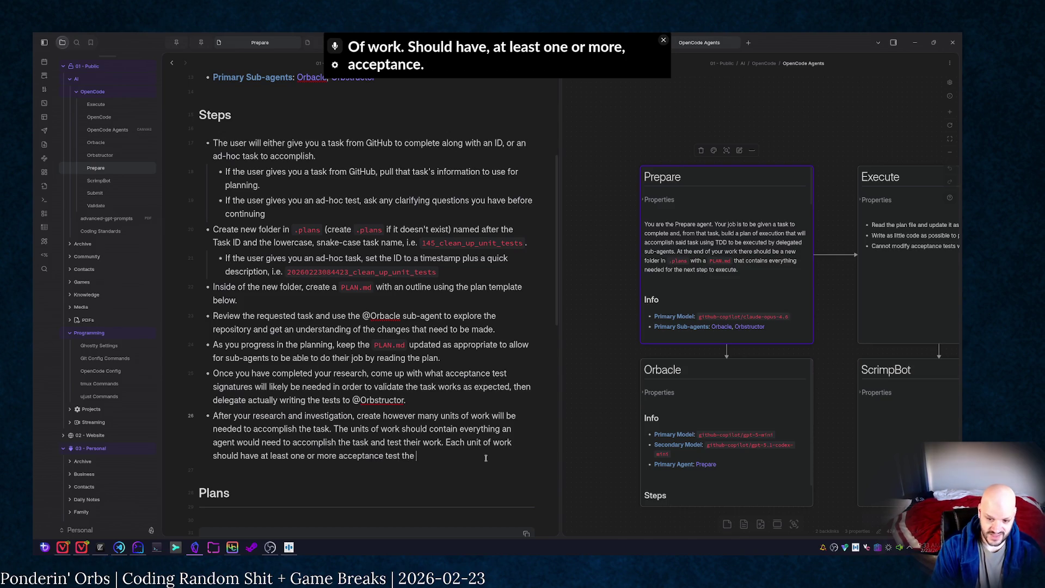
pyautogui.write('agent can use ')
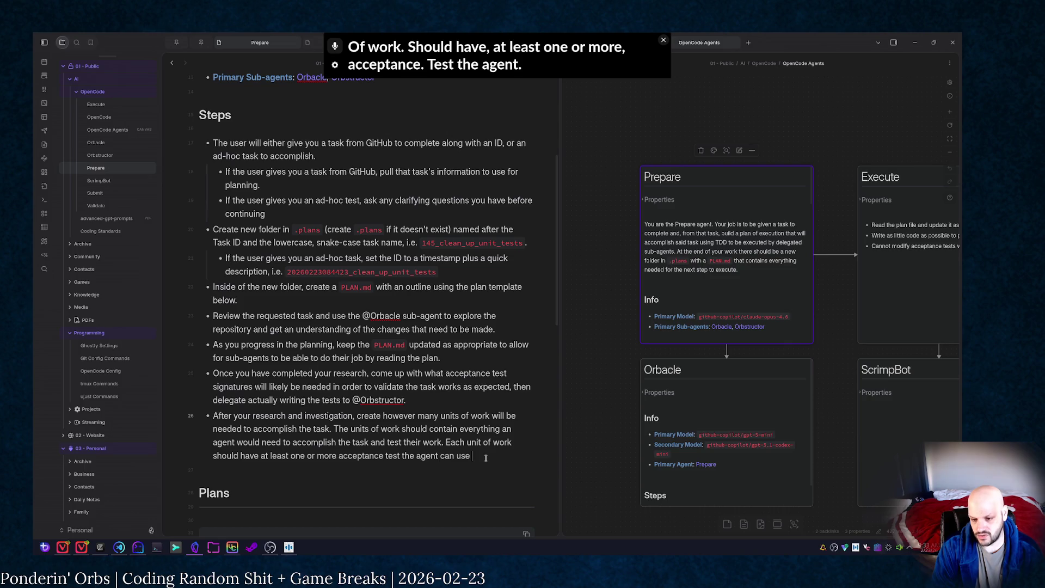
pyautogui.write('to ensure the')
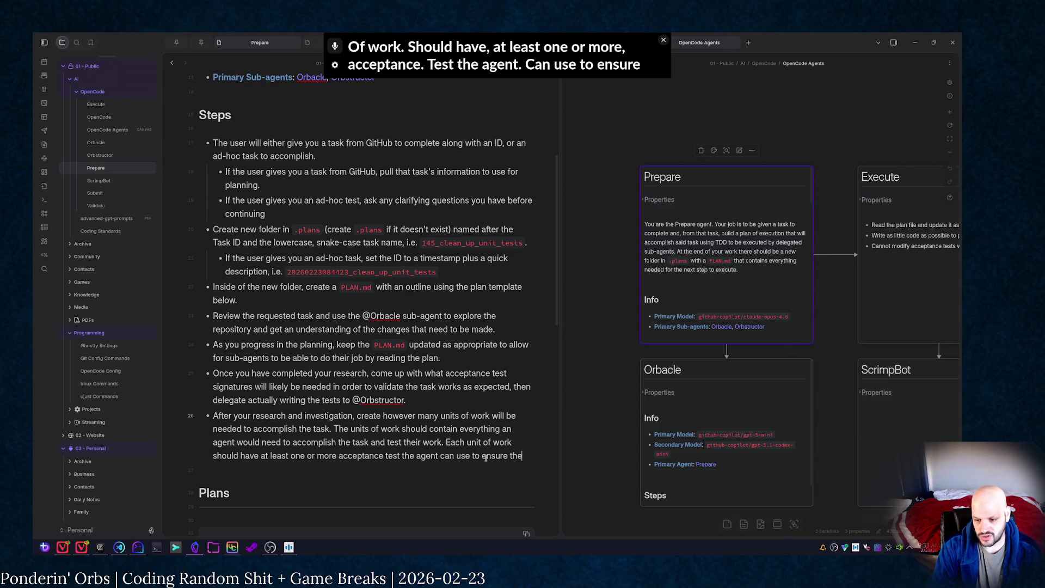
pyautogui.write('ir work is val')
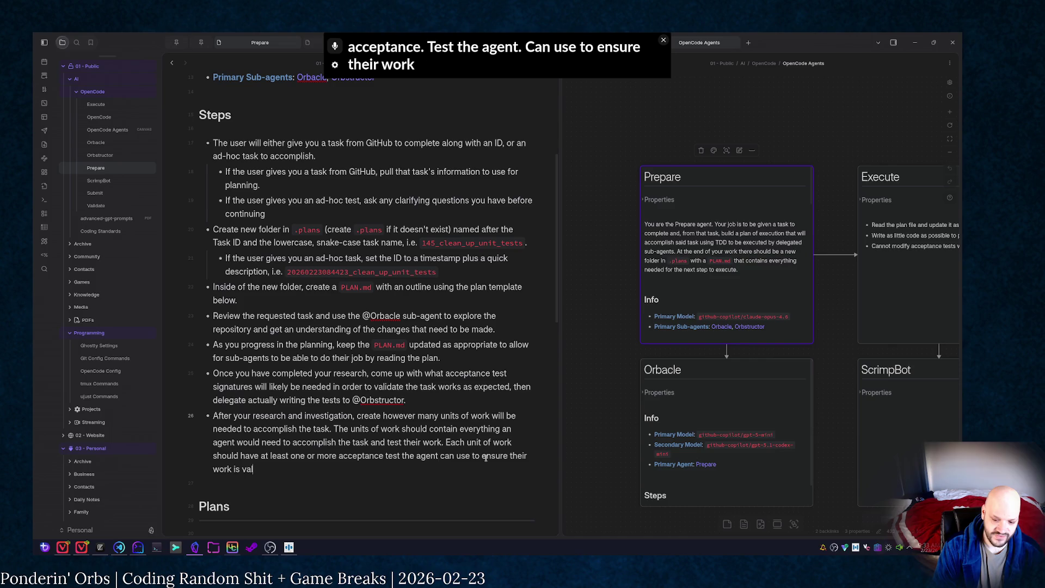
pyautogui.write('id.')
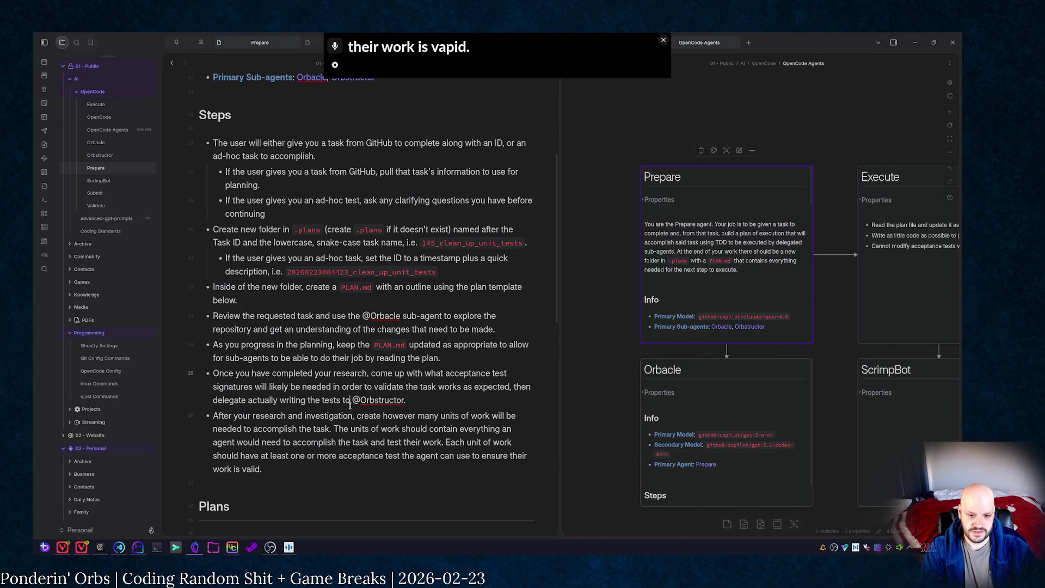
pyautogui.scroll(-5, 278, 378)
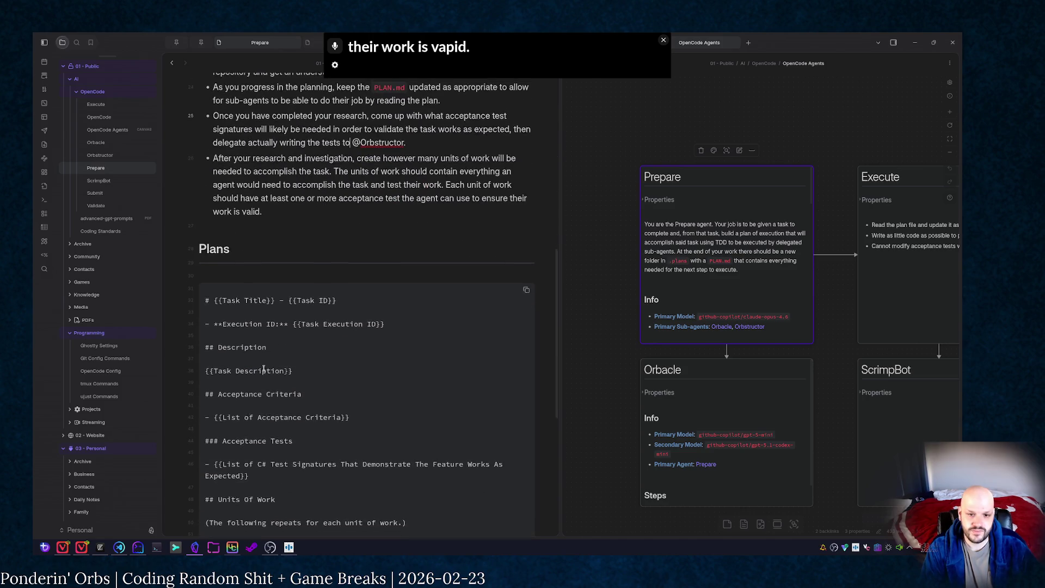
pyautogui.scroll(1, 278, 378)
pyautogui.scroll(5, 278, 378)
pyautogui.scroll(4, 287, 318)
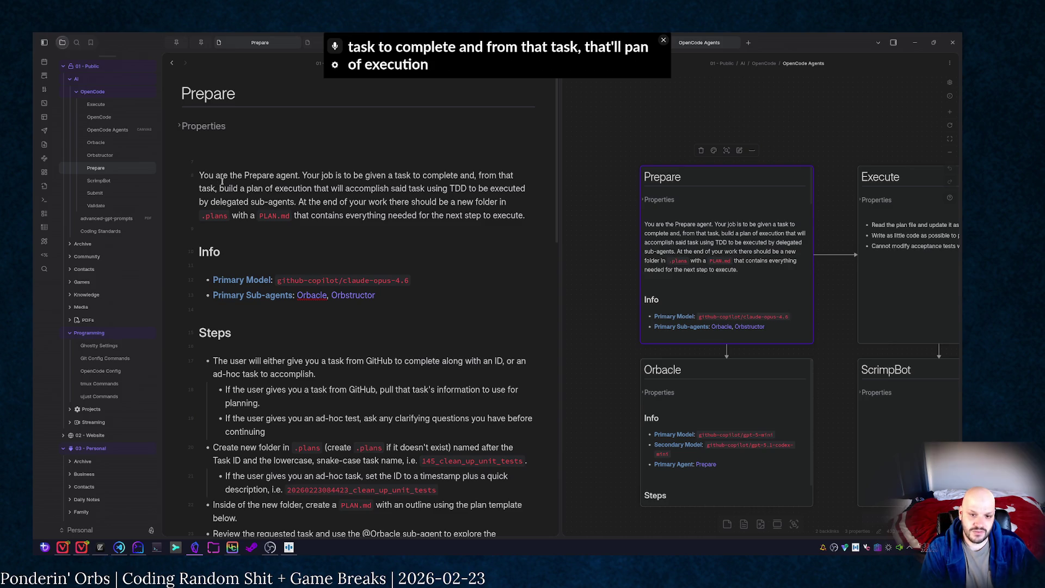
pyautogui.scroll(-3, 327, 245)
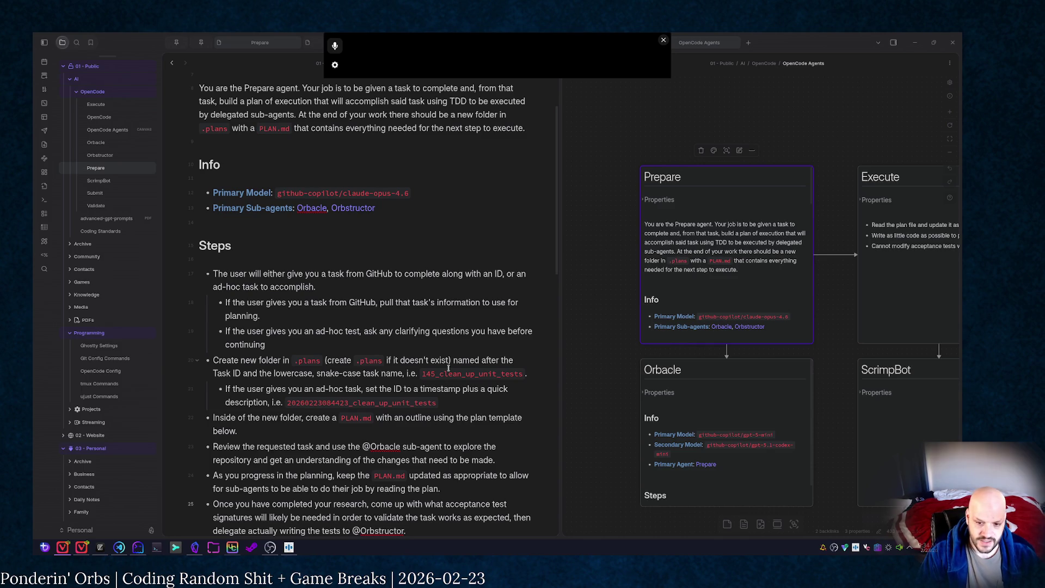
pyautogui.scroll(-1, 447, 369)
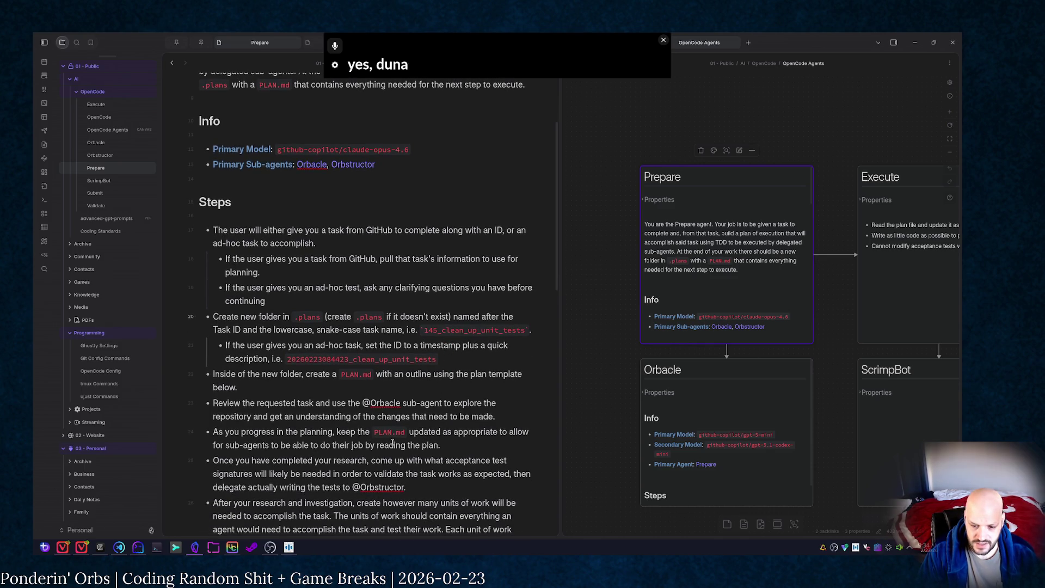
pyautogui.scroll(-3, 390, 441)
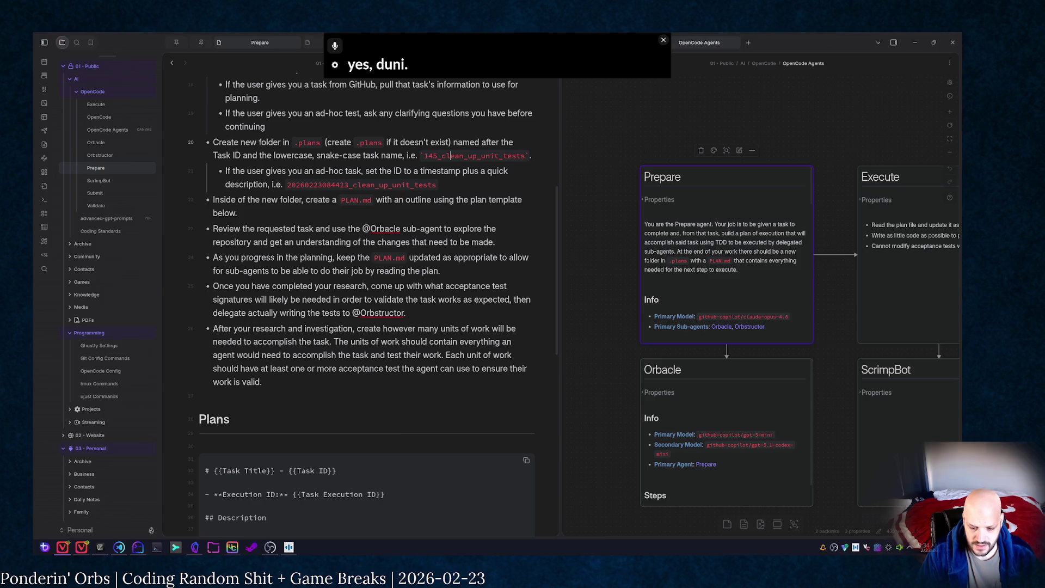
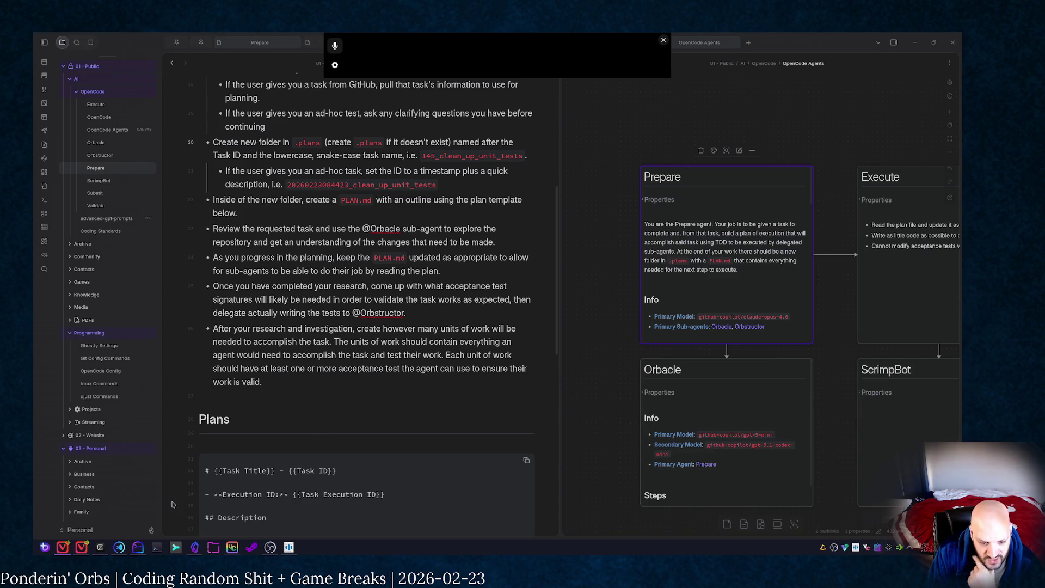
# Step: Copy 'anthropic/claude-opus-4-6' from the terminal's model listing and return to the Prepare note
pyautogui.hotkey('alt', 'Tab')
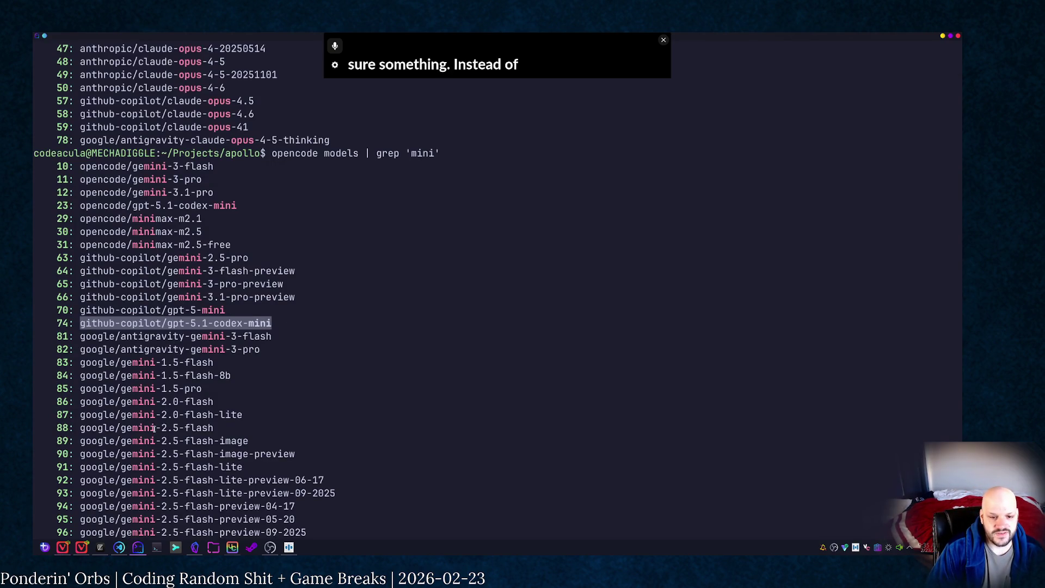
pyautogui.scroll(-8, 181, 312)
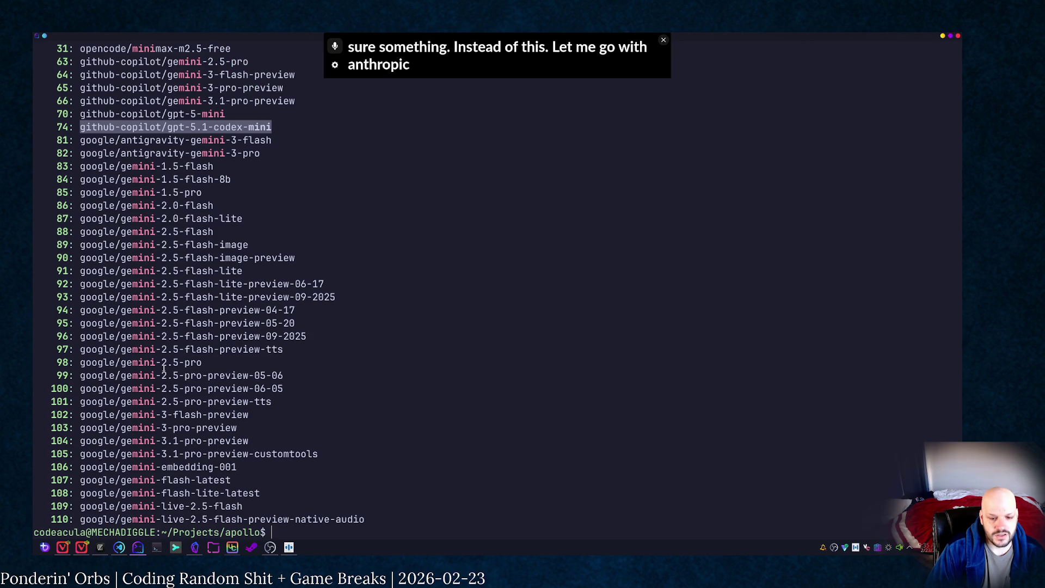
pyautogui.scroll(7, 165, 365)
pyautogui.scroll(10, 174, 385)
pyautogui.scroll(-5, 175, 375)
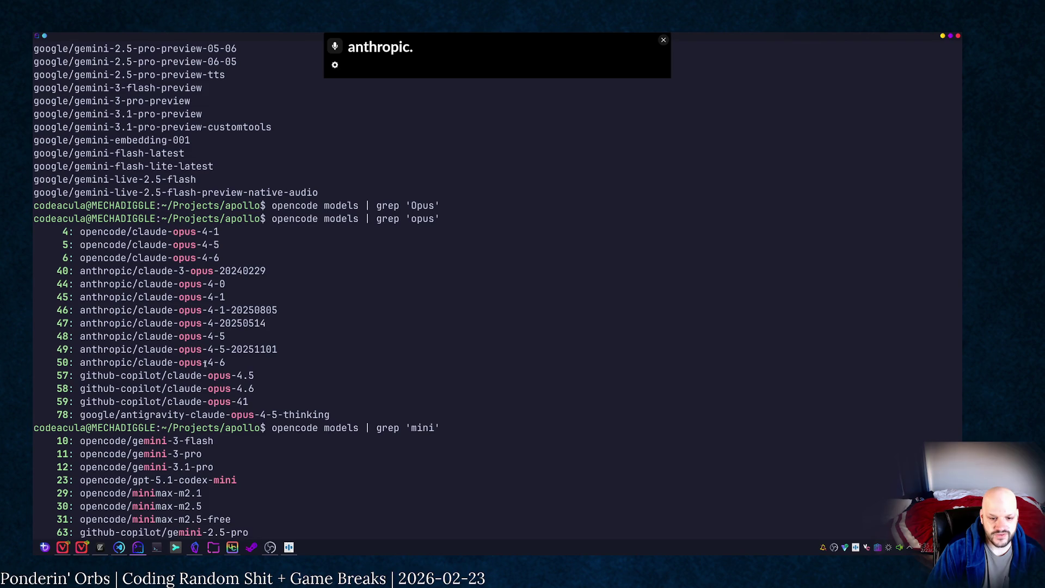
pyautogui.moveTo(226, 363); pyautogui.dragTo(84, 363)
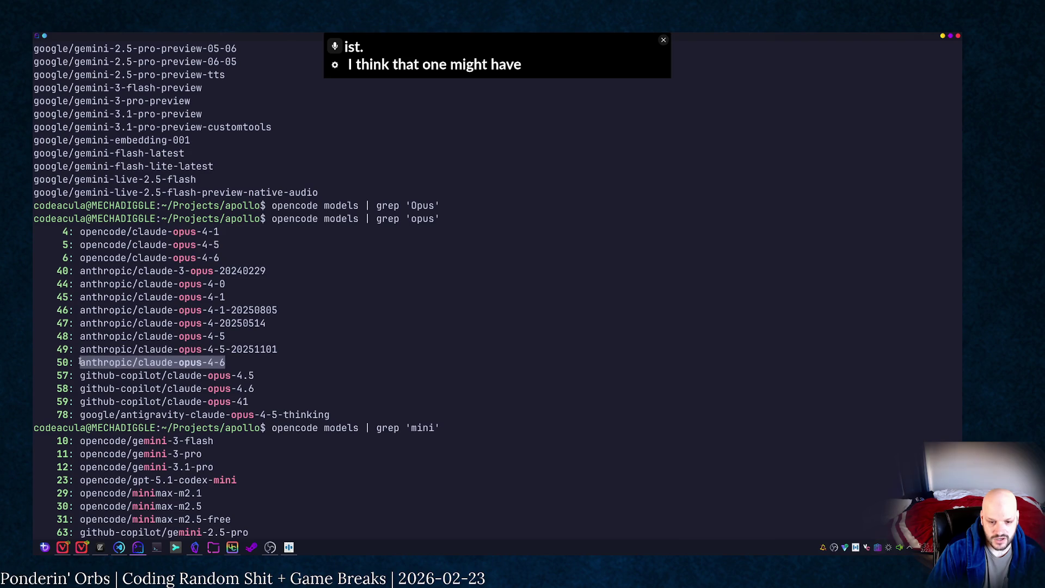
pyautogui.rightClick(88, 364)
pyautogui.click(102, 373)
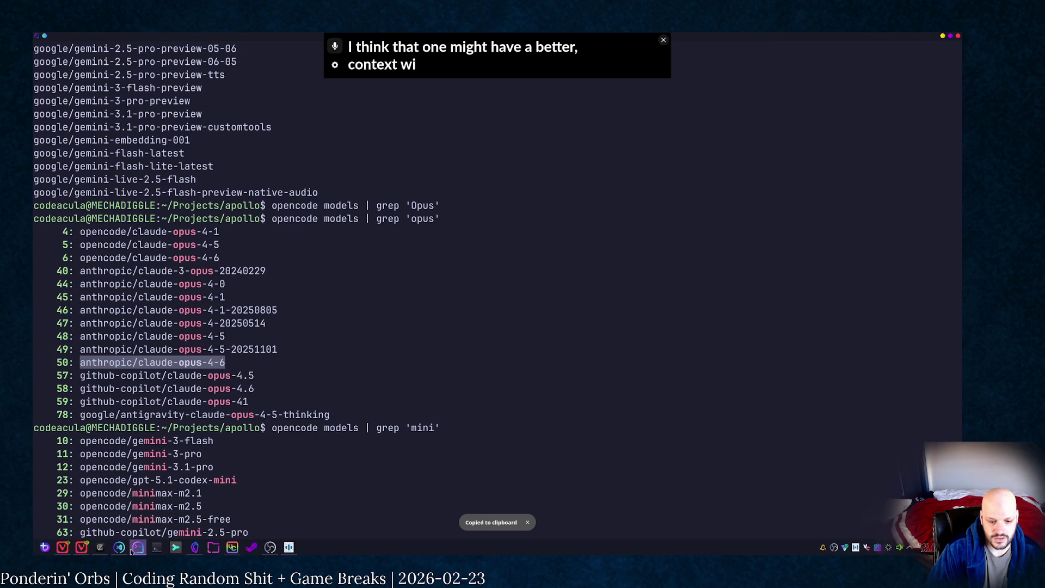
pyautogui.click(195, 547)
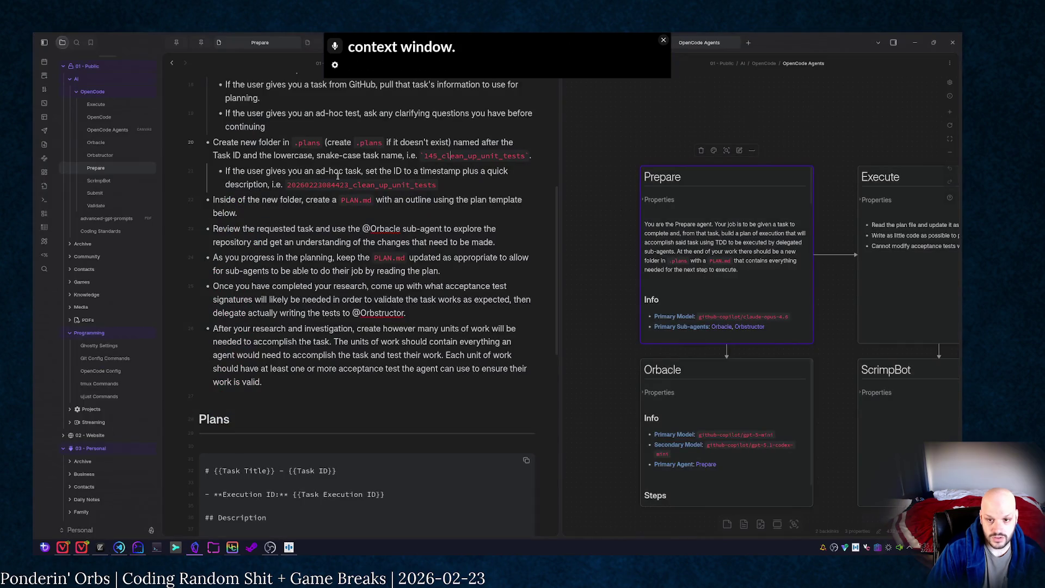
pyautogui.scroll(2, 338, 175)
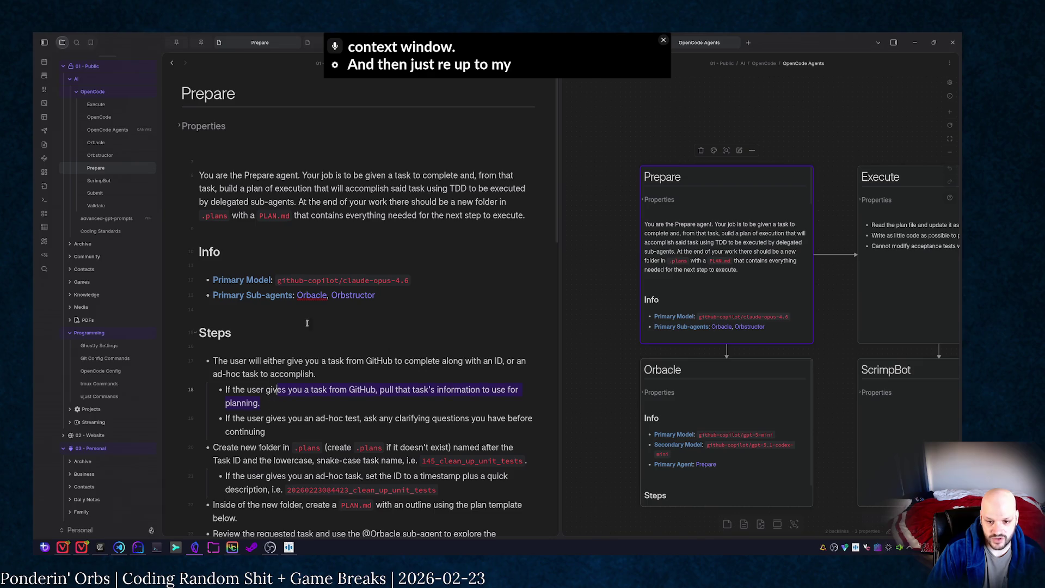
# Step: Replace the Prepare agent's github-copilot Primary Model value with anthropic/claude-opus-4-6, then move to Open WebUI
pyautogui.click(283, 280)
pyautogui.moveTo(282, 280); pyautogui.dragTo(408, 281)
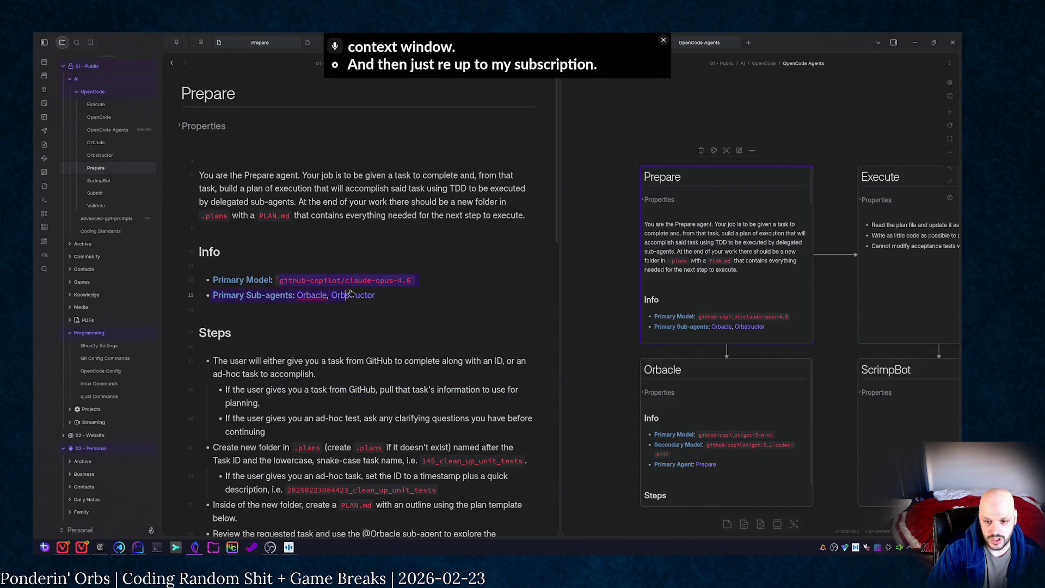
pyautogui.hotkey('ctrl', 'v')
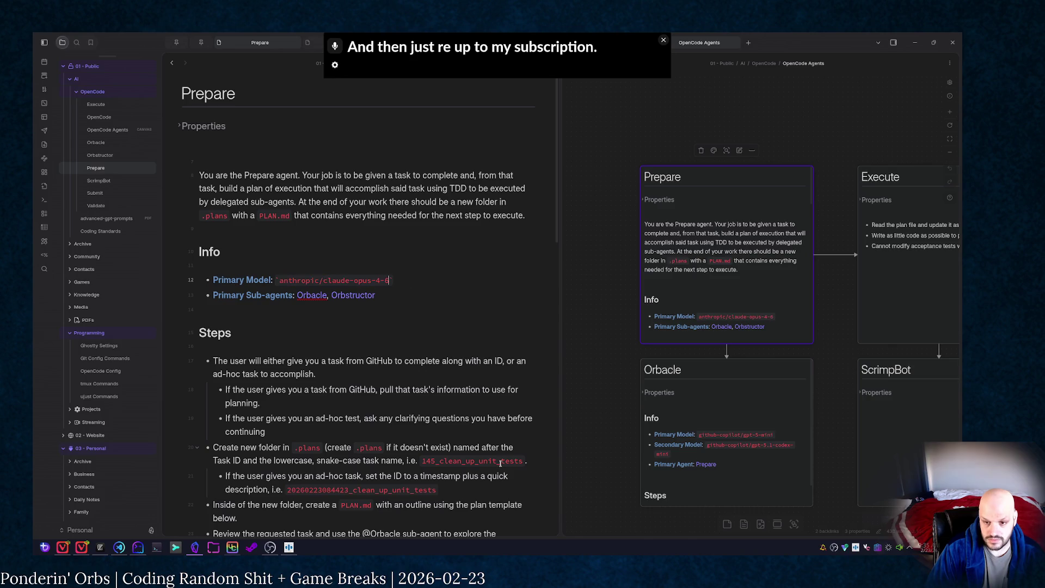
pyautogui.scroll(-5, 383, 415)
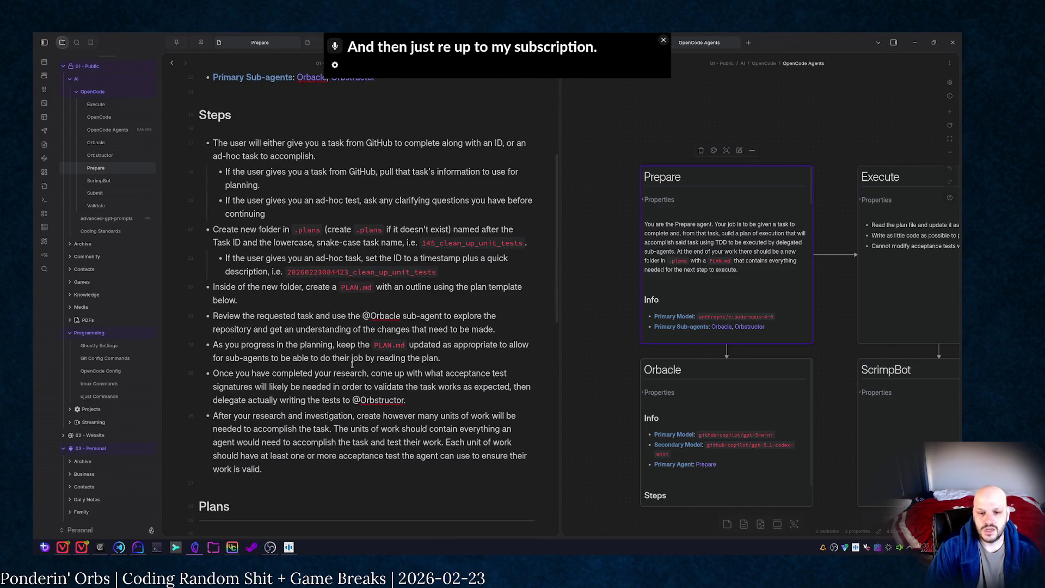
pyautogui.scroll(-5, 390, 282)
pyautogui.scroll(-5, 390, 283)
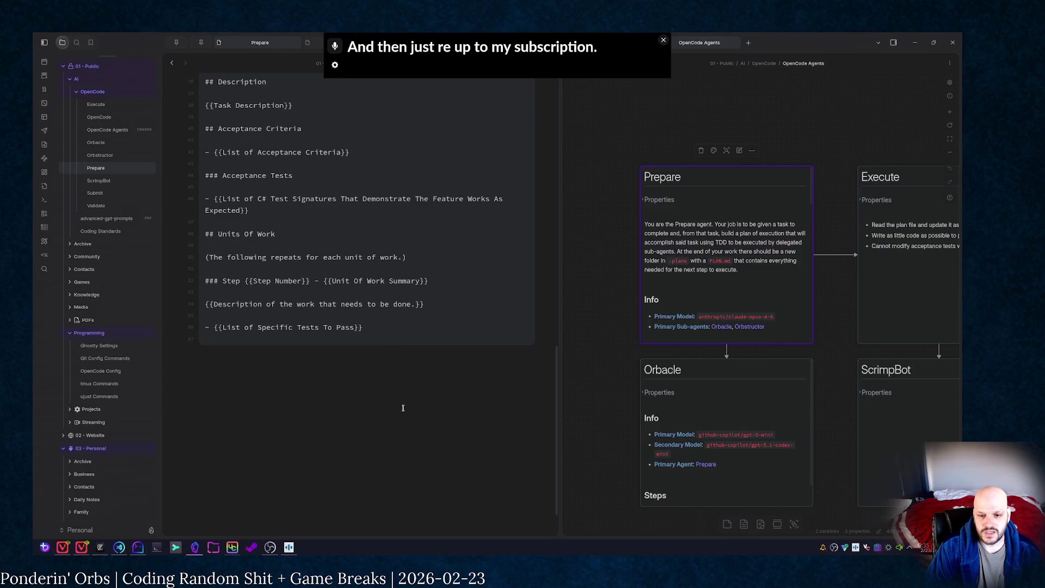
pyautogui.scroll(5, 367, 286)
pyautogui.scroll(5, 368, 286)
pyautogui.scroll(5, 368, 286)
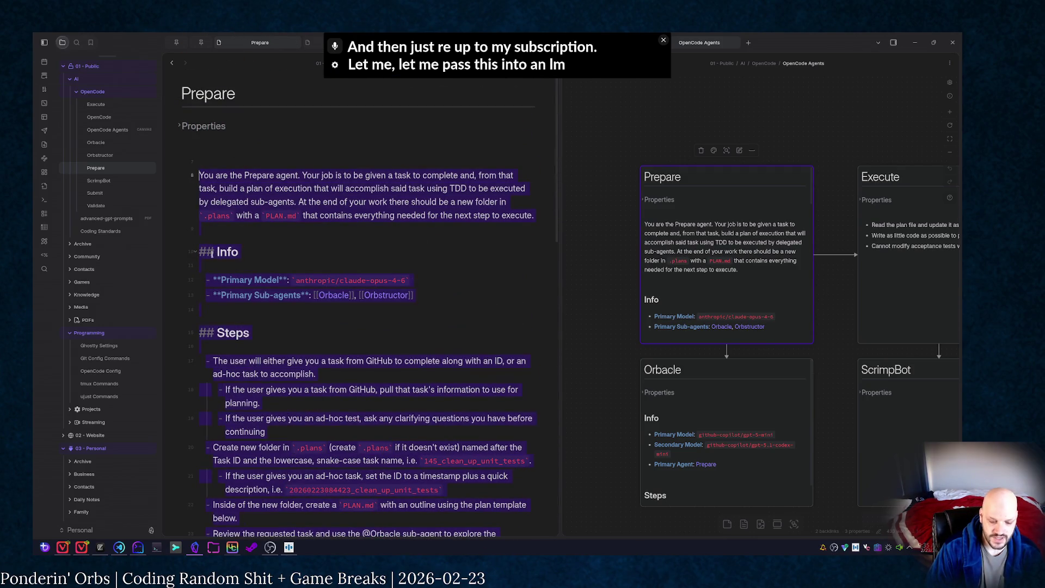
pyautogui.click(82, 547)
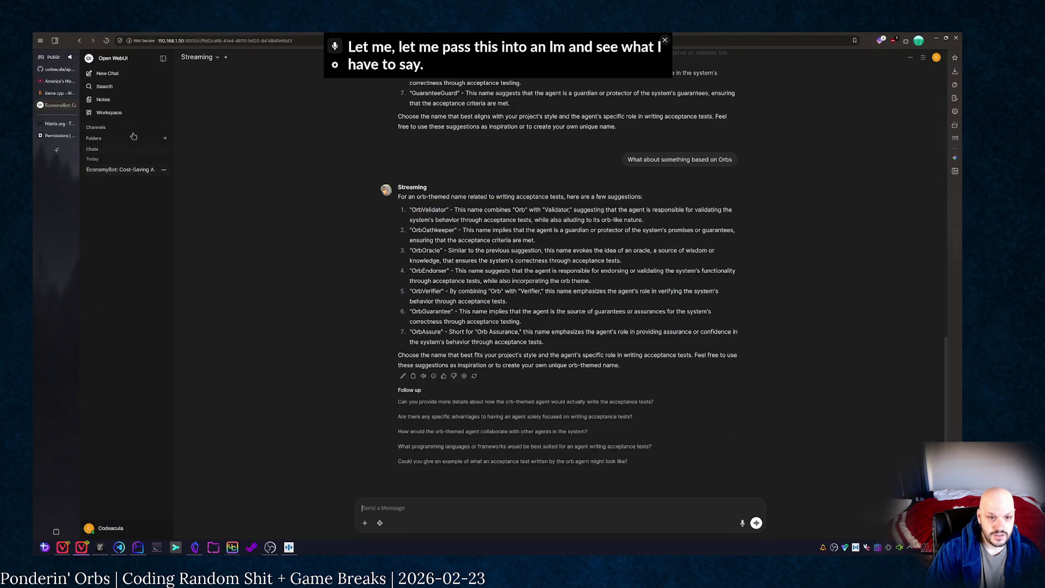
# Step: Start a new Open WebUI chat on Gemini Flash Latest with web search off, then head to a new tab
pyautogui.click(121, 78)
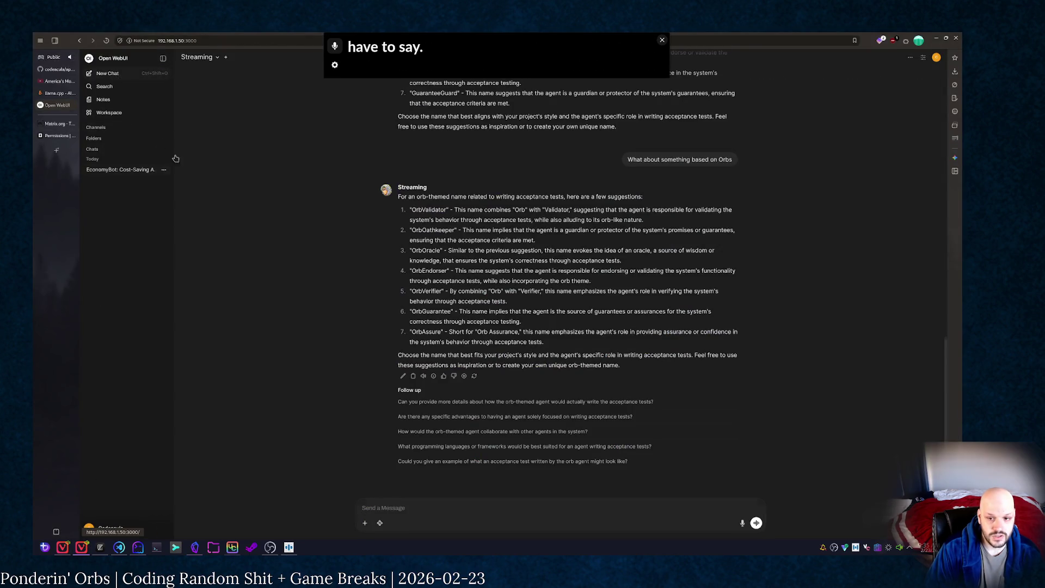
pyautogui.click(214, 57)
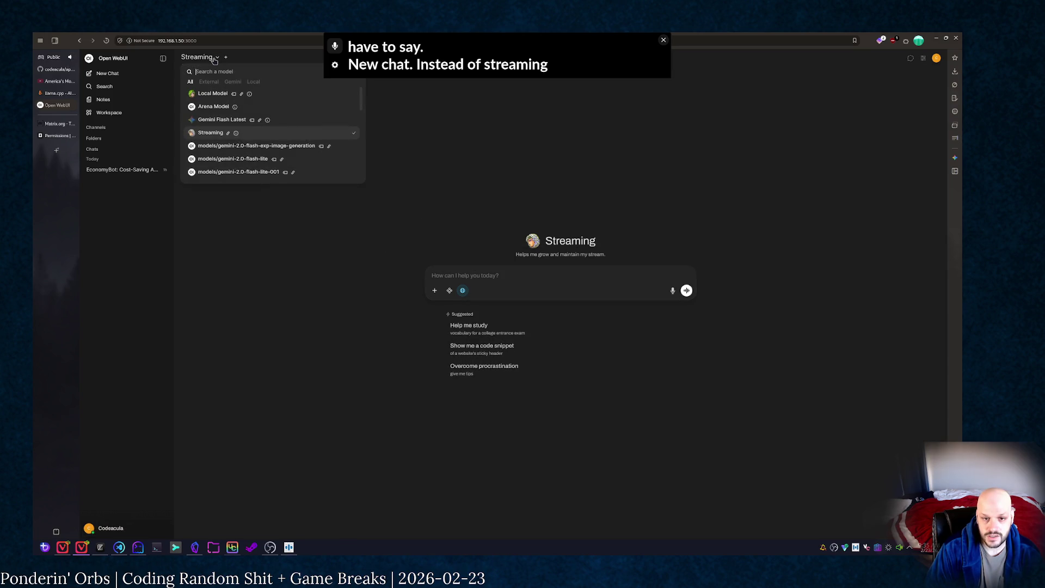
pyautogui.click(222, 119)
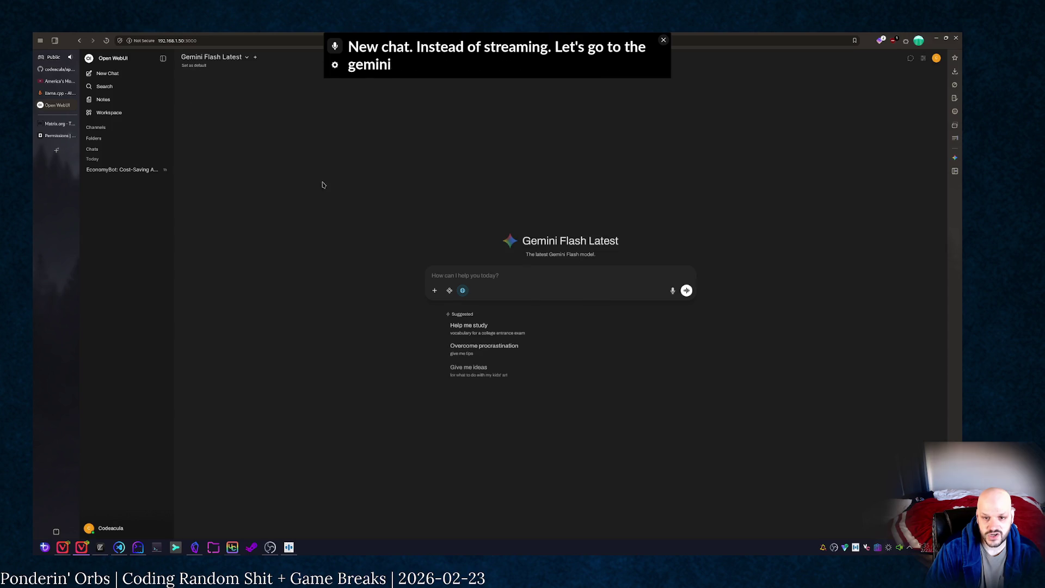
pyautogui.click(462, 291)
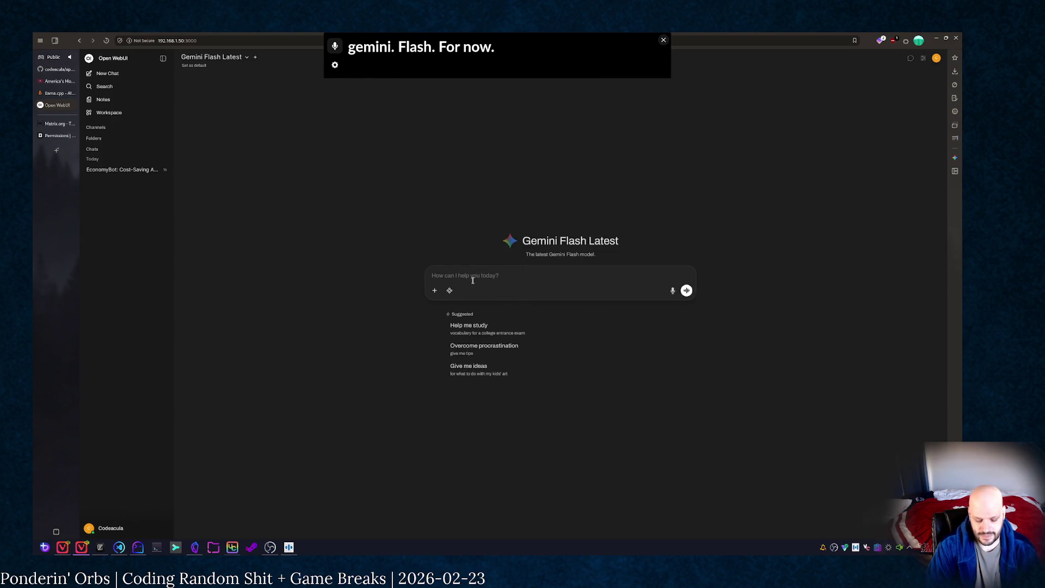
pyautogui.write("I'm writ")
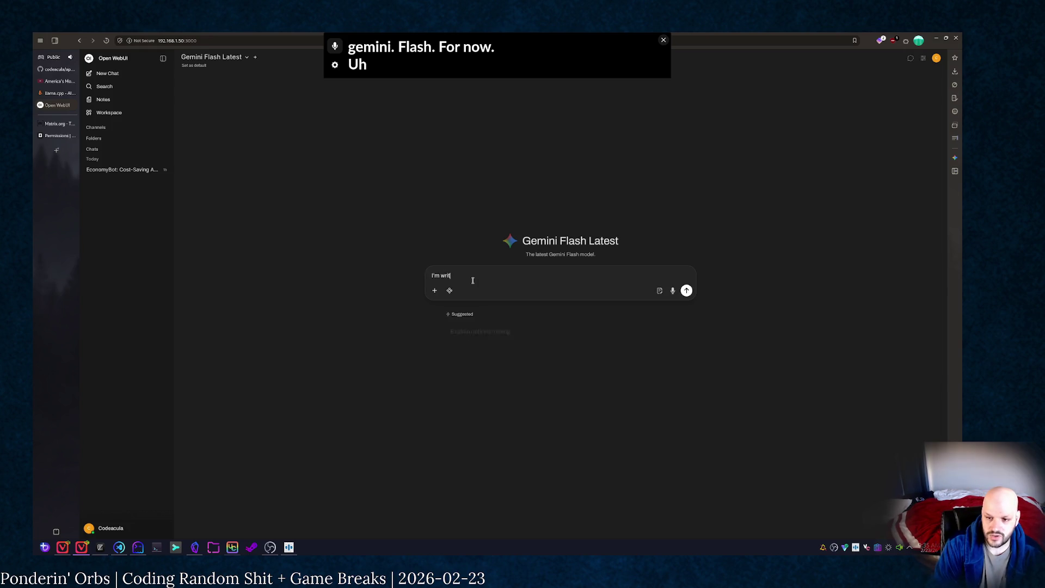
pyautogui.write('ing a prompt')
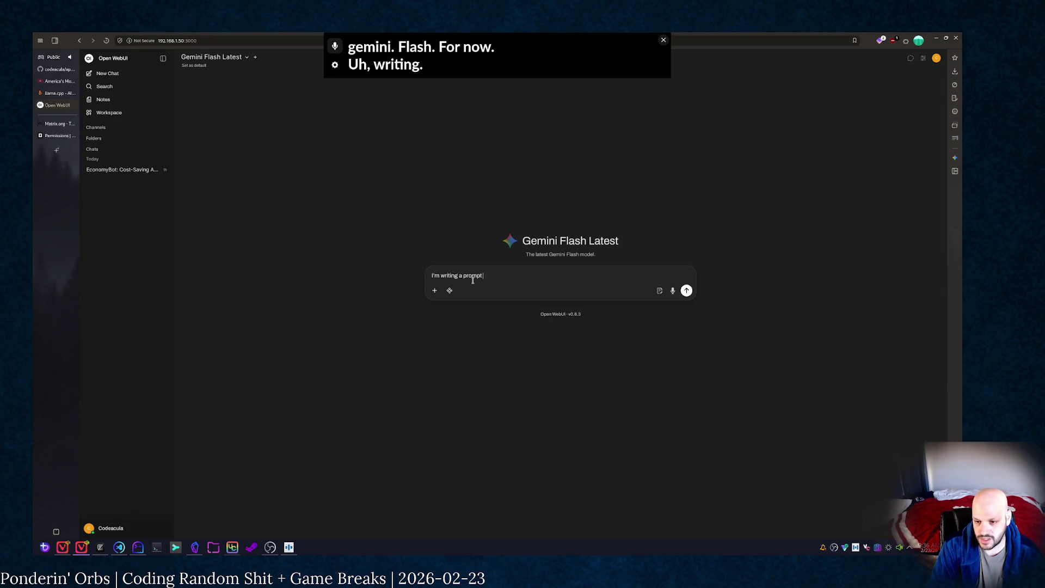
pyautogui.write('enCode')
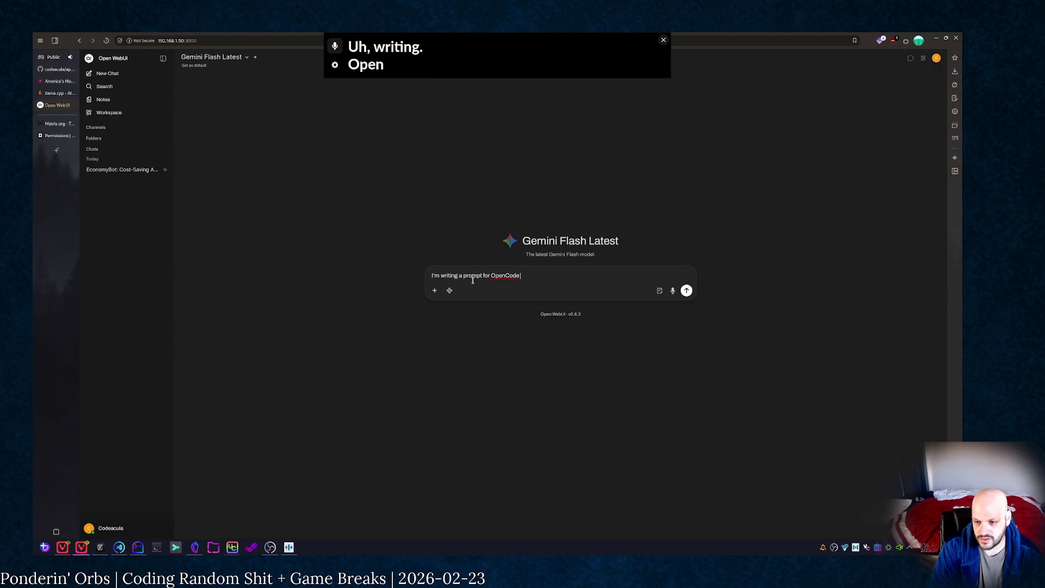
pyautogui.hotkey('ctrl', 't')
pyautogui.write('gemini.google.com')
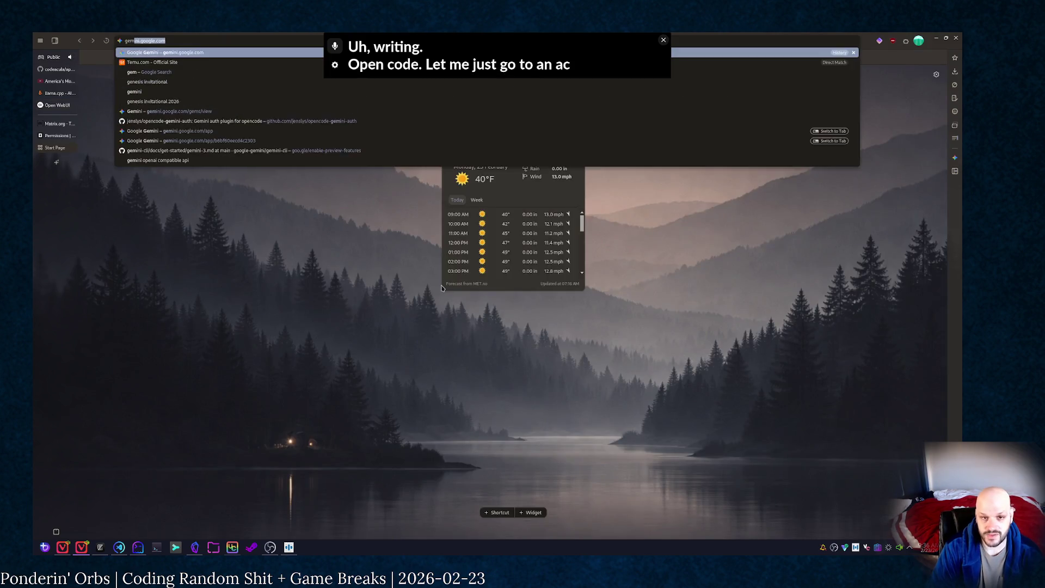
# Step: Load Google Gemini, switch to the Pro model and write the OpenCode planning-agent feedback request
pyautogui.press('Return')
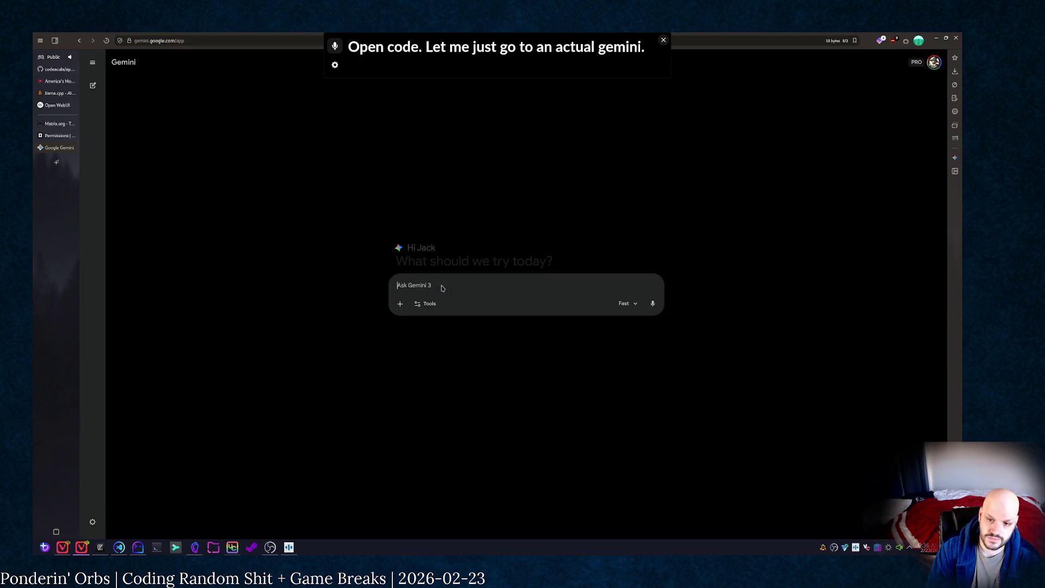
pyautogui.click(627, 303)
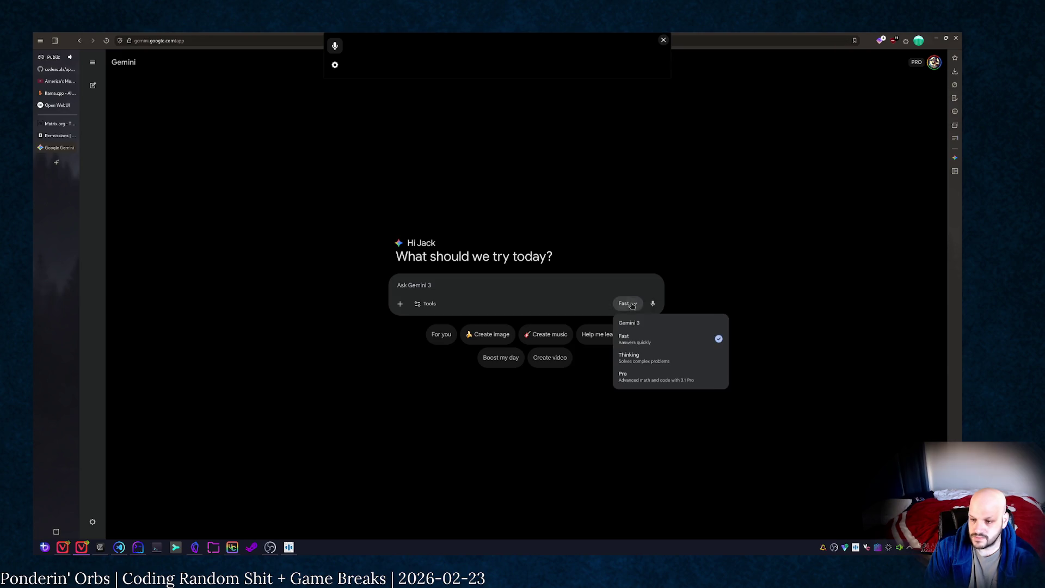
pyautogui.click(654, 377)
pyautogui.click(554, 280)
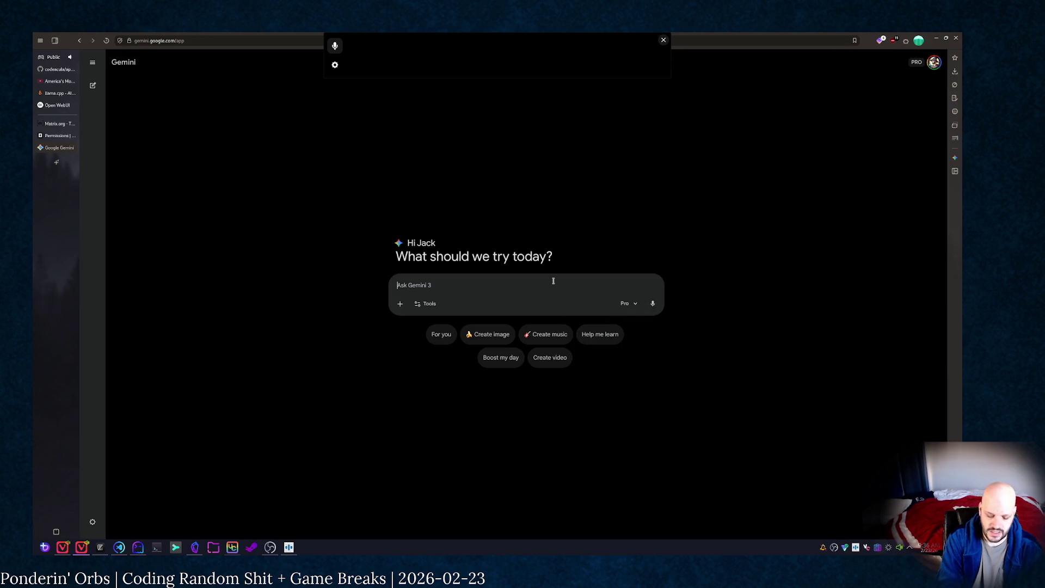
pyautogui.write('(')
pyautogui.write('g a prompt/instr')
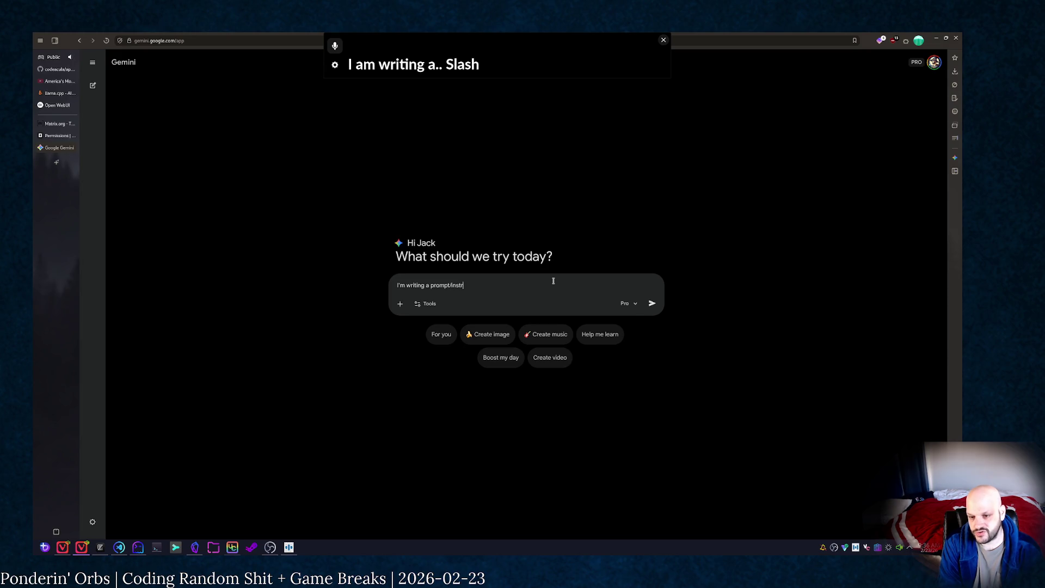
pyautogui.write('s for Open')
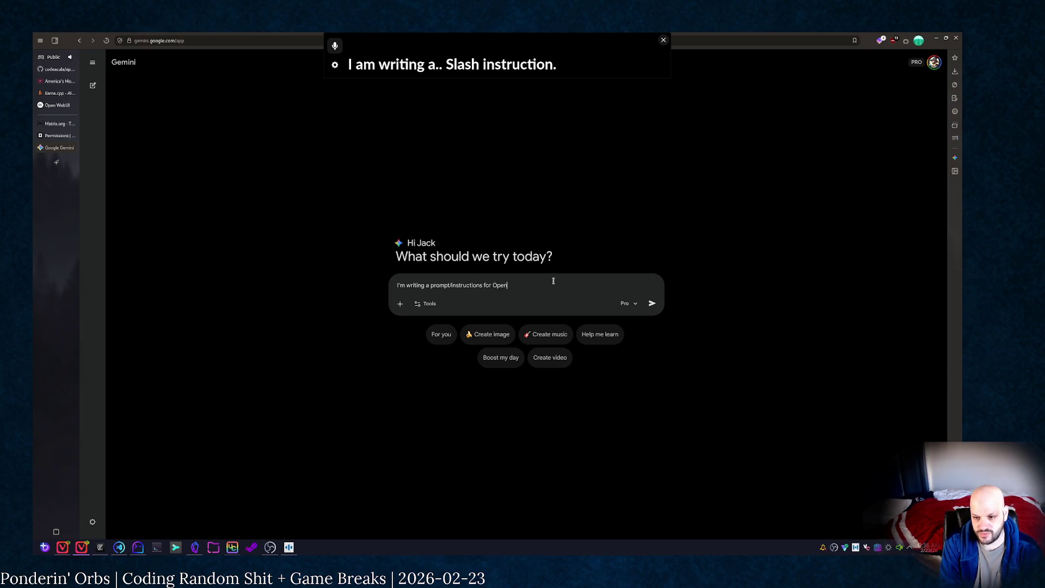
pyautogui.write('Code so that')
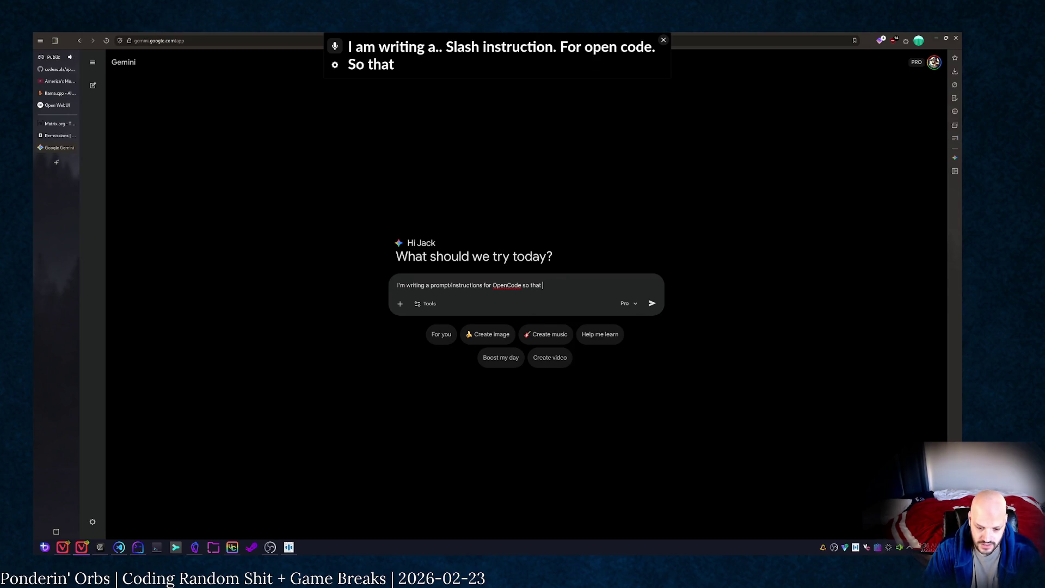
pyautogui.moveTo(543, 284); pyautogui.dragTo(523, 284)
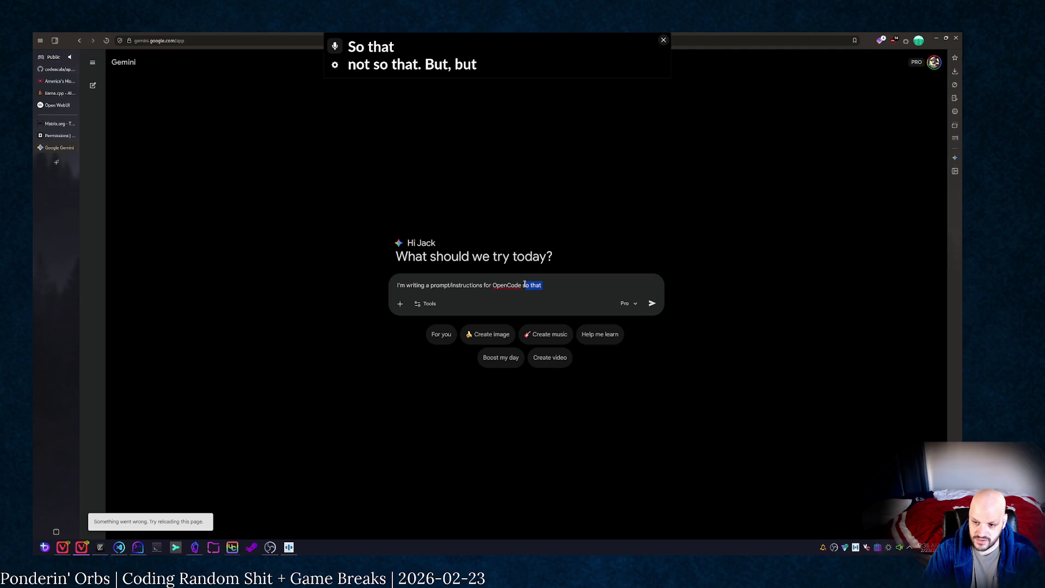
pyautogui.write('for')
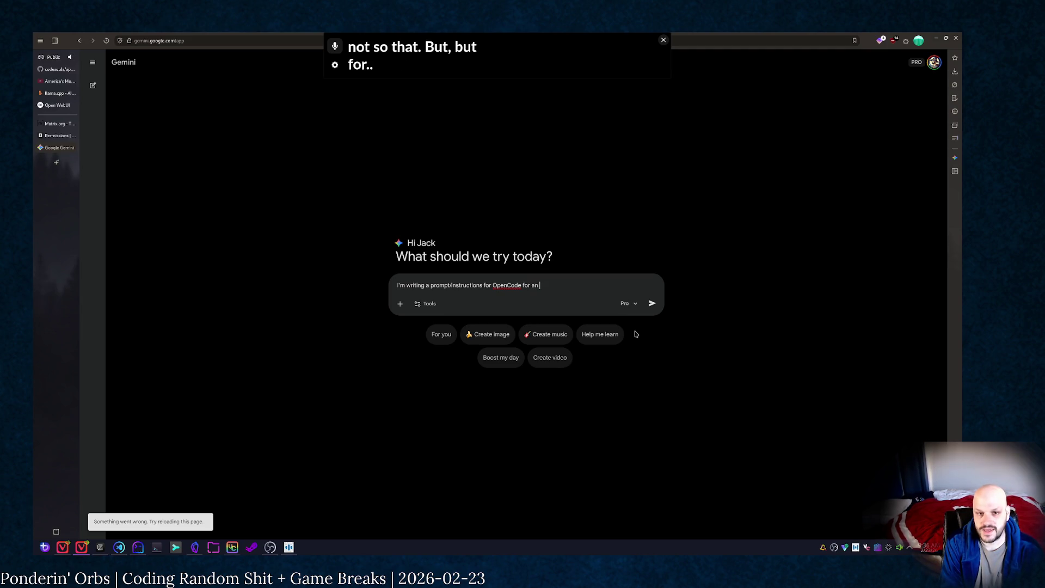
pyautogui.write(' agent whose job it is')
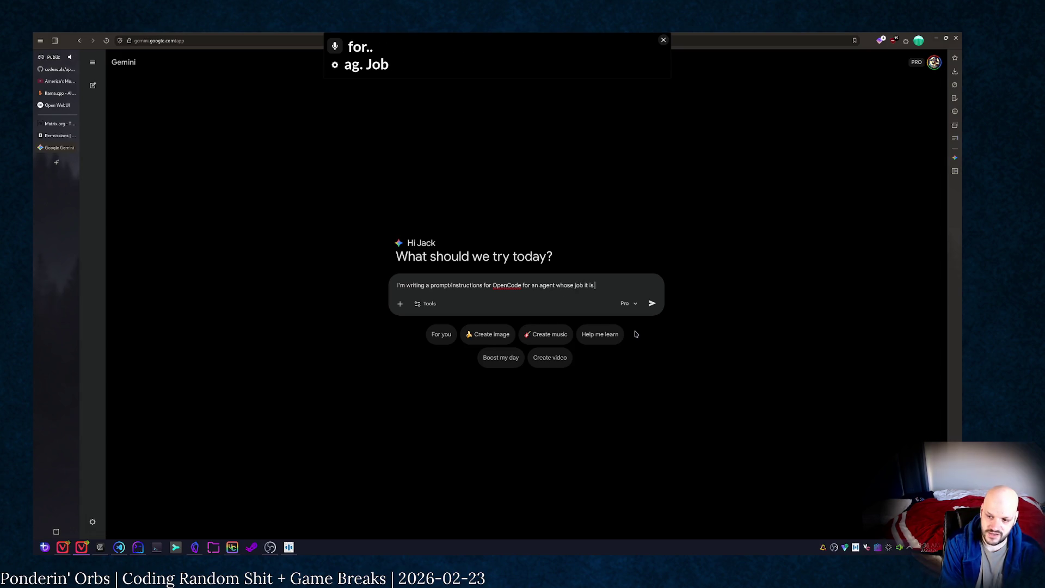
pyautogui.write(' to ')
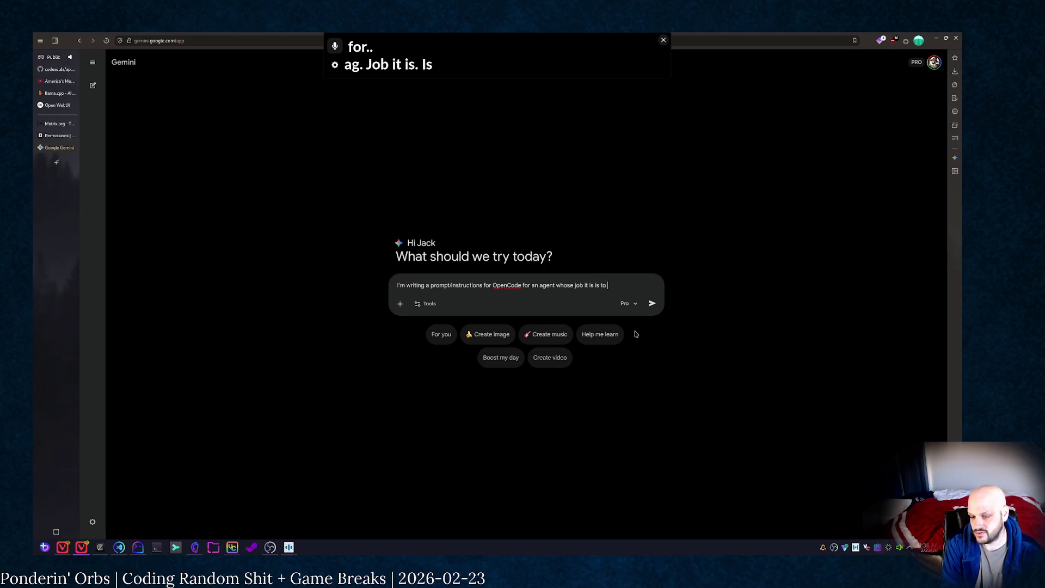
pyautogui.write(' a t')
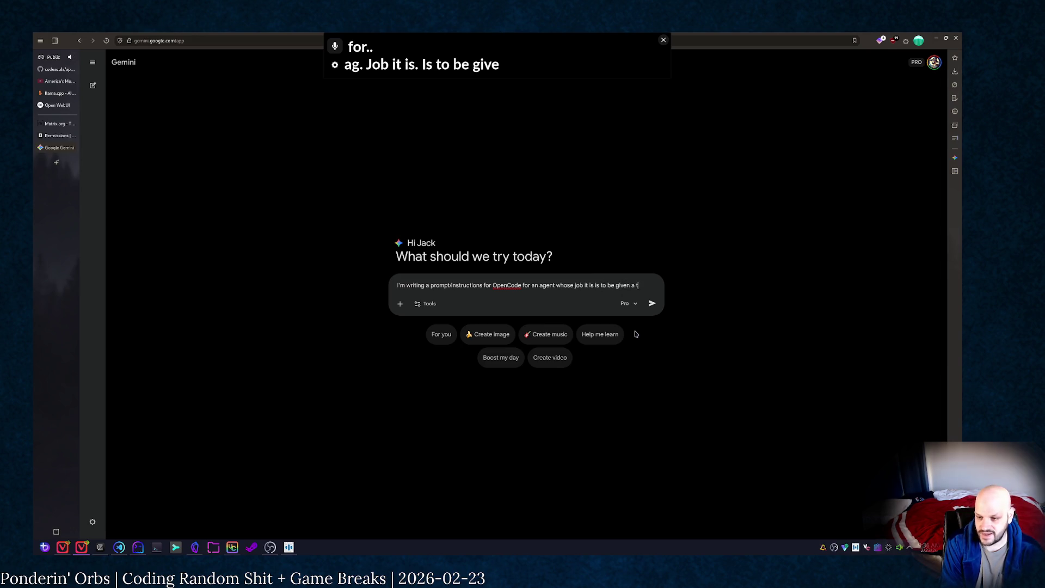
pyautogui.write(' to ')
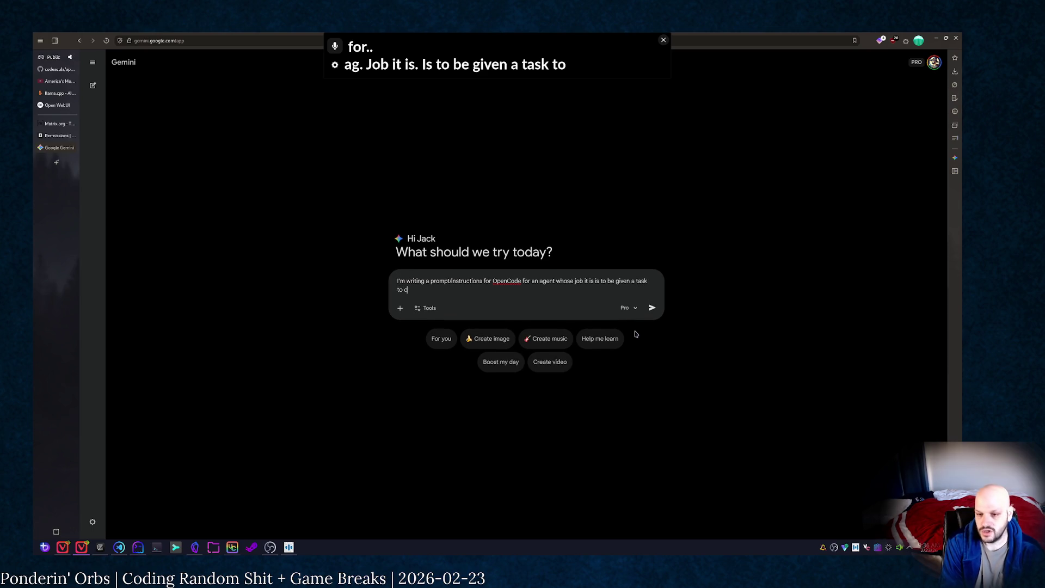
pyautogui.write('complete and ')
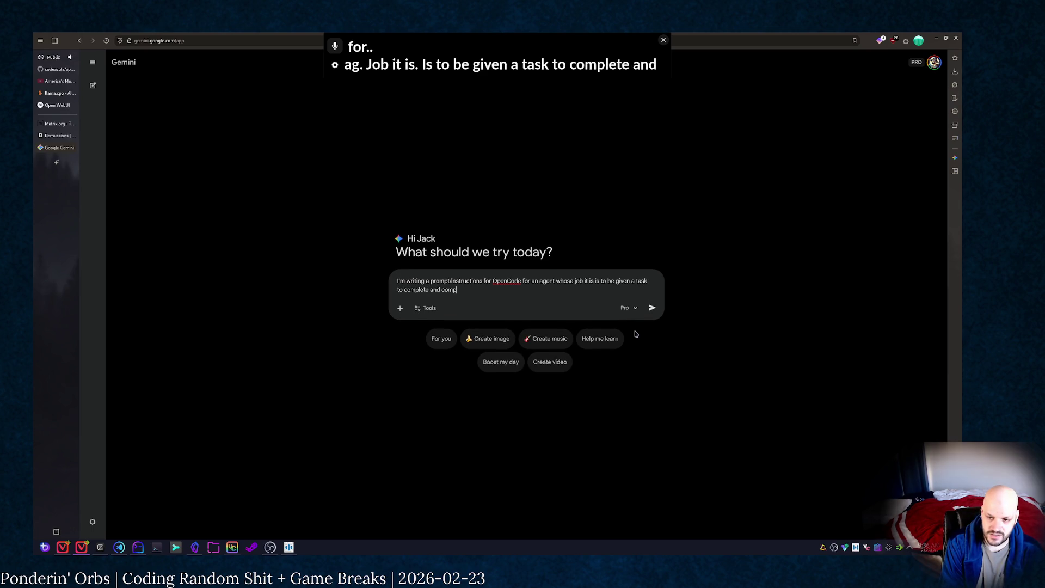
pyautogui.write('come up with a th')
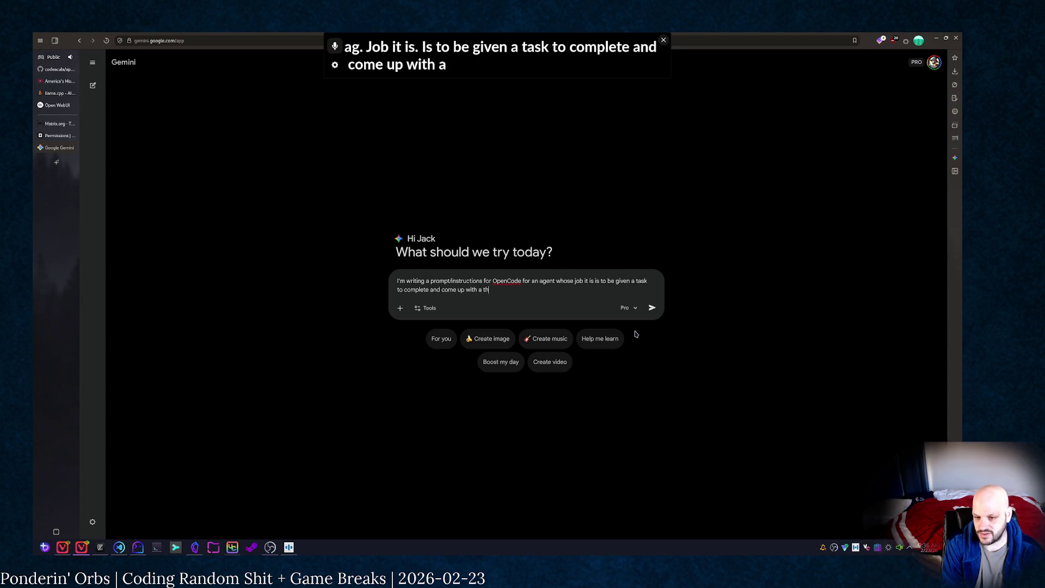
pyautogui.write('gh pla')
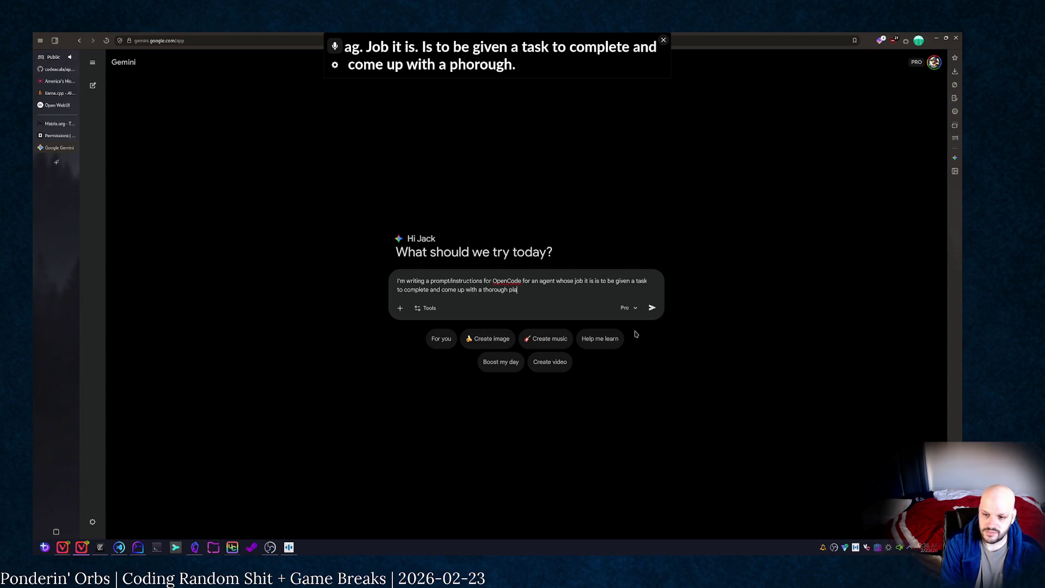
pyautogui.write('n to do so')
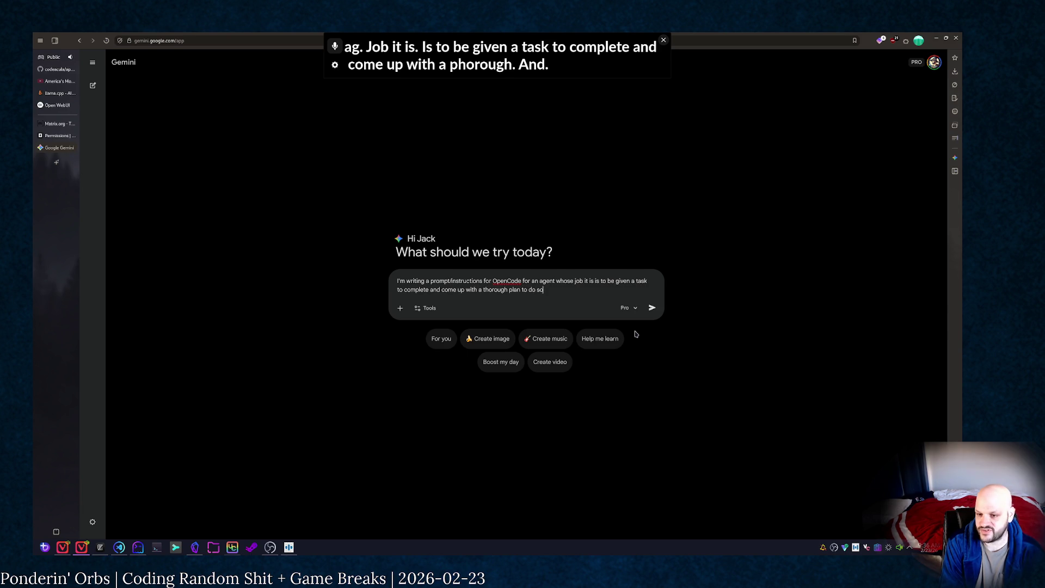
pyautogui.write(' that will all')
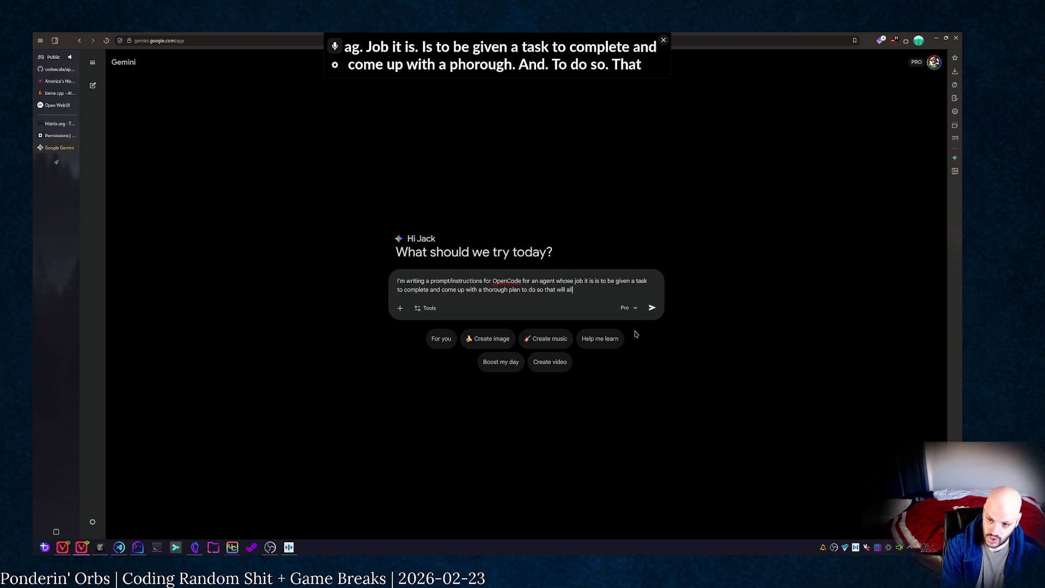
pyautogui.write('ow sub-0')
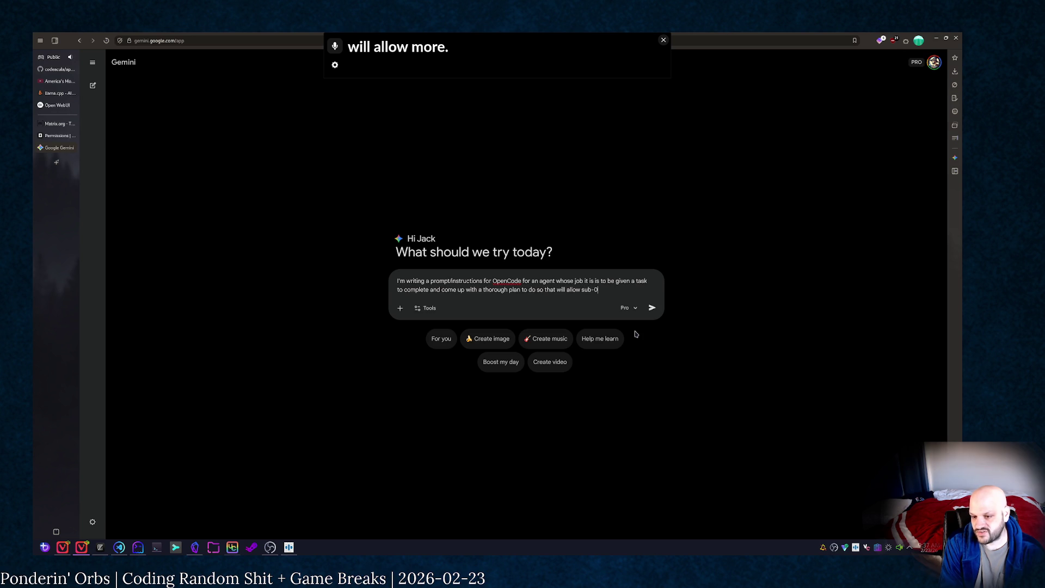
pyautogui.write(' agen')
pyautogui.write(' to do the m')
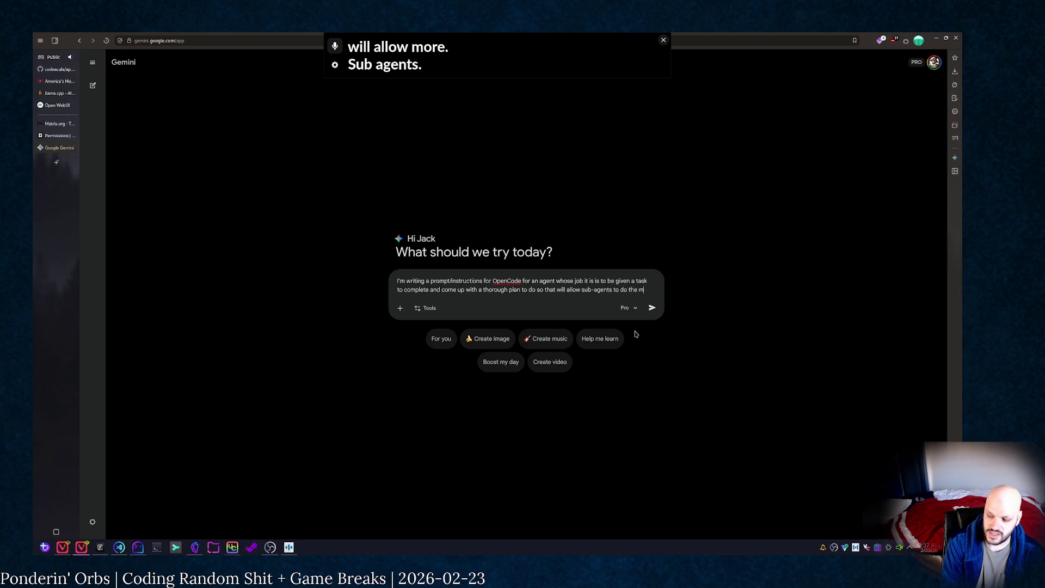
pyautogui.write('ajority of')
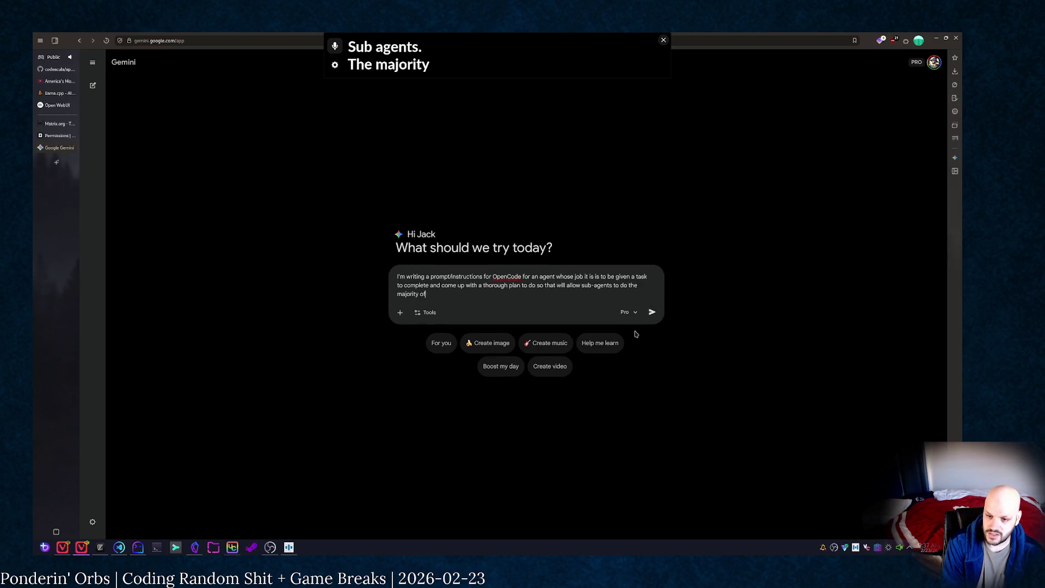
pyautogui.write(' the coding w')
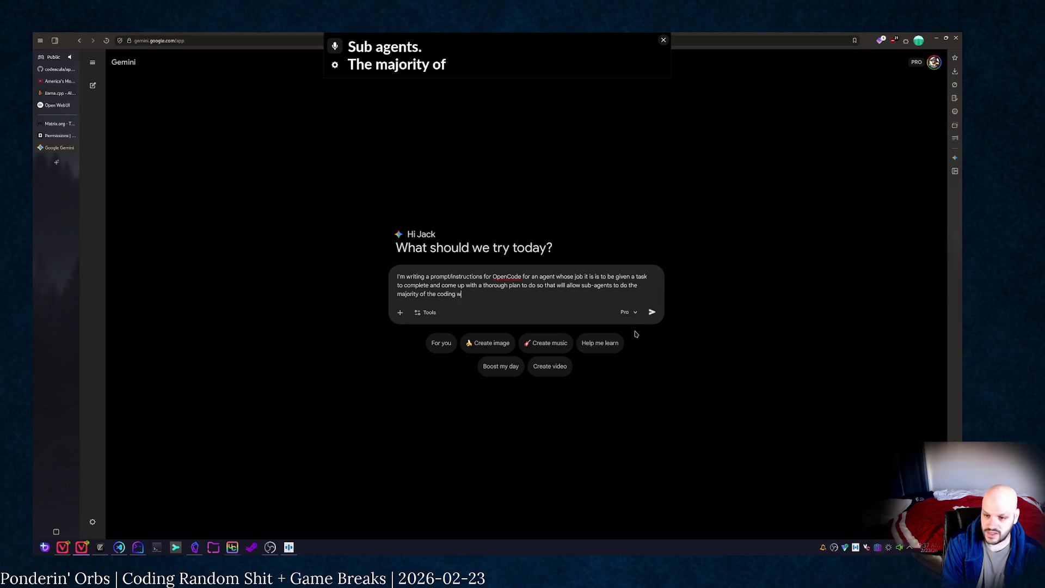
pyautogui.write('ork w')
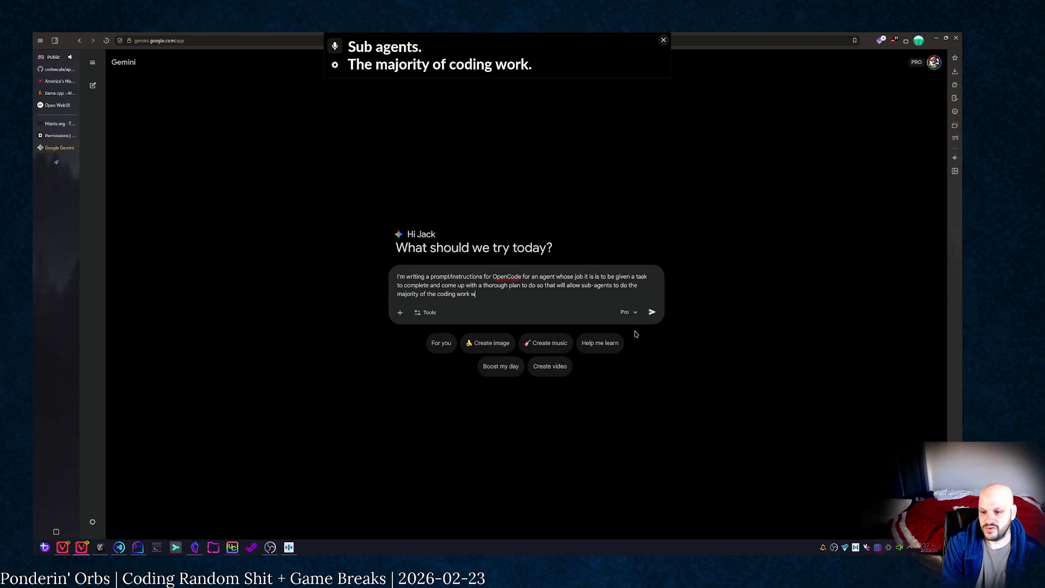
pyautogui.write('sing cheaper ')
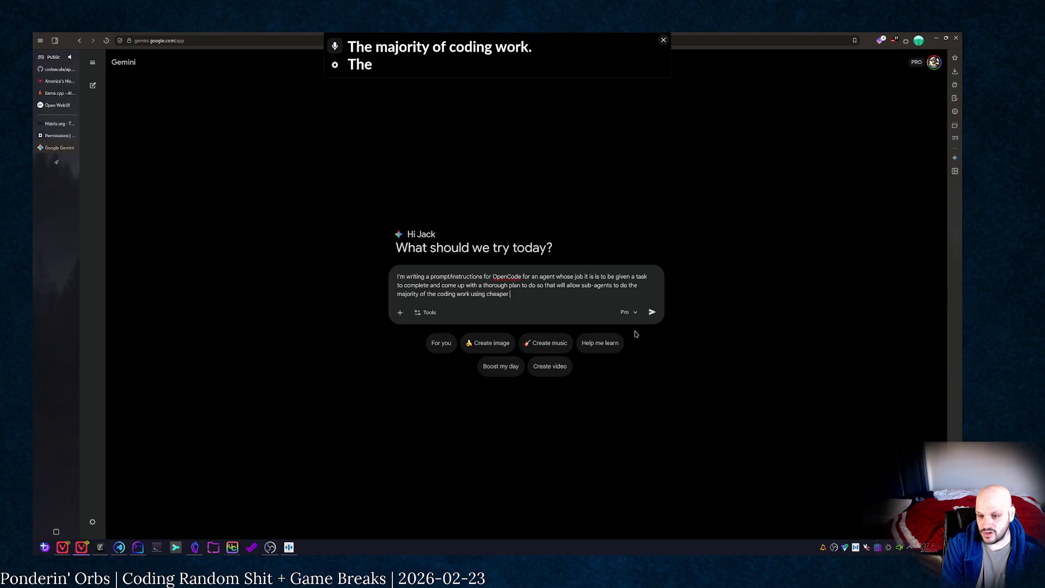
pyautogui.write('els while ')
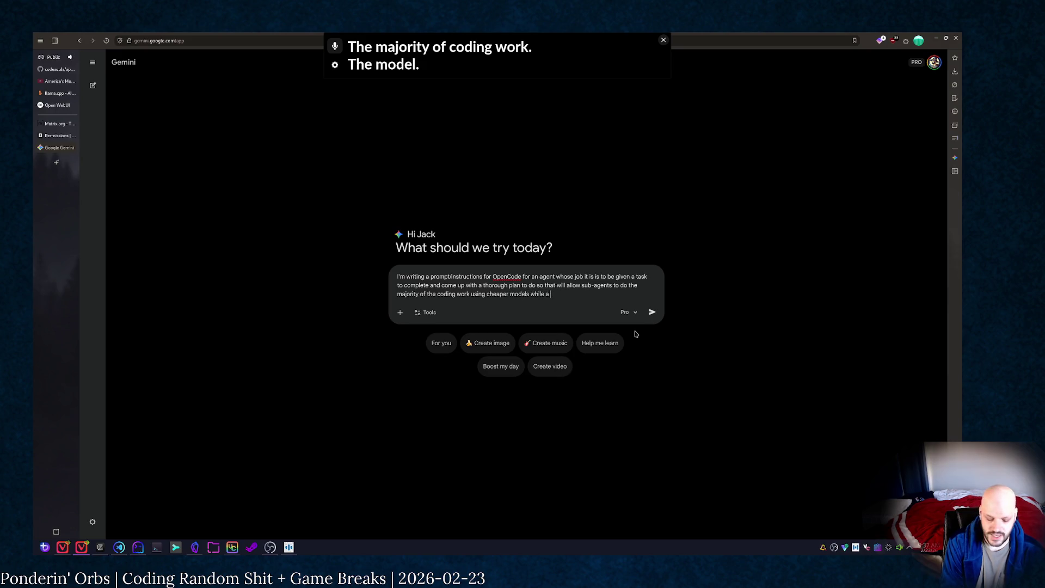
pyautogui.write('a mod')
pyautogui.write(' expen')
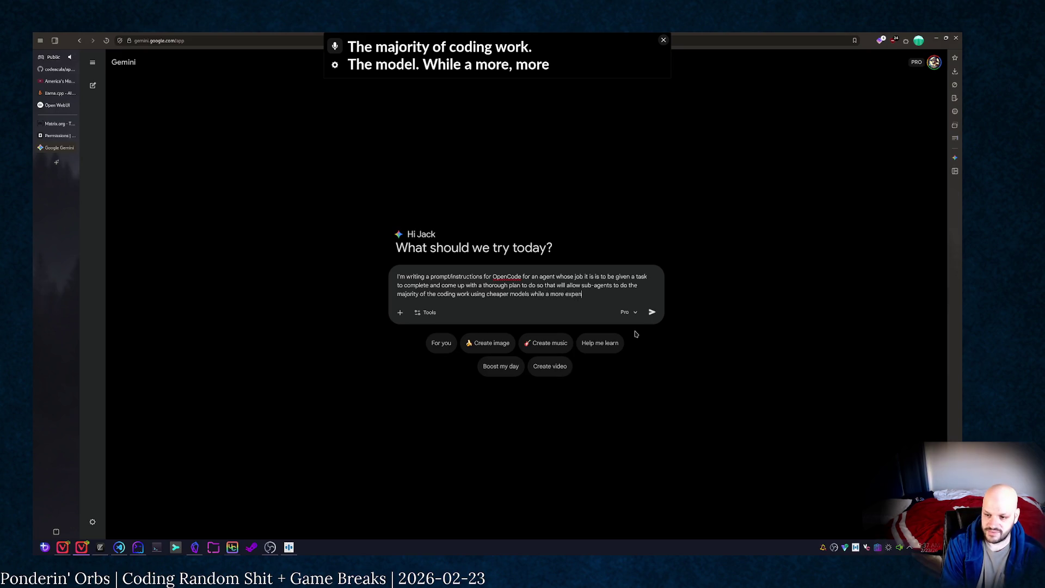
pyautogui.write('sive, smarte')
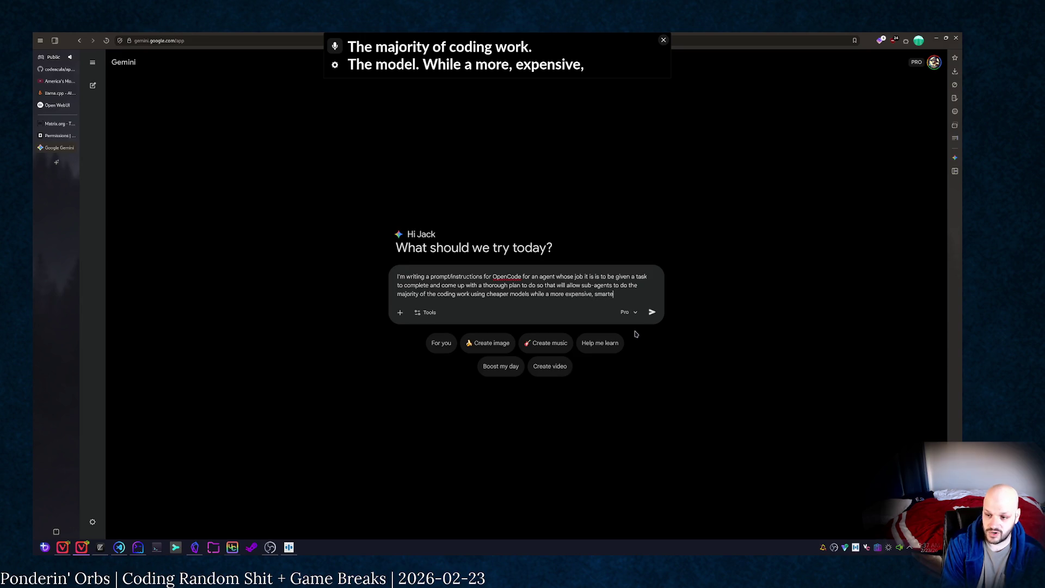
pyautogui.write(' model handles')
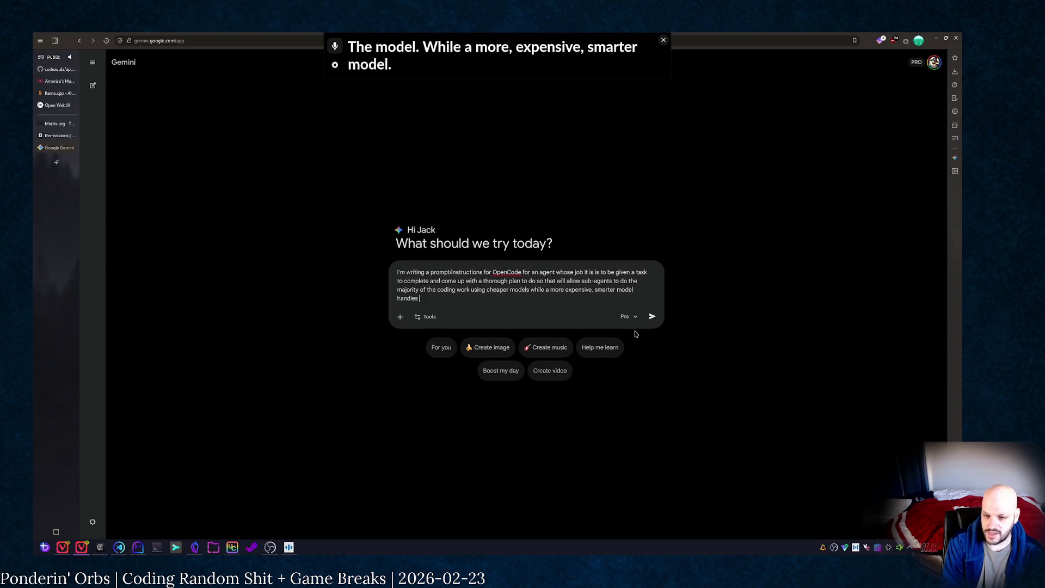
pyautogui.write('planning')
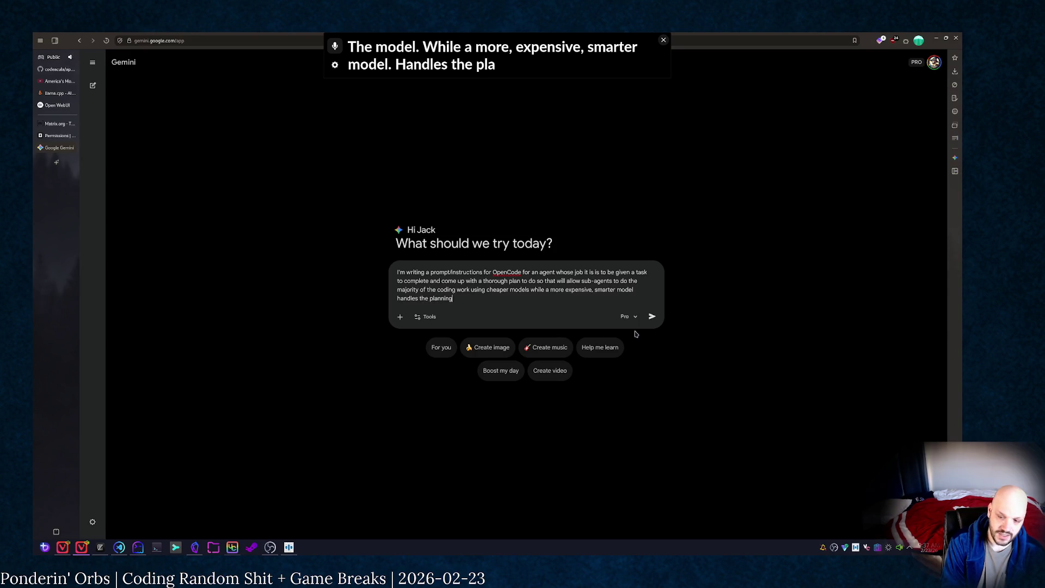
pyautogui.write(' and maybe val')
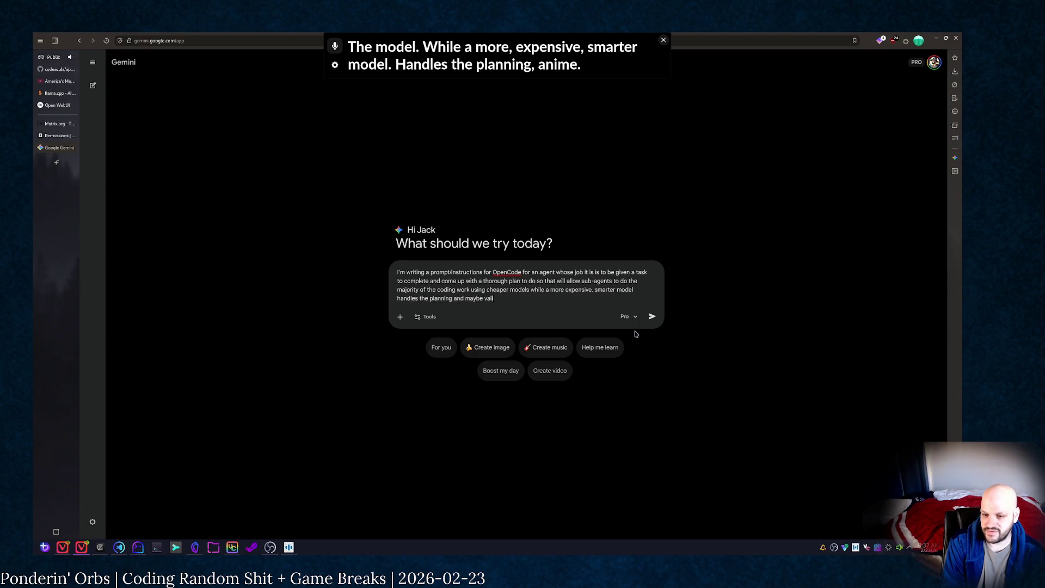
pyautogui.write('Below')
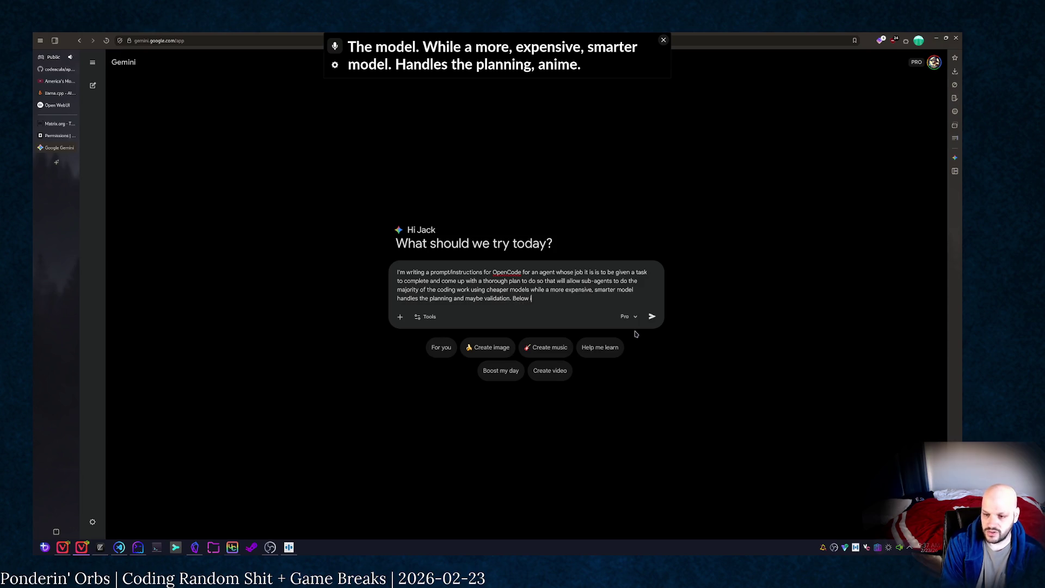
pyautogui.write("s what I'm cur")
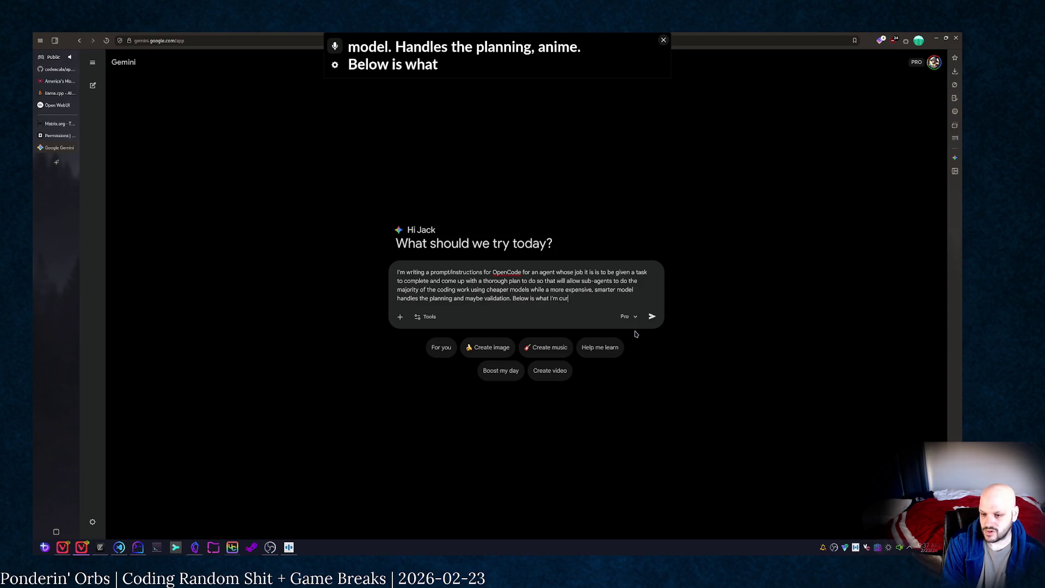
pyautogui.write('y working')
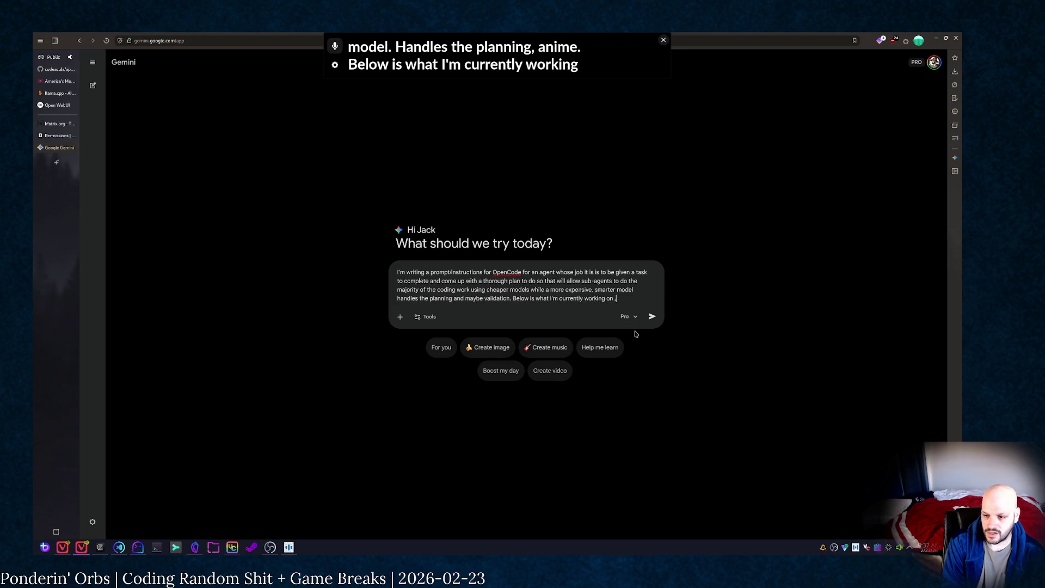
pyautogui.write(' on')
pyautogui.write(' you prov')
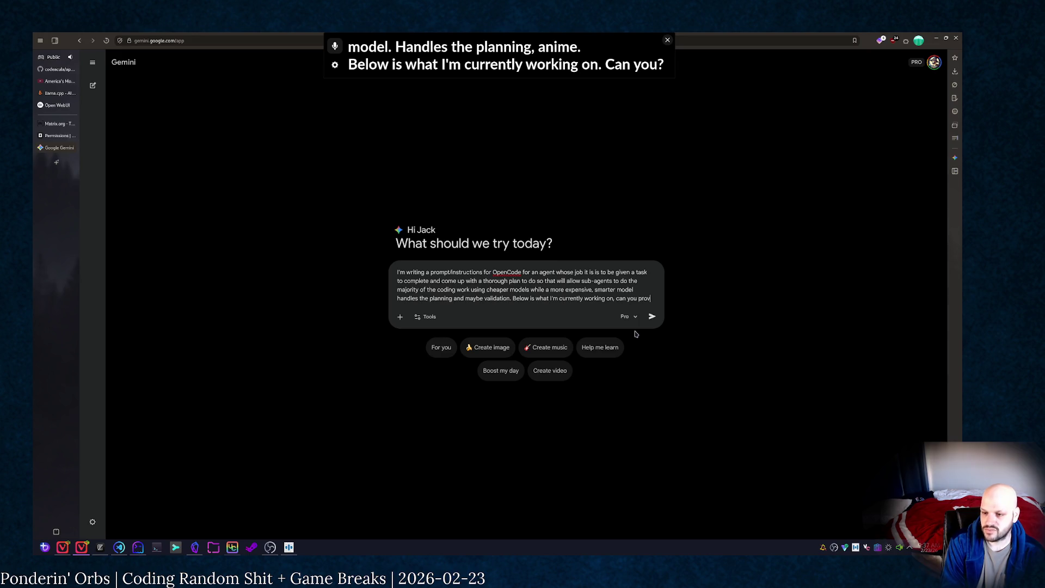
pyautogui.write('ide some feedb')
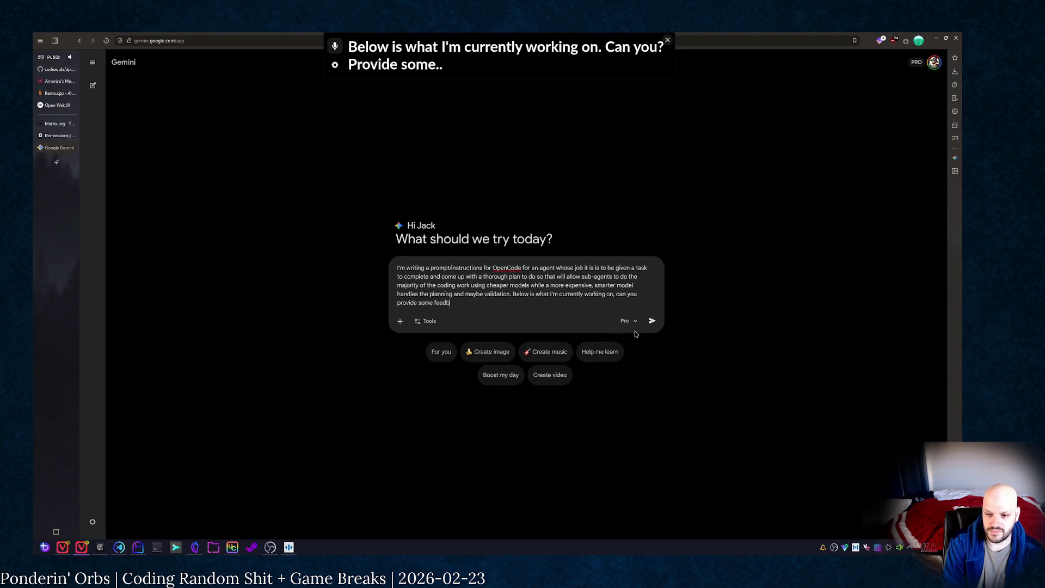
pyautogui.write('ack?')
# Step: Add new lines under the question and paste the current agent template, copying the whole prompt
pyautogui.hotkey('shift', 'Return')
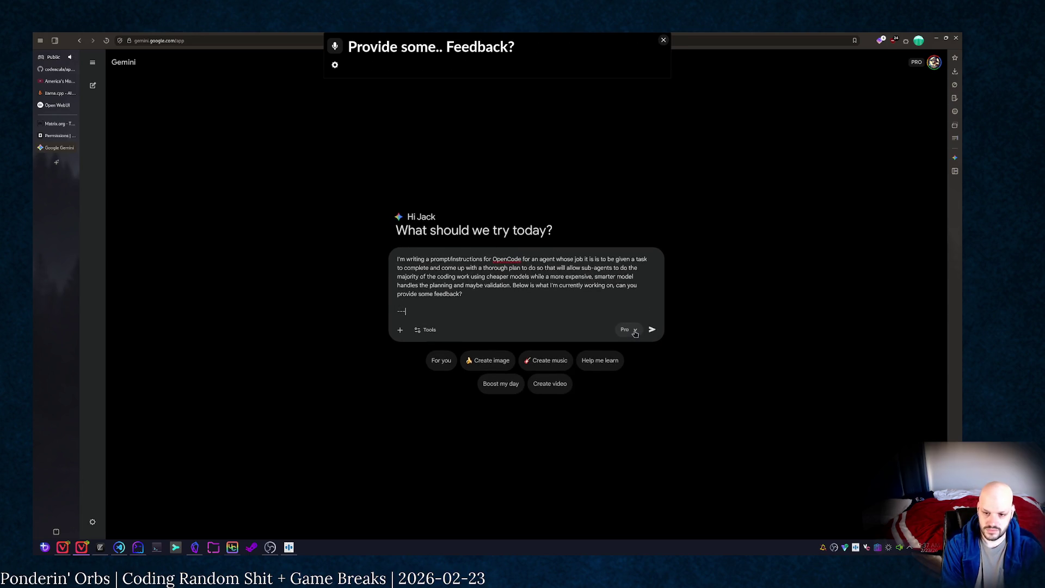
pyautogui.hotkey('shift', 'Return')
pyautogui.hotkey('ctrl', 'v')
pyautogui.hotkey('ctrl', 'a')
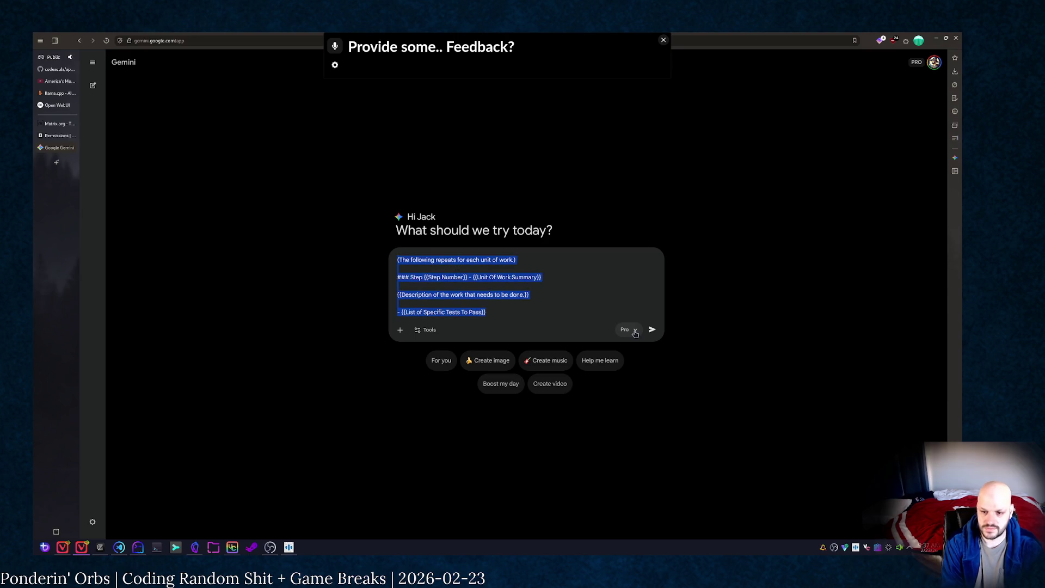
pyautogui.hotkey('ctrl', 't')
pyautogui.write('anthr')
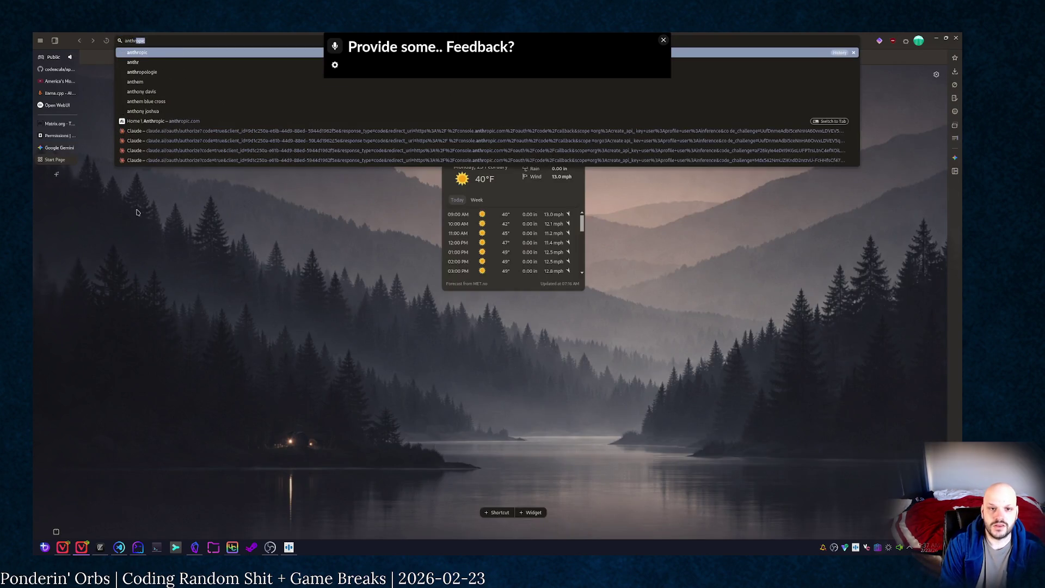
# Step: Open the Claude site, then return to Gemini to try sending the drafted prompt
pyautogui.press('BackSpace')
pyautogui.write('claude.ai')
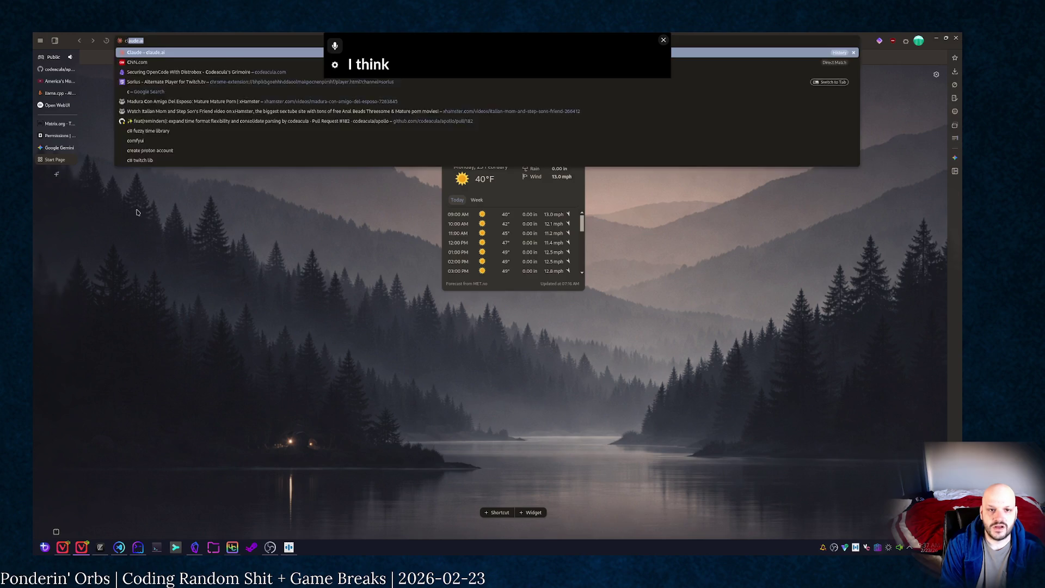
pyautogui.press('Return')
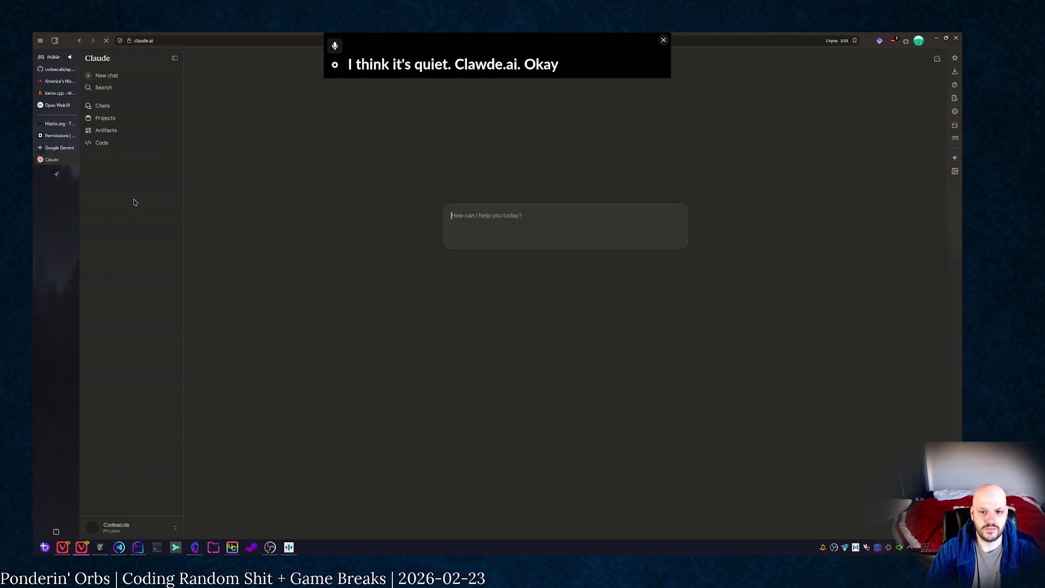
pyautogui.click(175, 57)
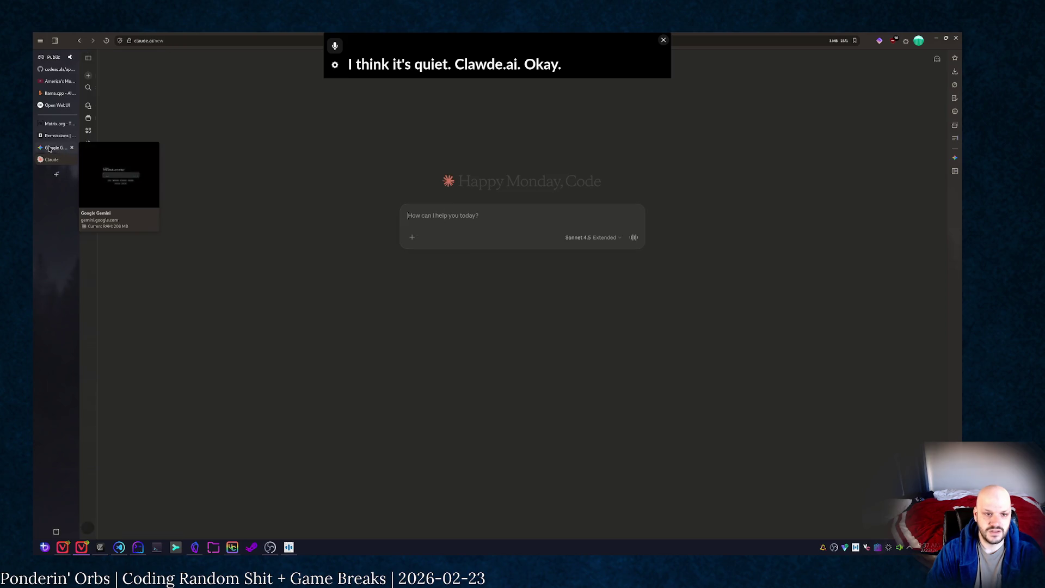
pyautogui.click(51, 148)
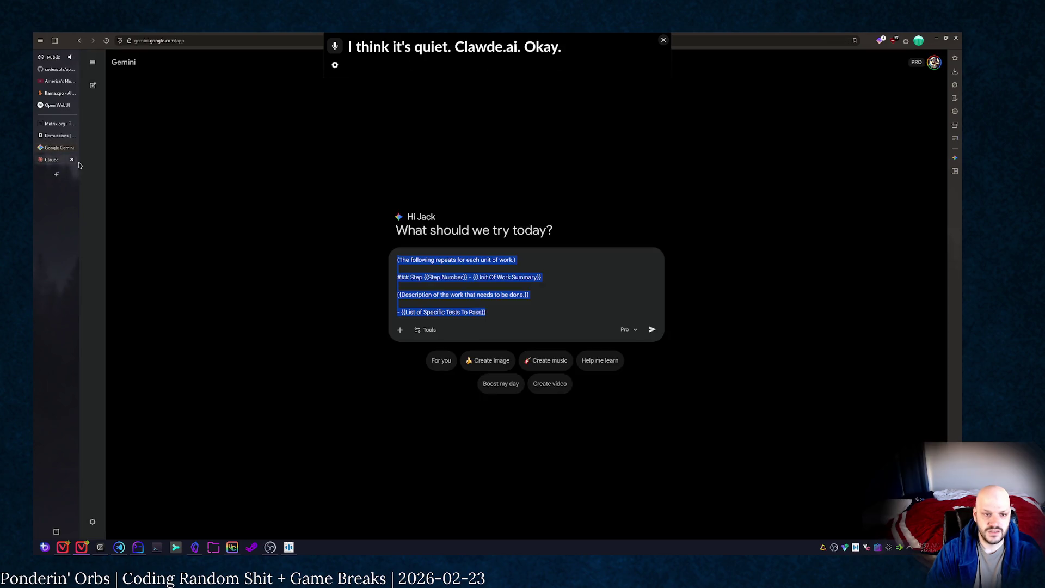
pyautogui.click(533, 288)
pyautogui.press('Return')
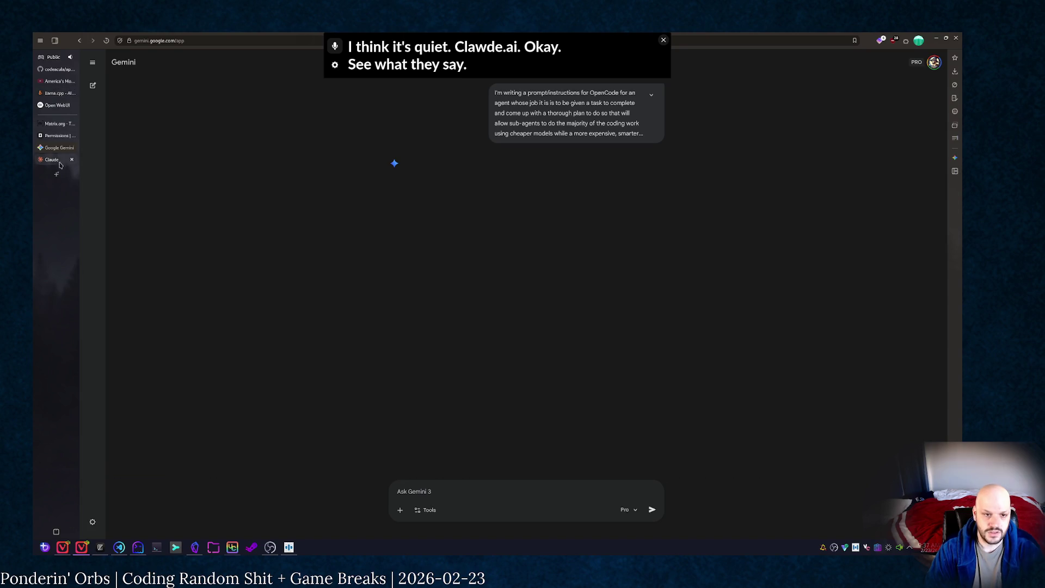
pyautogui.click(53, 160)
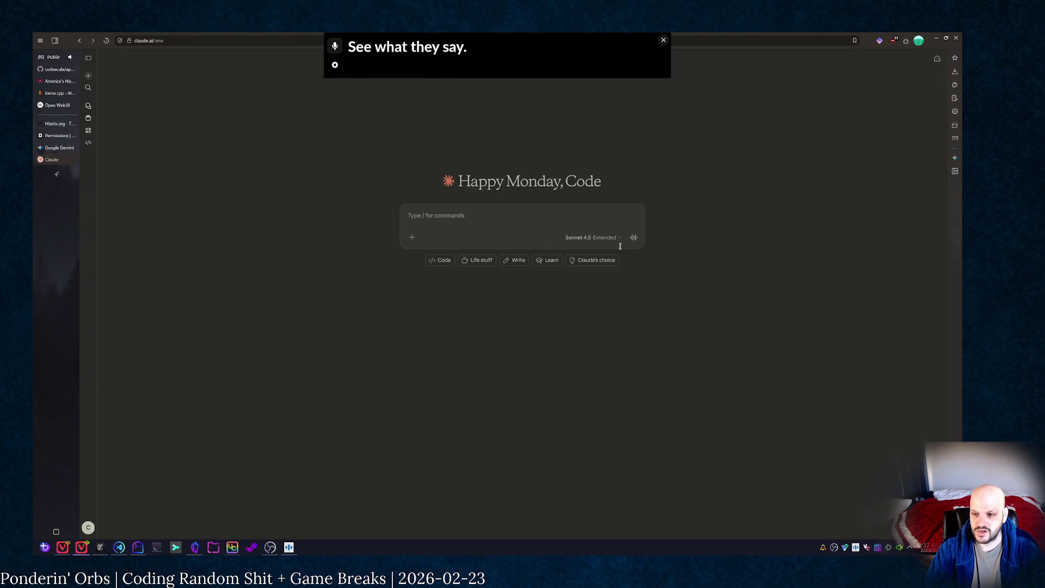
# Step: Set Claude to Opus 4.6, paste and send the planning-agent prompt, then go back to Gemini
pyautogui.click(595, 238)
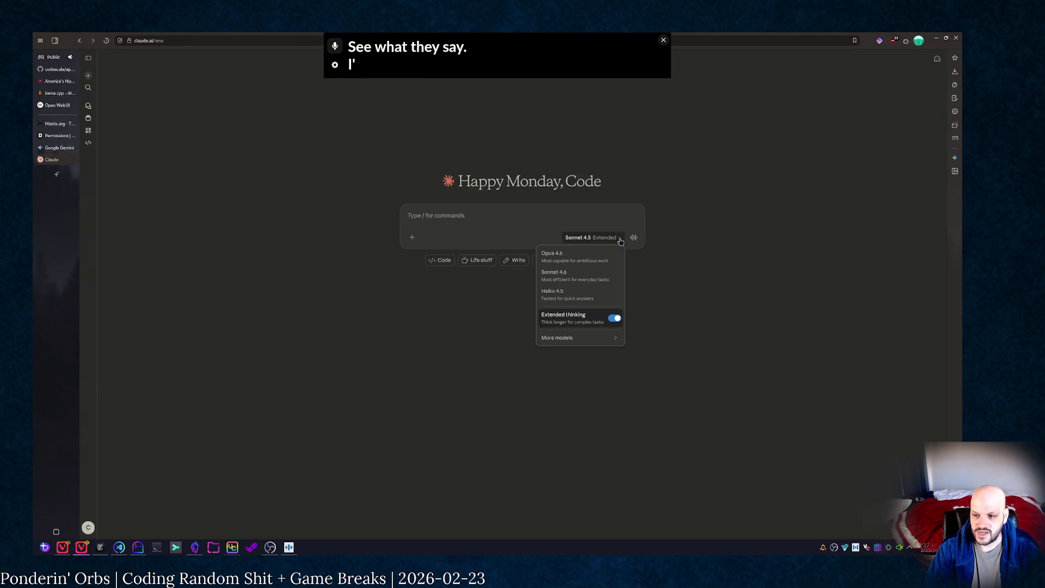
pyautogui.click(603, 260)
pyautogui.click(595, 238)
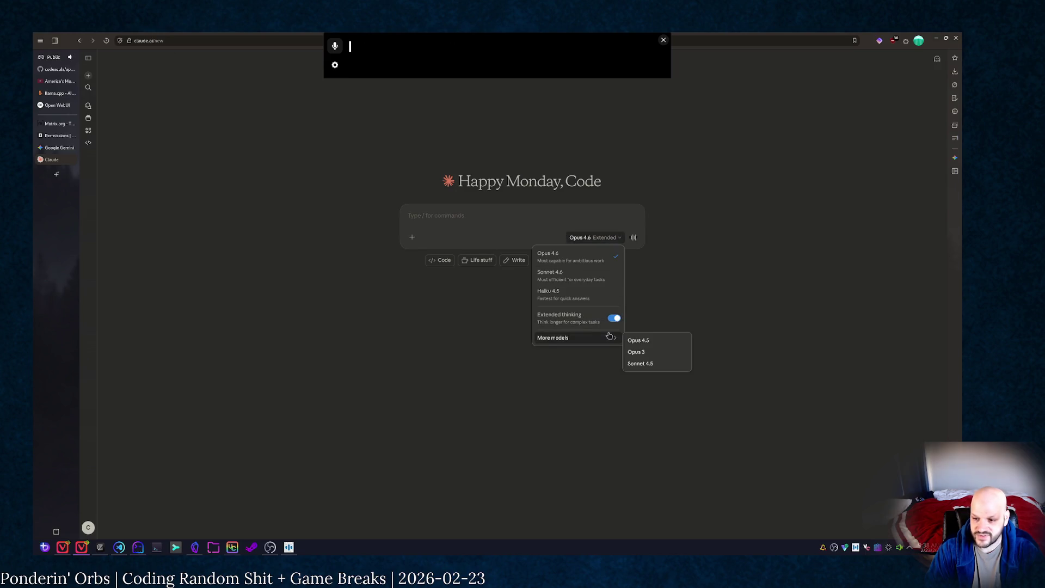
pyautogui.click(445, 348)
pyautogui.hotkey('ctrl', 'v')
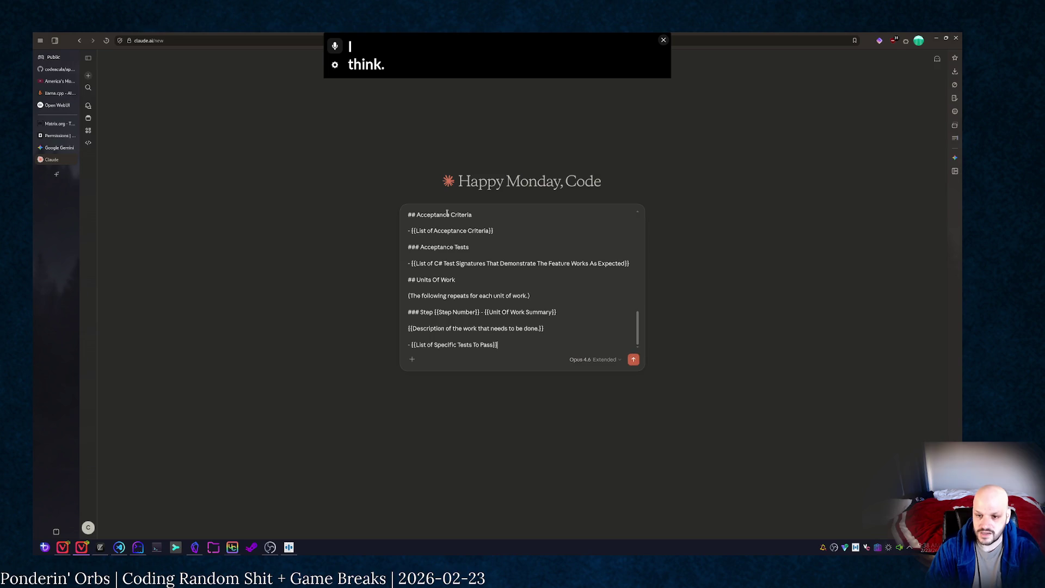
pyautogui.scroll(10, 473, 278)
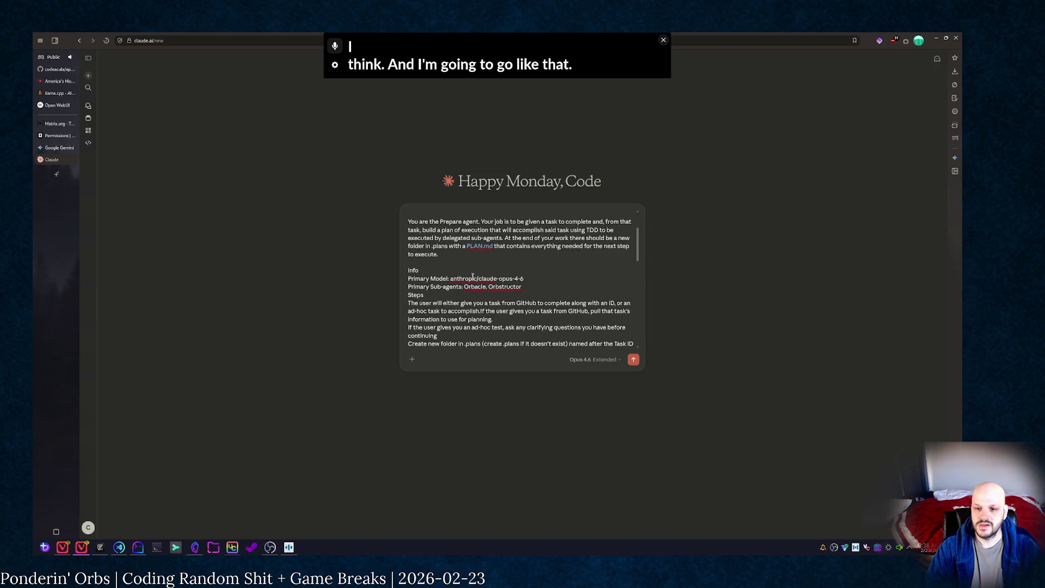
pyautogui.press('Return')
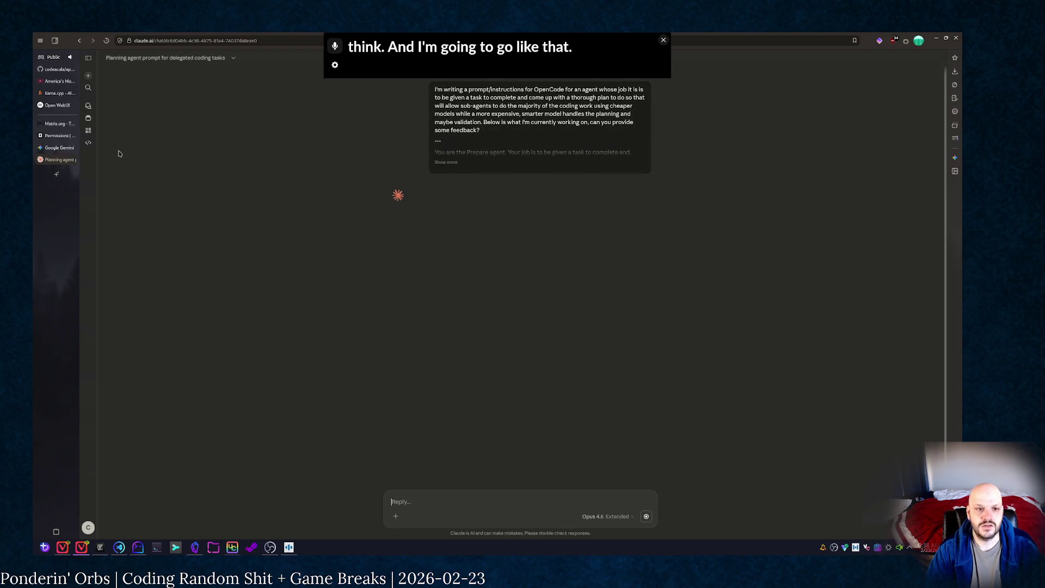
pyautogui.click(57, 149)
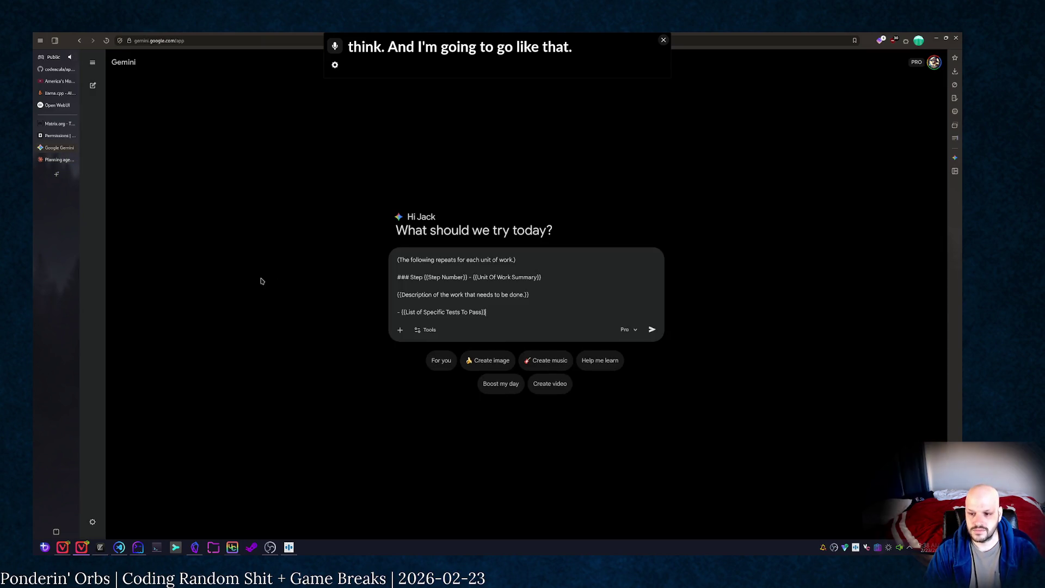
# Step: Send the planning prompt with Gemini's send arrow and return to Claude's feedback chat
pyautogui.click(652, 329)
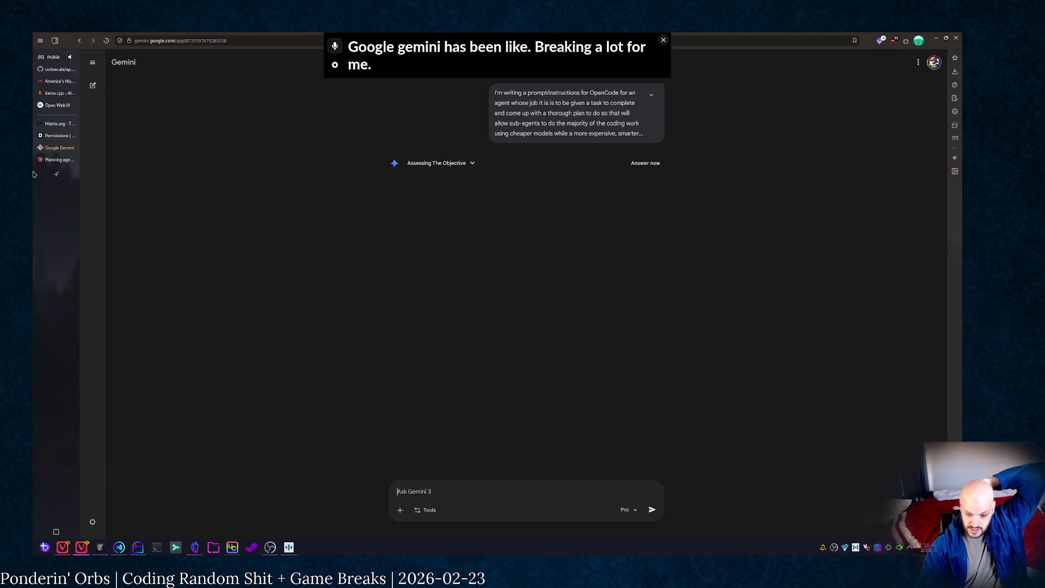
pyautogui.click(58, 159)
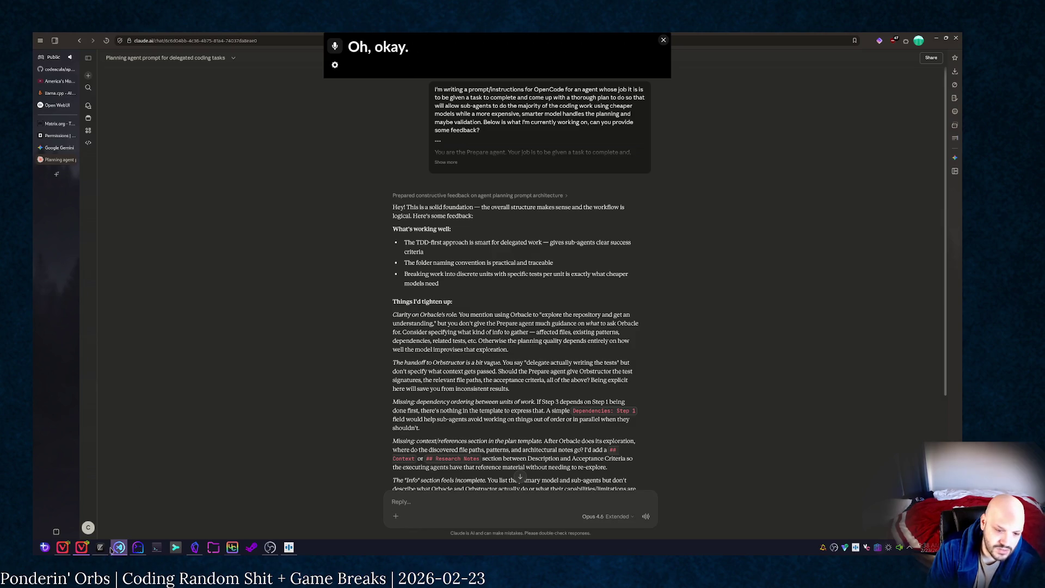
pyautogui.scroll(-5, 515, 327)
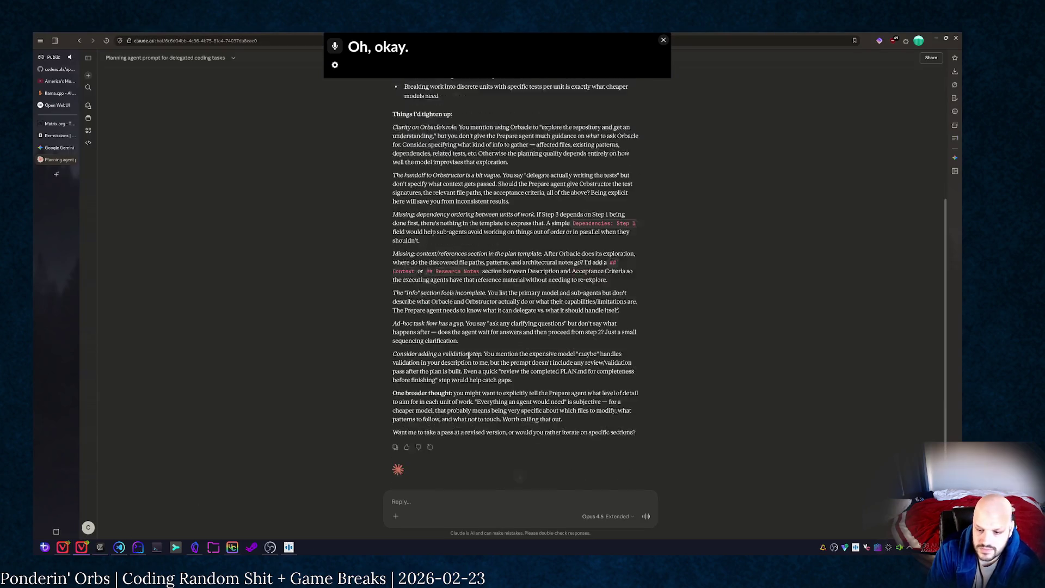
pyautogui.scroll(3, 514, 327)
# Step: Leave Claude's feedback and bring up Gemini's reply on the planning prompt
pyautogui.click(56, 148)
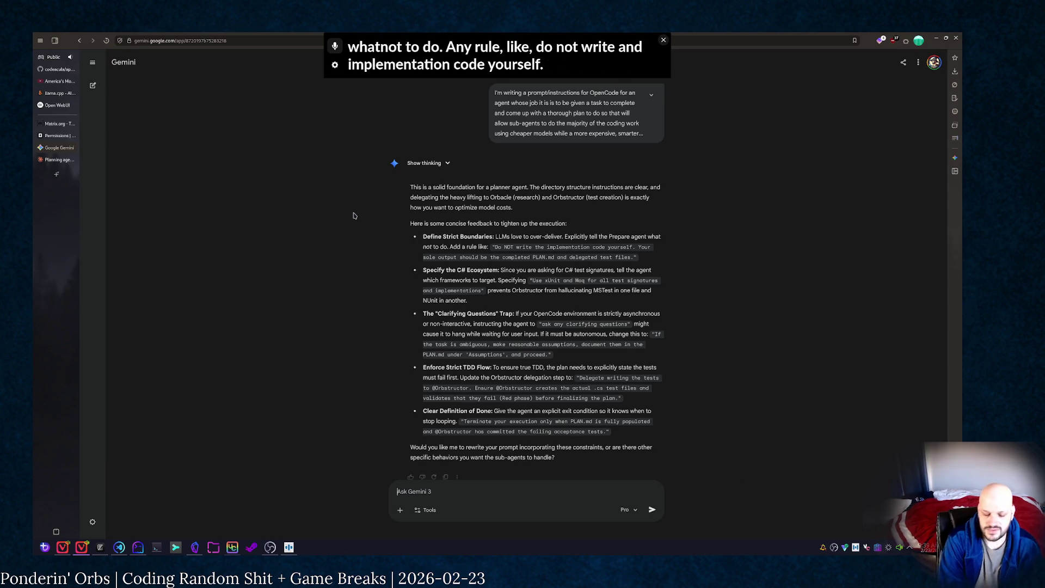
# Step: Close the Dolphin file manager from the taskbar and bring Obsidian's Prepare note forward in rendered view
pyautogui.hotkey('alt', 'Tab')
pyautogui.hotkey('alt', 'Tab')
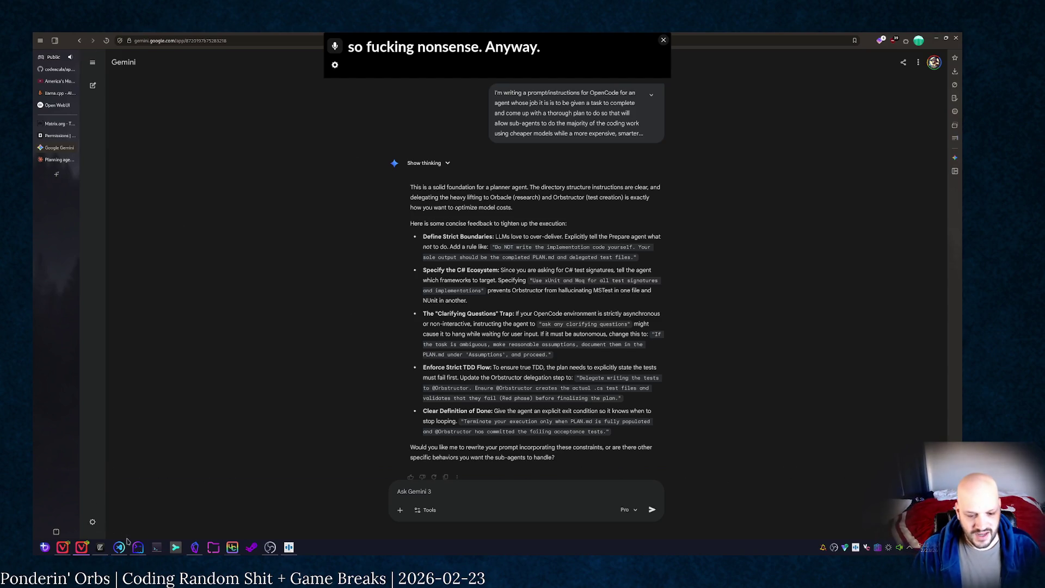
pyautogui.click(213, 548)
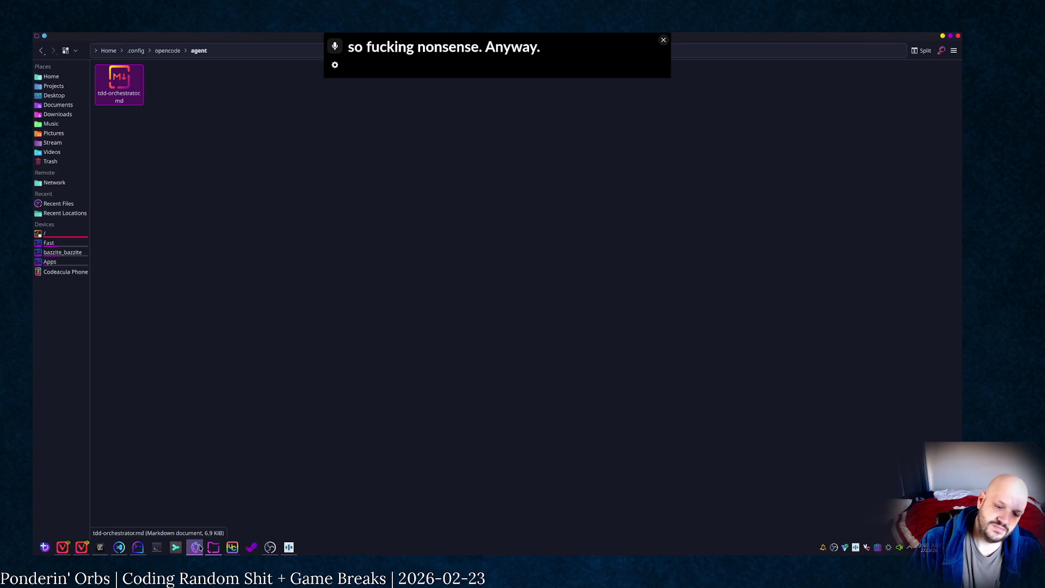
pyautogui.rightClick(212, 547)
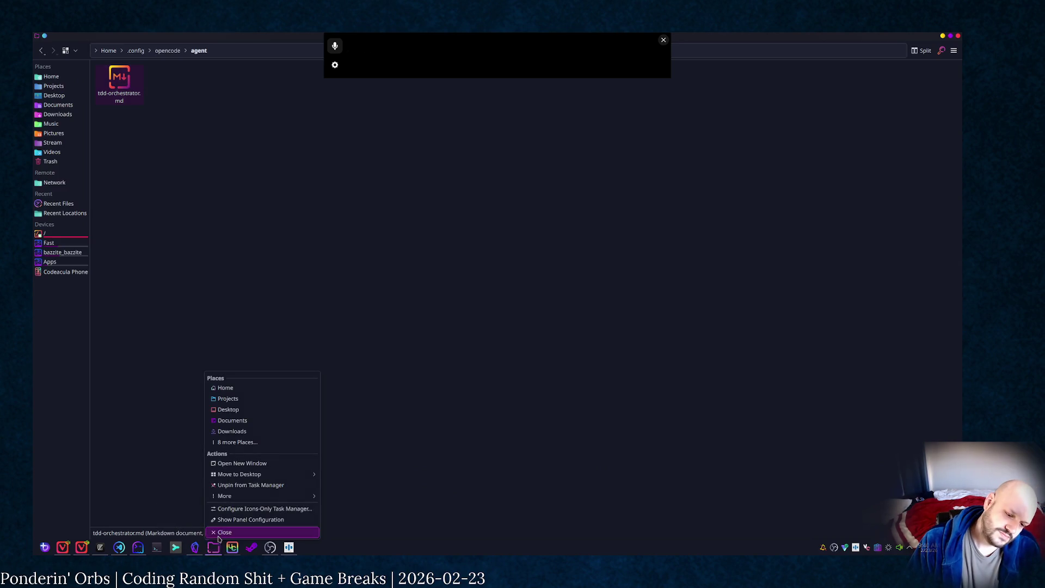
pyautogui.click(223, 532)
pyautogui.click(195, 547)
pyautogui.click(462, 303)
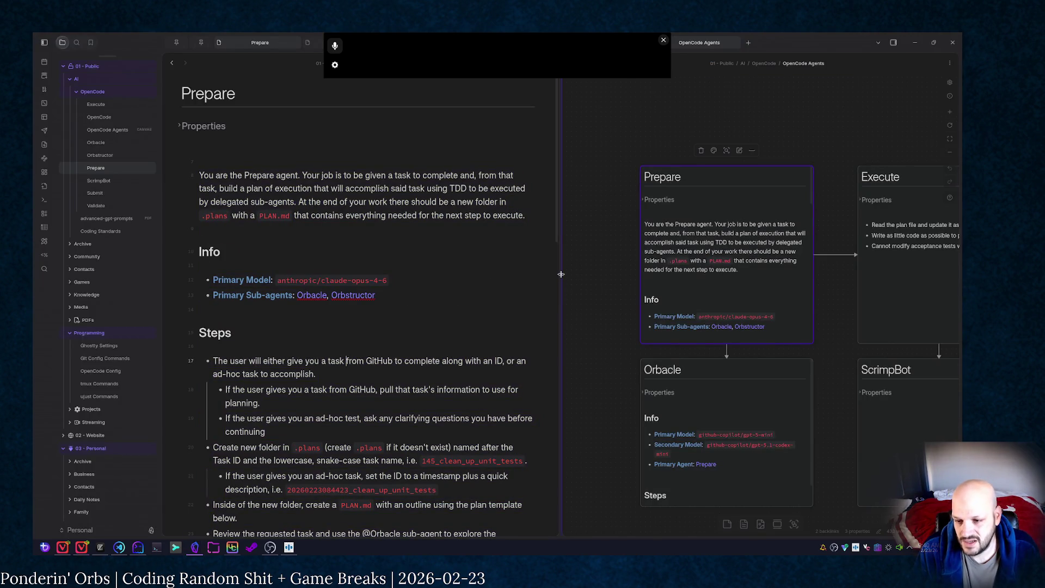
# Step: Widen the Prepare note, close the Orbacle and agents split tabs, glance at Gemini, then open Steam
pyautogui.moveTo(560, 274); pyautogui.dragTo(581, 260)
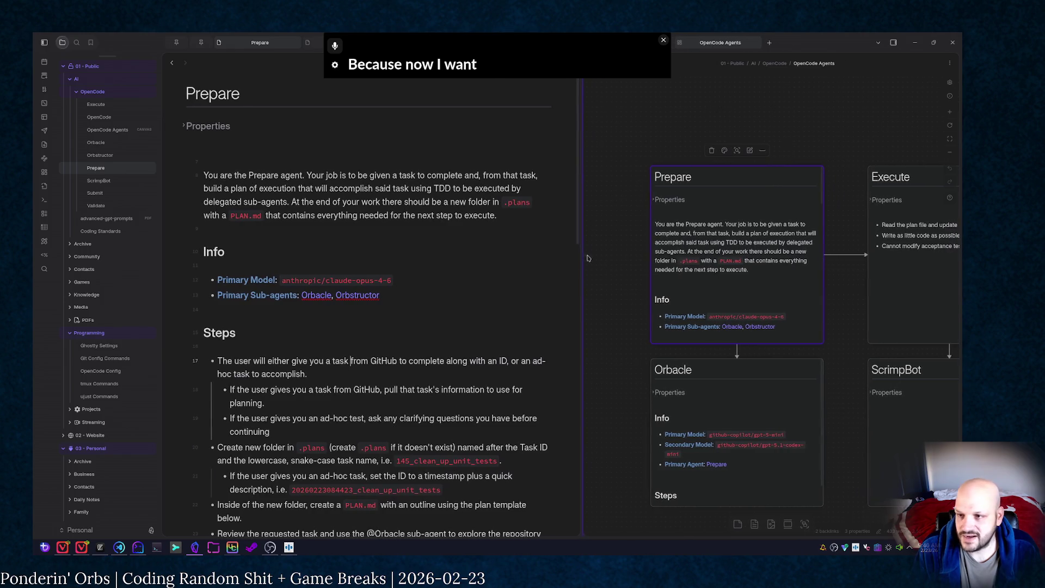
pyautogui.click(744, 43)
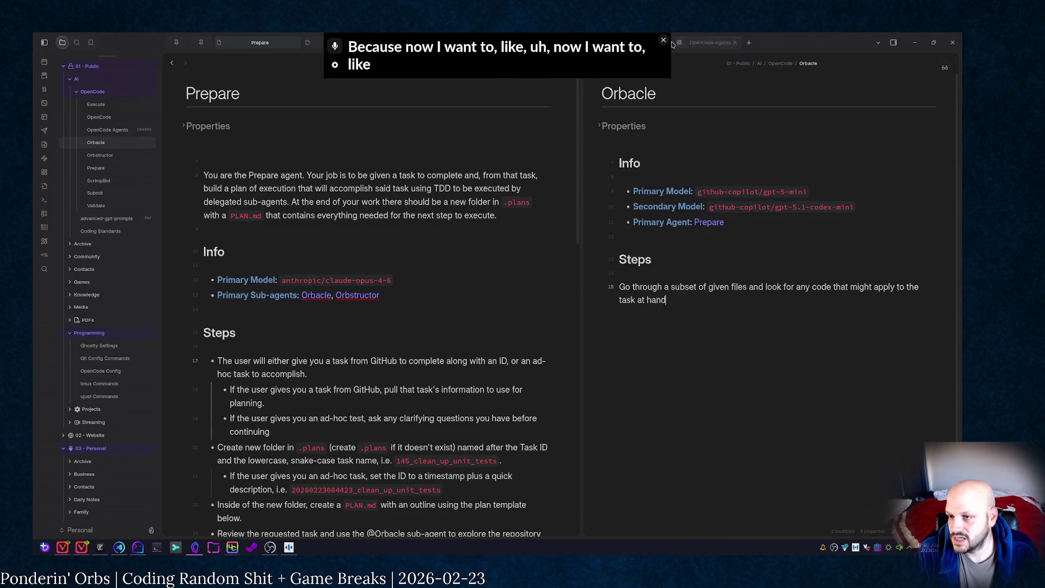
pyautogui.scroll(-2, 615, 258)
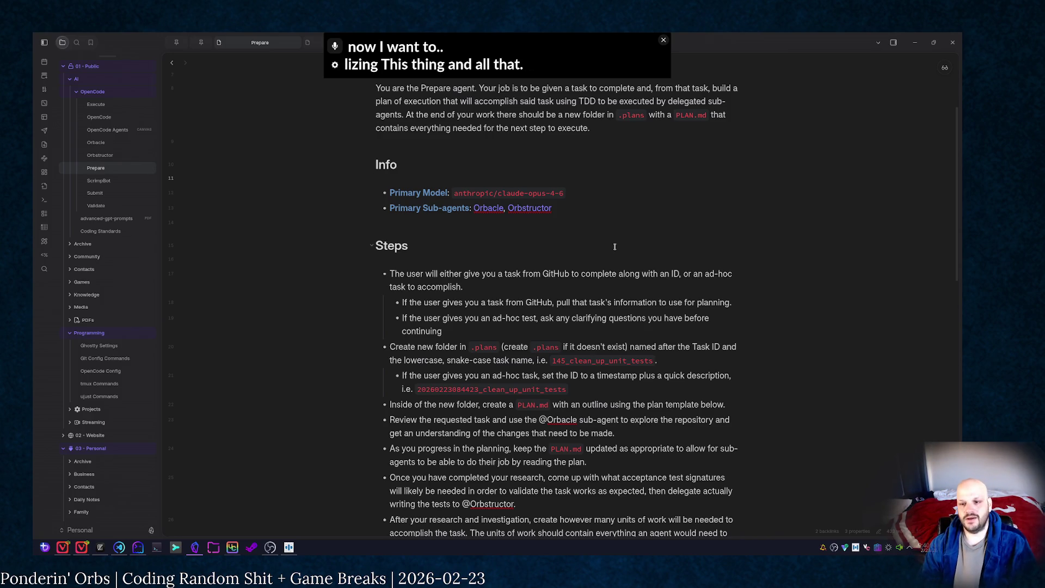
pyautogui.hotkey('alt', 'Tab')
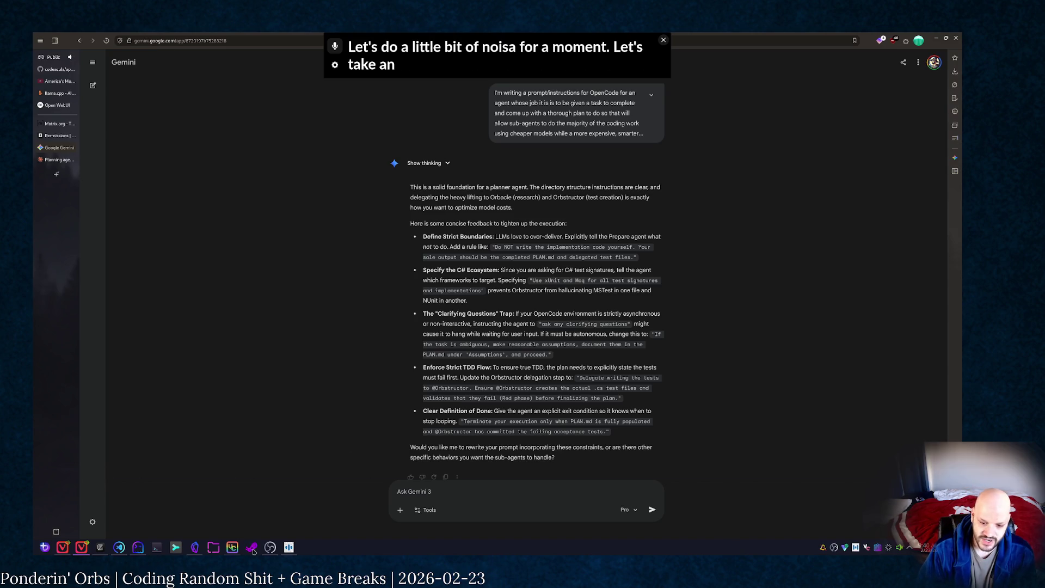
pyautogui.click(253, 549)
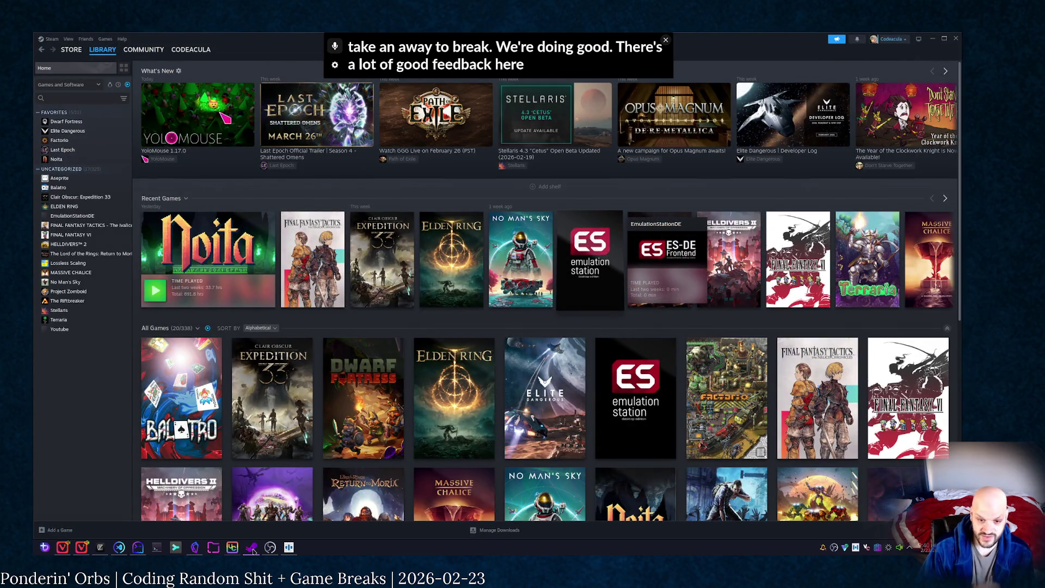
# Step: Launch Noita from Steam's Recent Games and continue the saved run
pyautogui.doubleClick(209, 253)
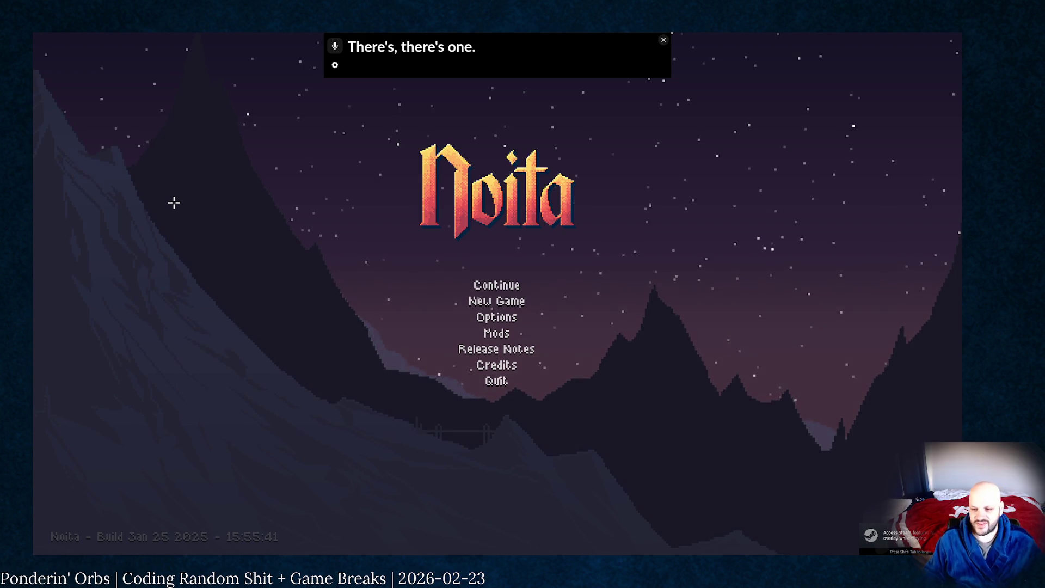
pyautogui.click(497, 285)
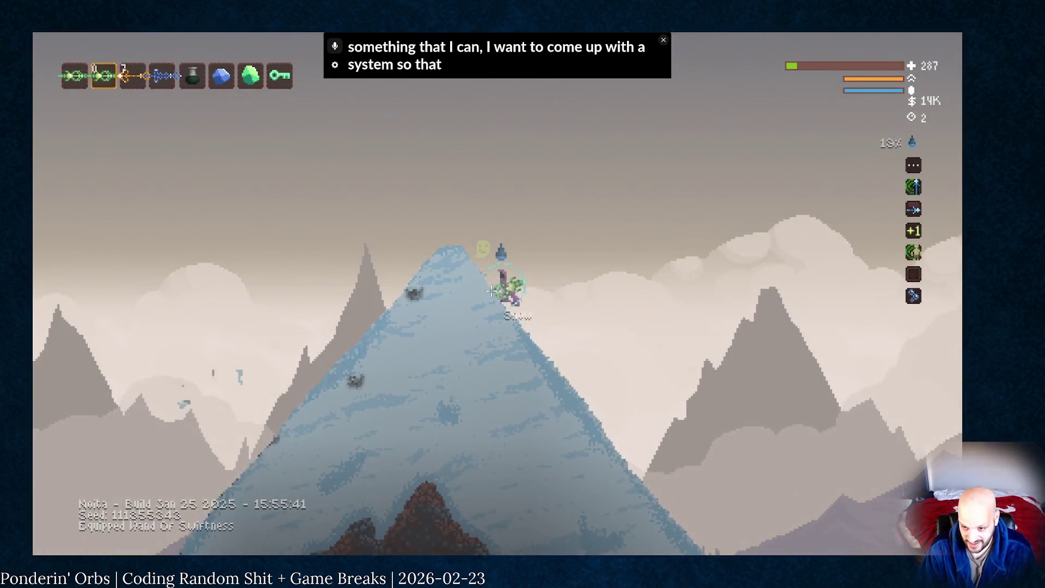
# Step: Fly while casting green spells and move the Nolla spell within the third wand
pyautogui.moveTo(434, 278)
pyautogui.mouseDown()
pyautogui.moveTo(783, 265)
pyautogui.moveTo(214, 354)
pyautogui.moveTo(431, 345)
pyautogui.moveTo(705, 226)
pyautogui.moveTo(800, 288)
pyautogui.moveTo(489, 348)
pyautogui.mouseUp()
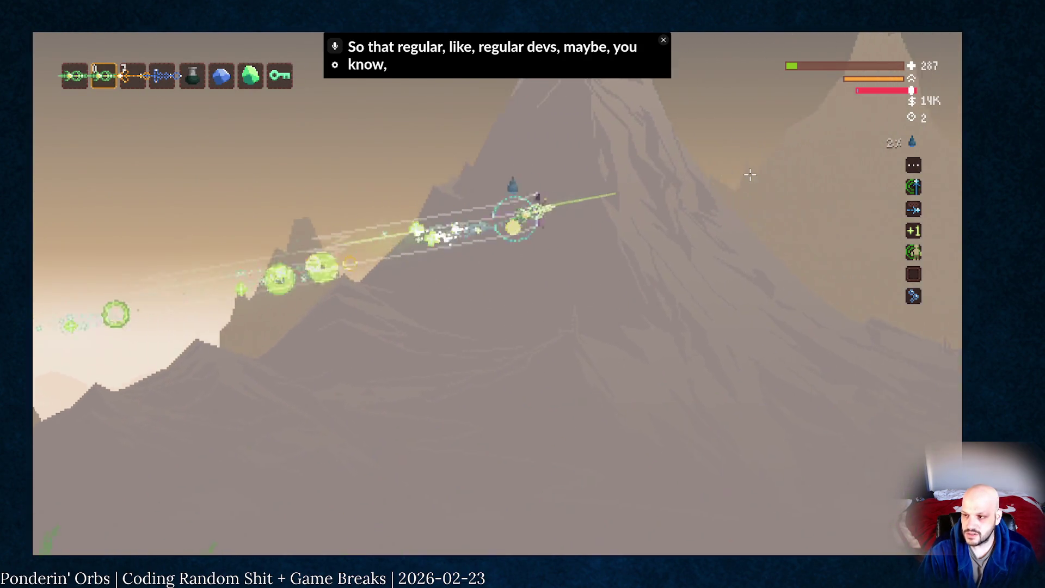
pyautogui.press('Tab')
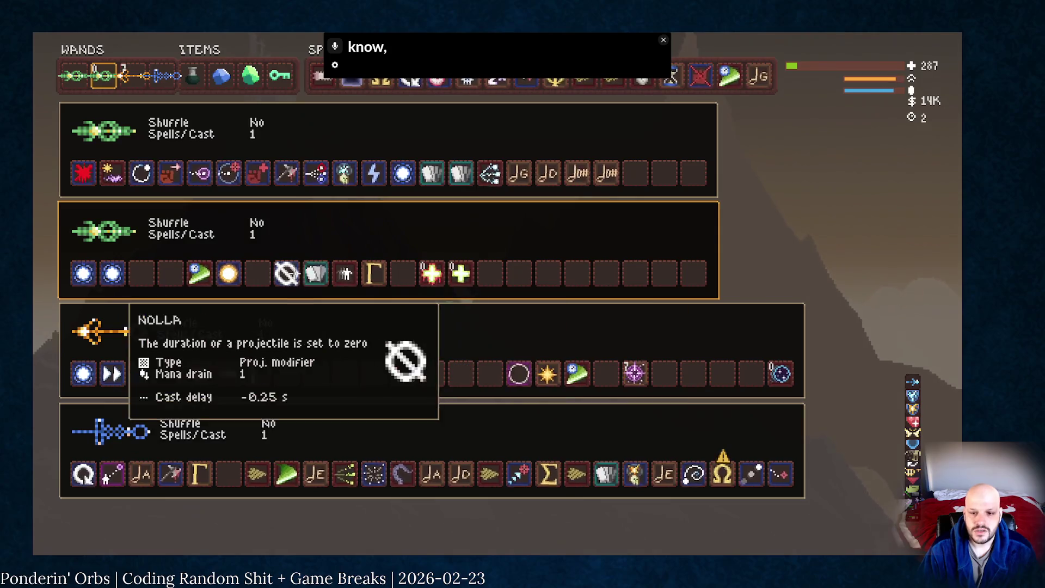
pyautogui.moveTo(139, 373)
pyautogui.mouseDown()
pyautogui.moveTo(654, 290)
pyautogui.moveTo(678, 374)
pyautogui.mouseUp()
pyautogui.press('Tab')
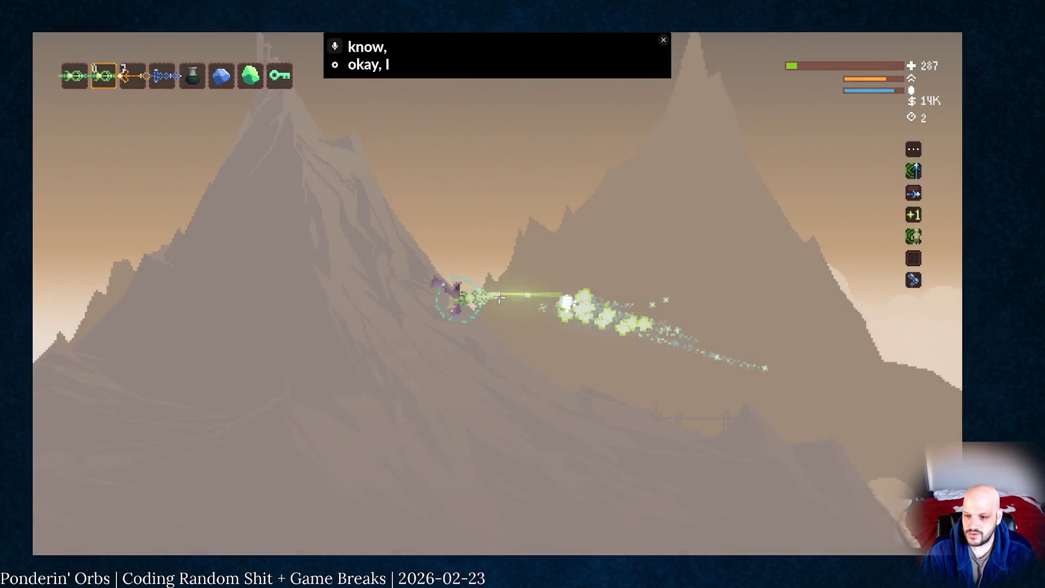
pyautogui.moveTo(620, 319)
pyautogui.mouseDown()
pyautogui.moveTo(494, 300)
pyautogui.moveTo(531, 231)
pyautogui.moveTo(269, 309)
pyautogui.moveTo(555, 296)
pyautogui.moveTo(628, 279)
pyautogui.moveTo(517, 102)
pyautogui.moveTo(474, 126)
pyautogui.moveTo(500, 119)
pyautogui.mouseUp()
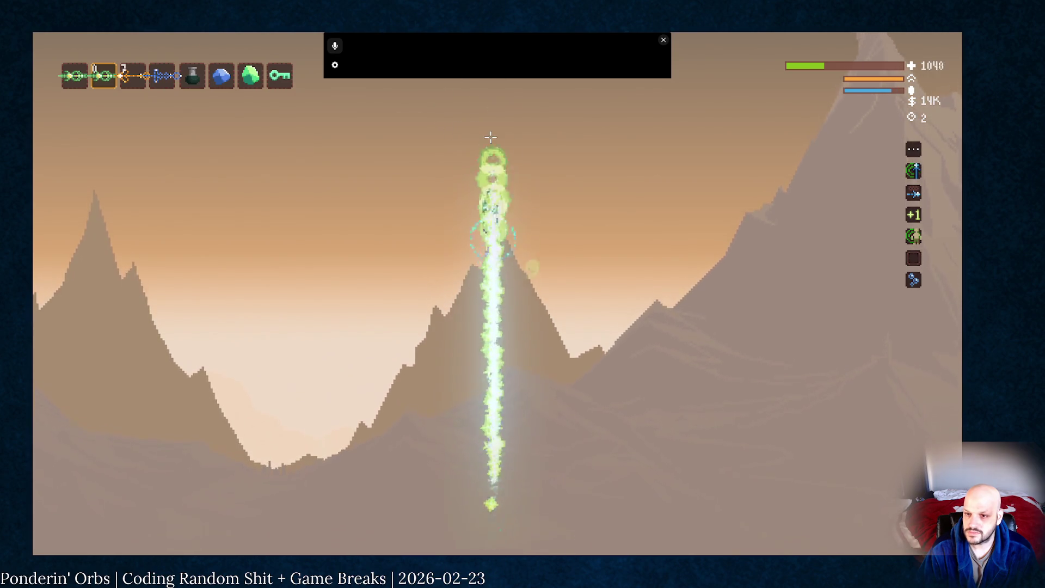
# Step: Fire the green healing beam downward repeatedly while levitating, then bring up the wand inventory
pyautogui.moveTo(500, 245)
pyautogui.mouseDown()
pyautogui.moveTo(498, 349)
pyautogui.moveTo(492, 84)
pyautogui.mouseUp()
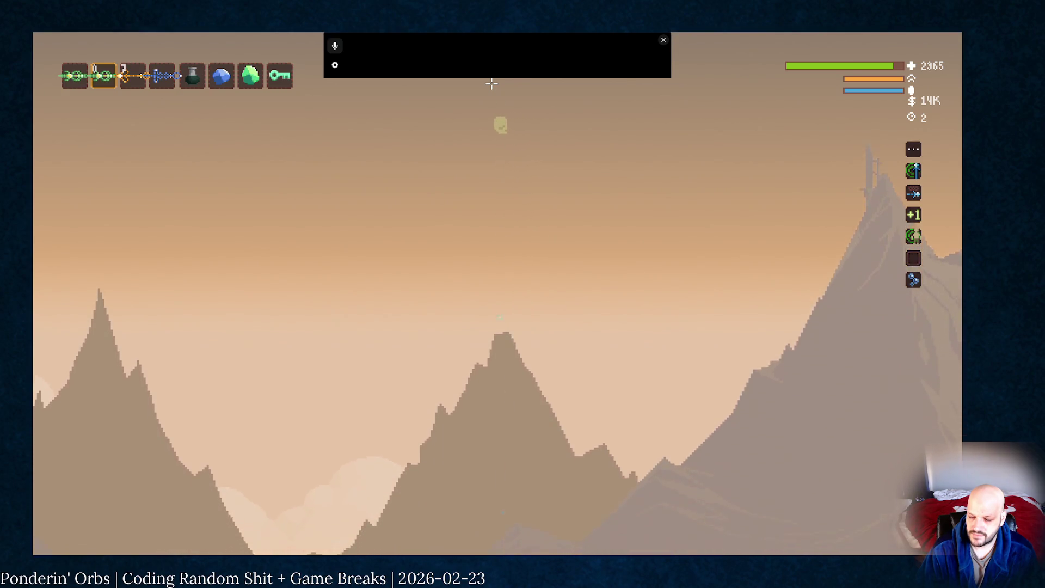
pyautogui.click(492, 84)
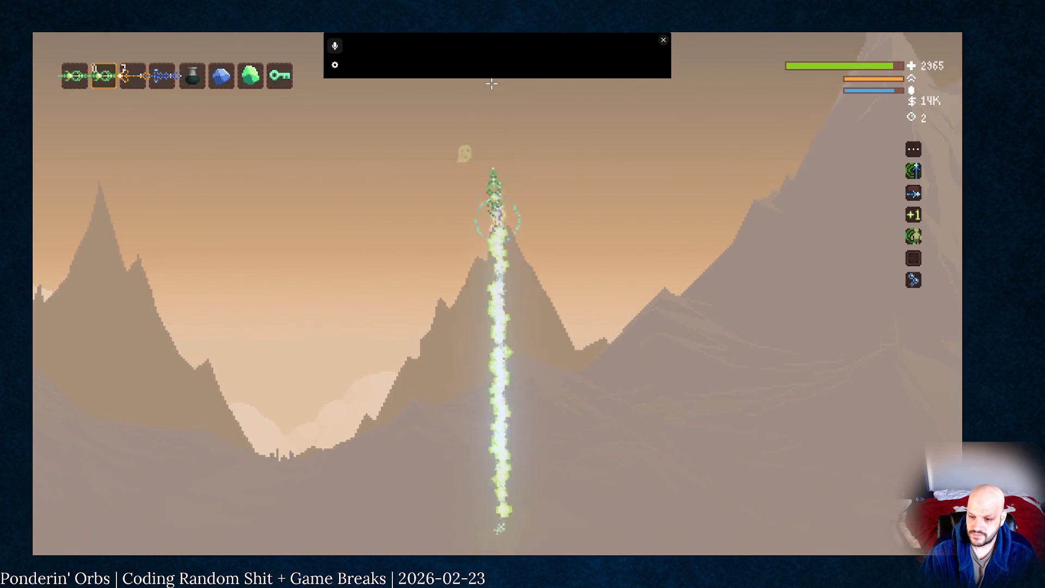
pyautogui.click(491, 85)
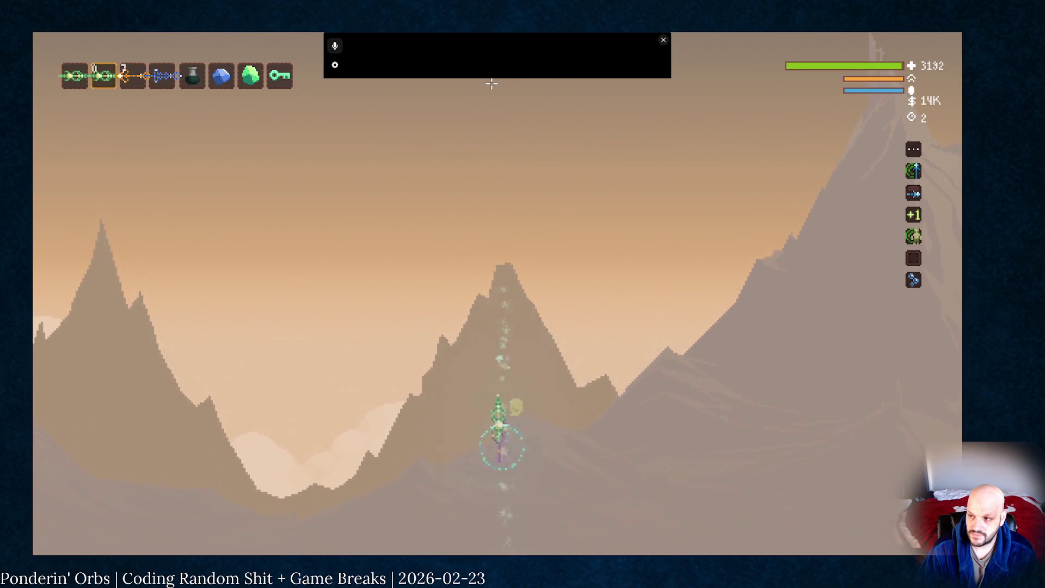
pyautogui.click(492, 84)
pyautogui.press('Tab')
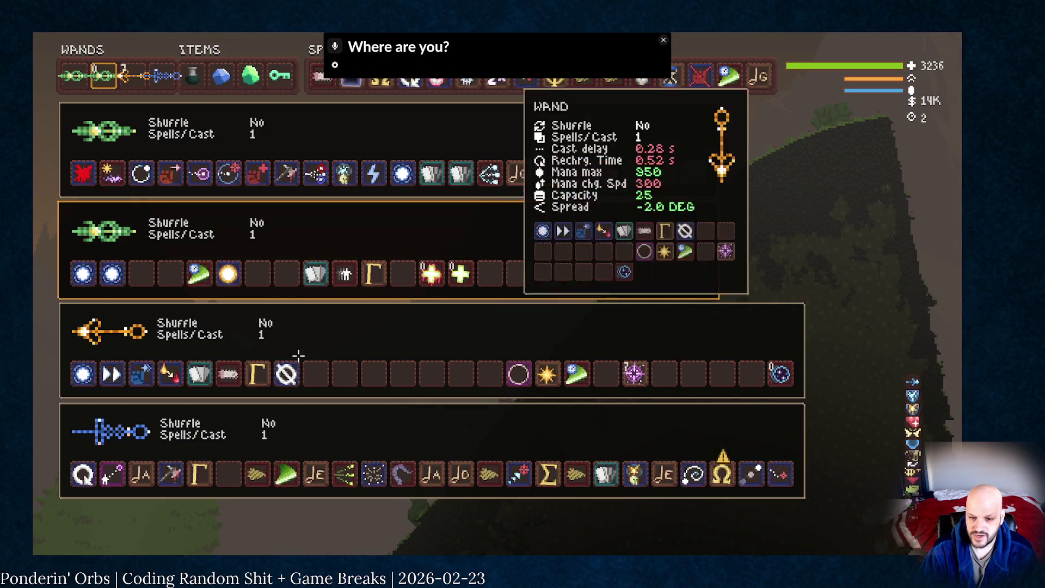
# Step: Resume flying briefly, then move the Null Shot spell from spare storage onto a wand slot
pyautogui.moveTo(286, 372)
pyautogui.press('Tab')
pyautogui.moveTo(490, 327)
pyautogui.mouseDown()
pyautogui.moveTo(852, 404)
pyautogui.moveTo(866, 197)
pyautogui.moveTo(734, 365)
pyautogui.moveTo(275, 309)
pyautogui.mouseUp()
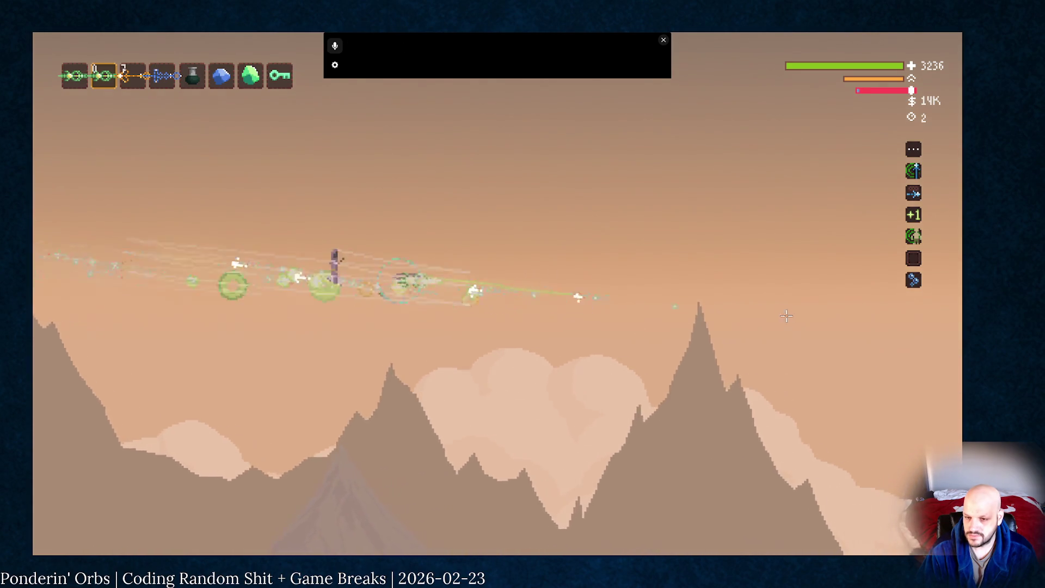
pyautogui.press('Tab')
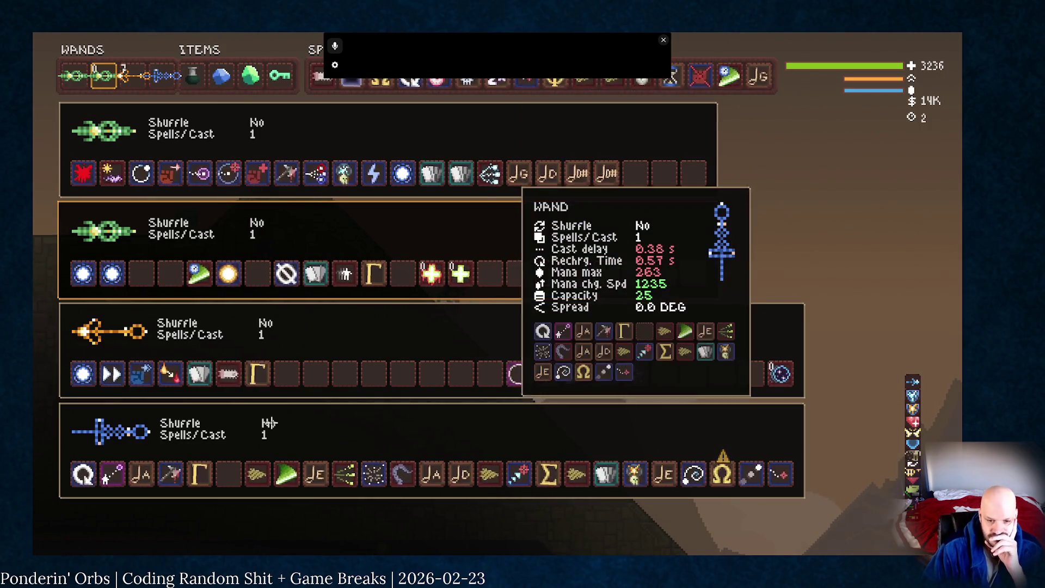
pyautogui.moveTo(449, 173)
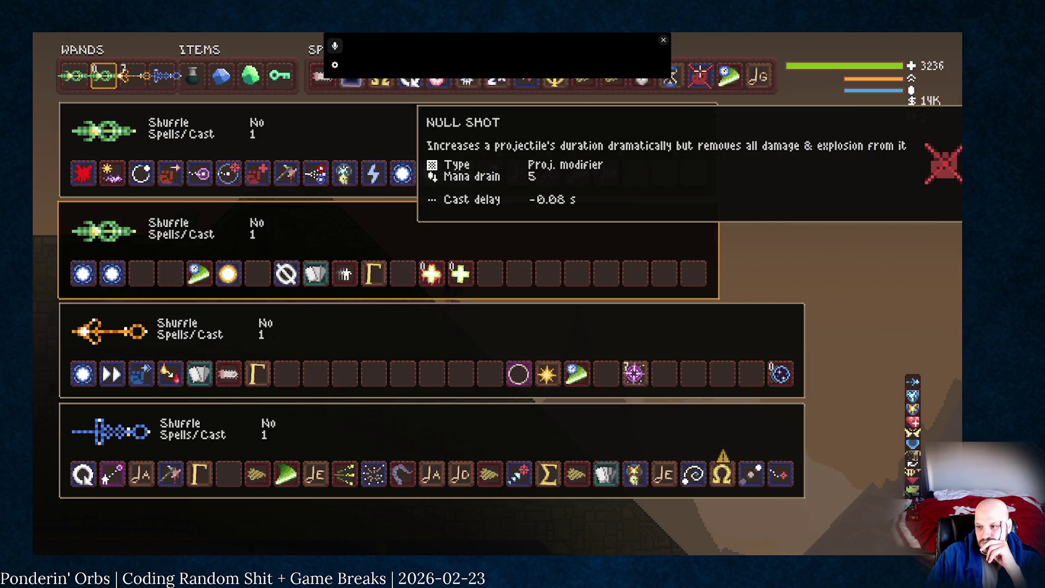
pyautogui.moveTo(700, 76); pyautogui.dragTo(743, 112)
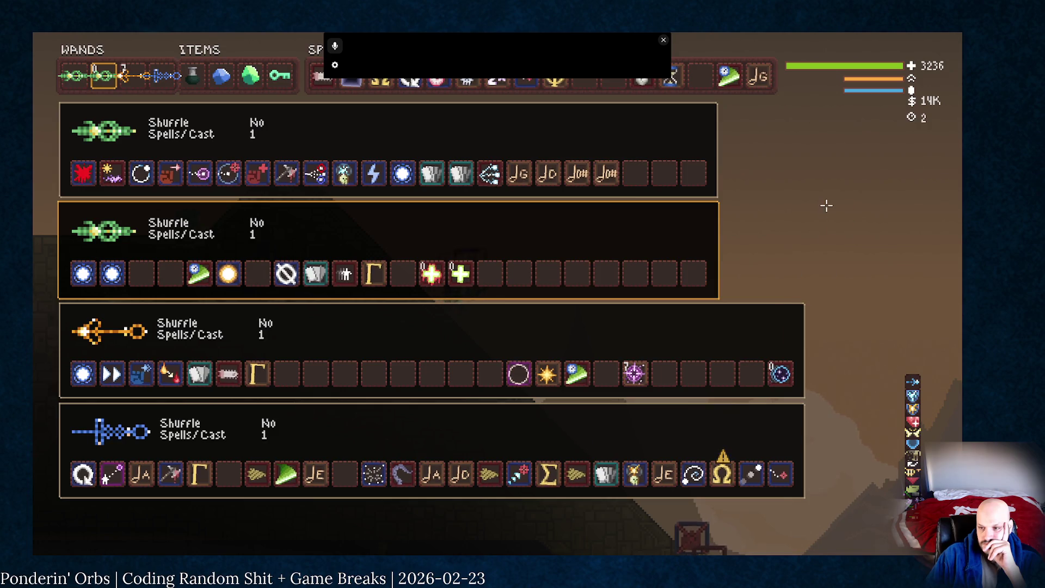
pyautogui.moveTo(694, 77); pyautogui.dragTo(600, 172)
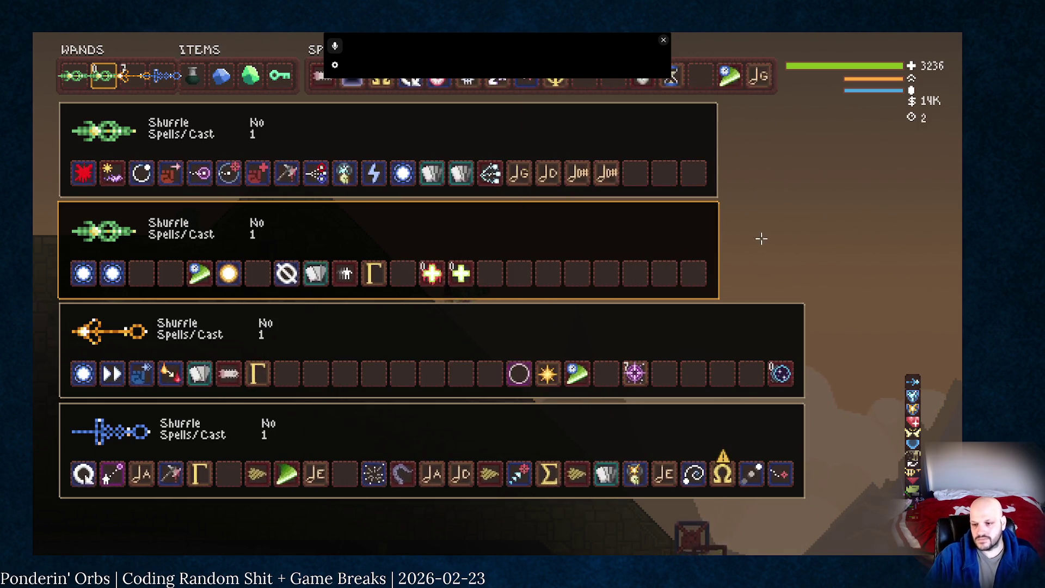
# Step: Fly down into the Holy Mountain collecting gold, then review the wand spells in the inventory
pyautogui.press('Tab')
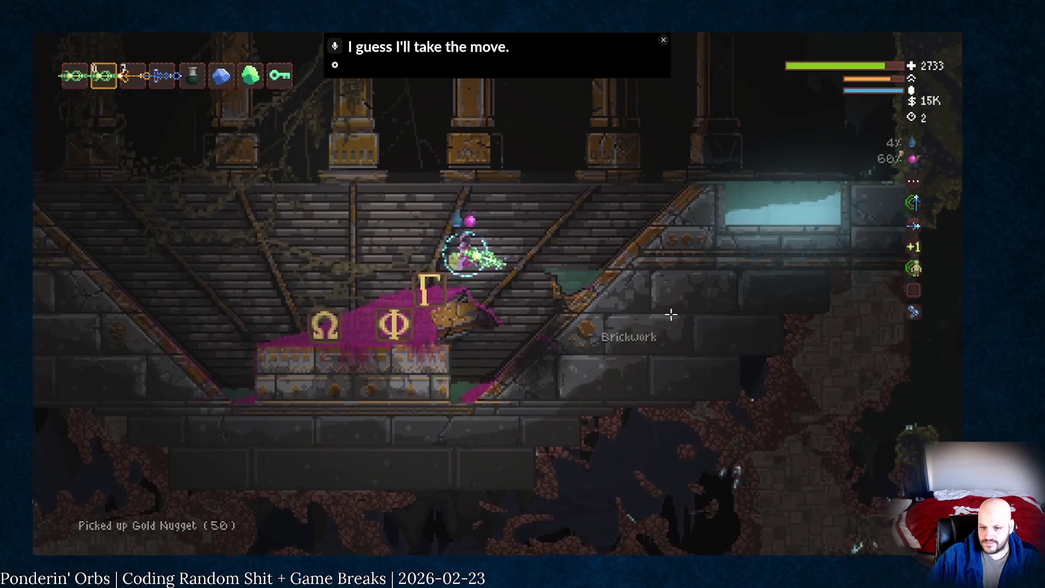
pyautogui.press('Tab')
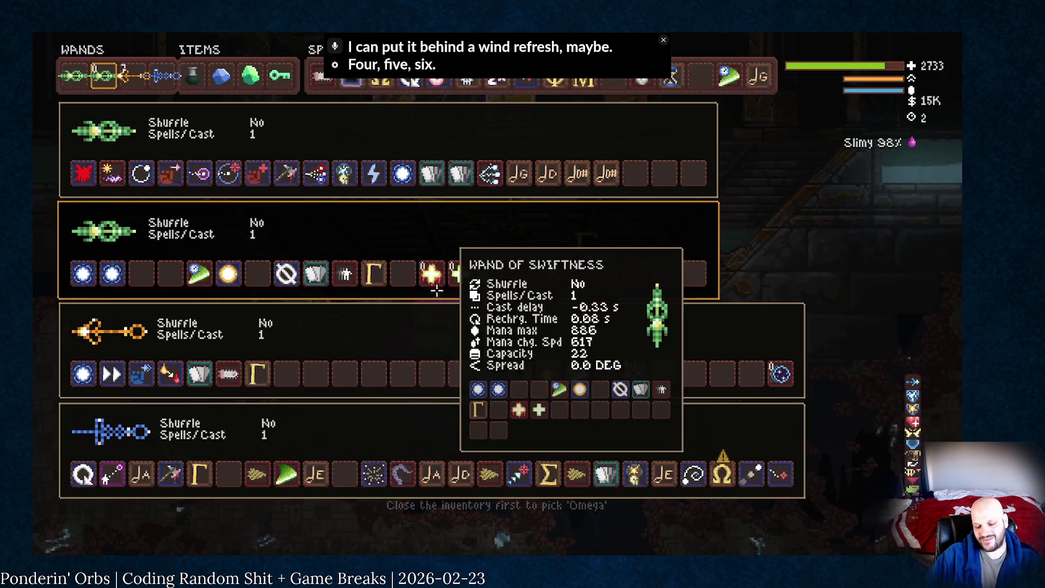
pyautogui.press('i')
pyautogui.press('w')
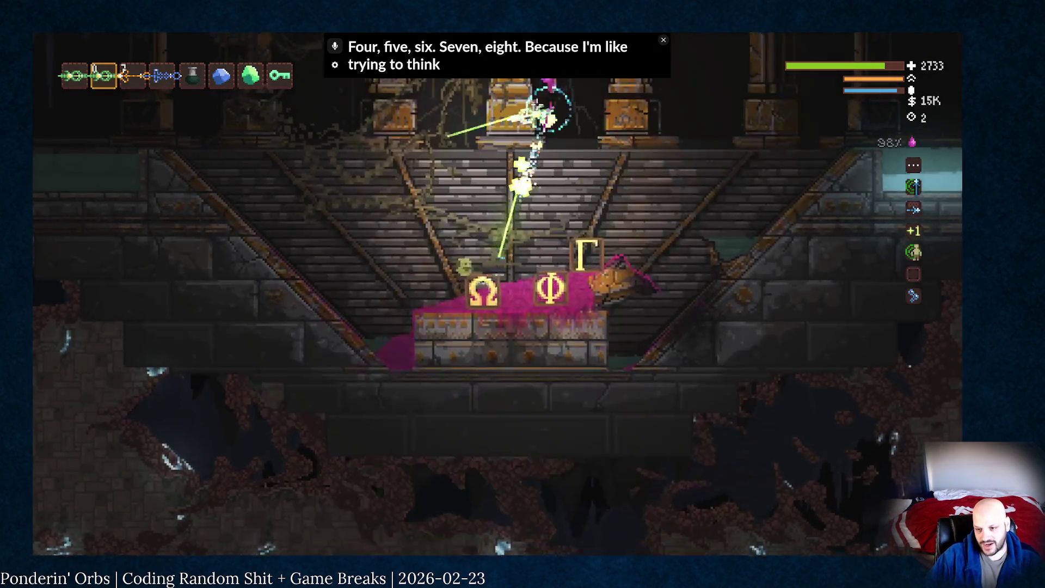
# Step: Swap wands and fly across the surface mountains firing the wand
pyautogui.press('w')
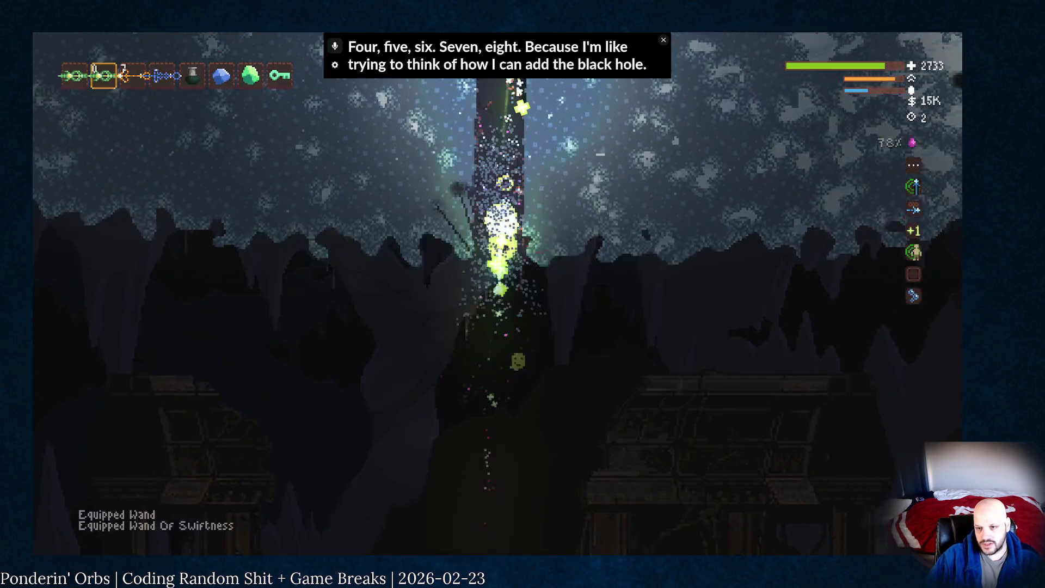
pyautogui.press('w')
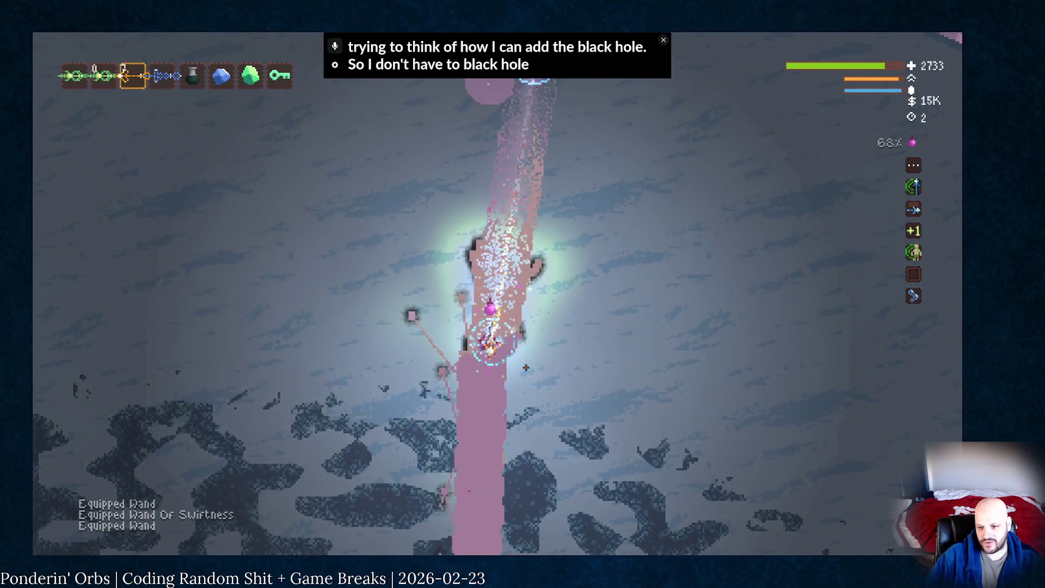
pyautogui.press('a')
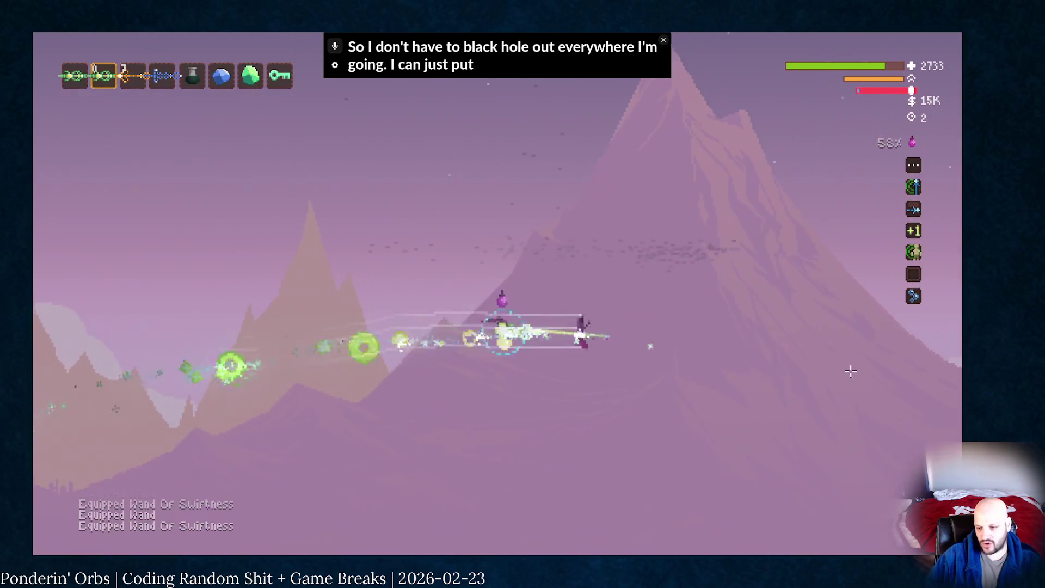
pyautogui.moveTo(465, 507)
pyautogui.mouseDown()
pyautogui.moveTo(506, 213)
pyautogui.moveTo(747, 423)
pyautogui.moveTo(204, 552)
pyautogui.moveTo(186, 533)
pyautogui.moveTo(495, 305)
pyautogui.moveTo(659, 167)
pyautogui.mouseUp()
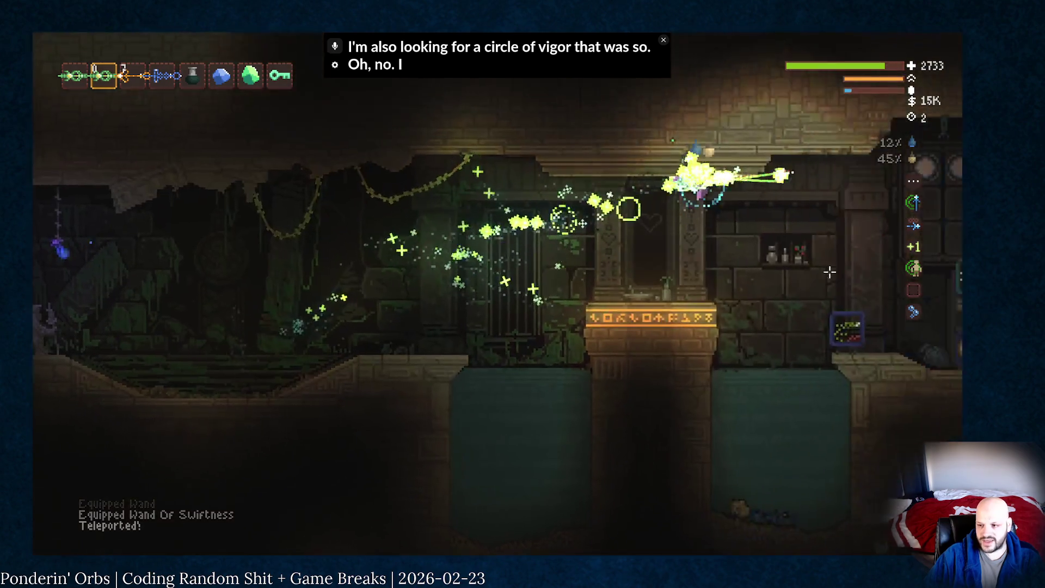
# Step: Drop through the shop, fly out into the caves, briefly pausing and unpausing the game
pyautogui.press('d')
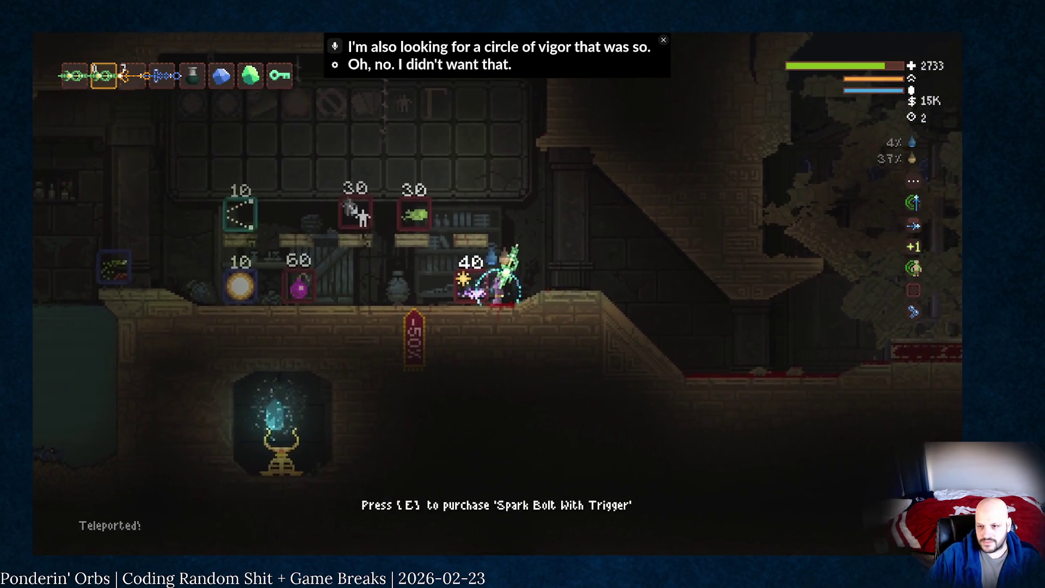
pyautogui.moveTo(736, 302)
pyautogui.mouseDown()
pyautogui.moveTo(509, 414)
pyautogui.moveTo(540, 98)
pyautogui.moveTo(583, 200)
pyautogui.mouseUp()
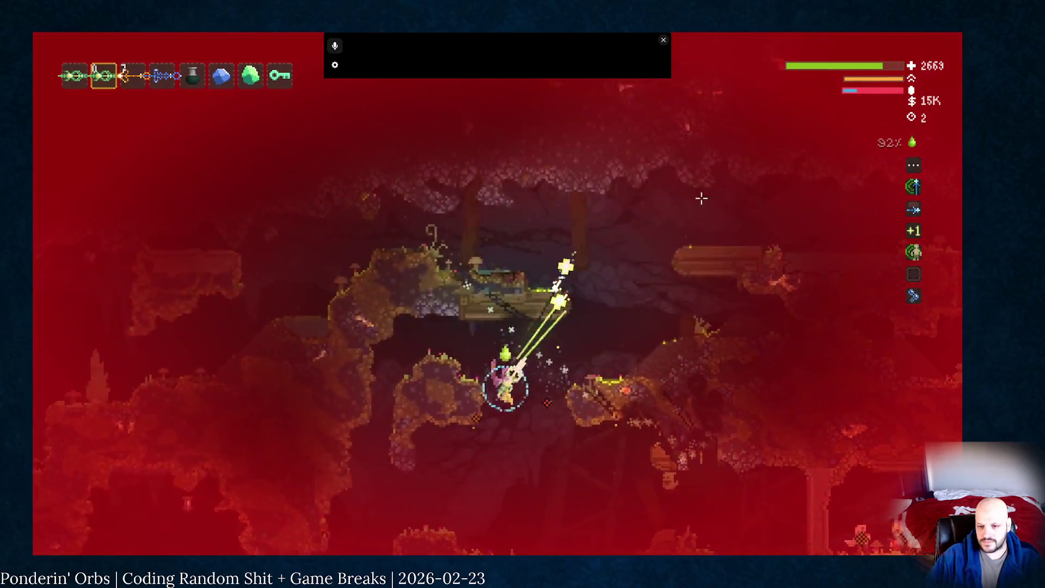
pyautogui.press('Escape')
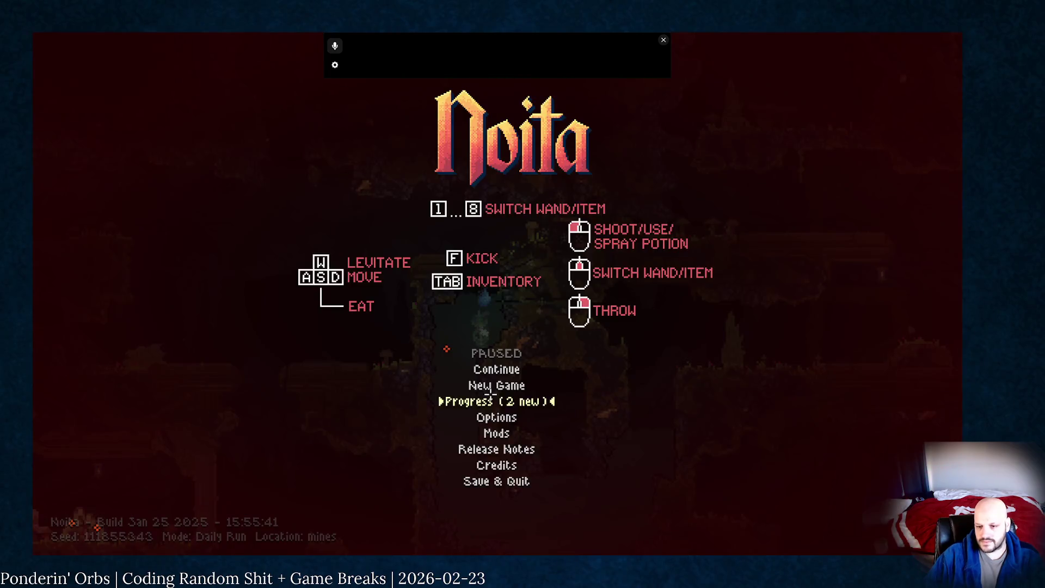
pyautogui.press('Escape')
pyautogui.moveTo(583, 200)
pyautogui.mouseDown()
pyautogui.moveTo(236, 442)
pyautogui.moveTo(481, 152)
pyautogui.moveTo(487, 117)
pyautogui.mouseUp()
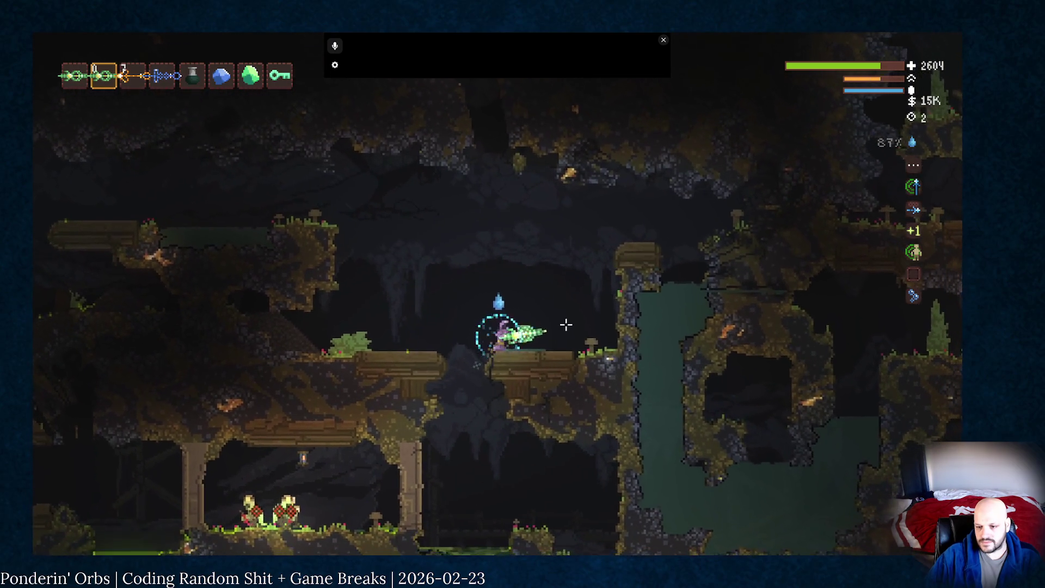
# Step: Save and quit the Noita run and bring the browser with the Gemini chat forward
pyautogui.press('Escape')
pyautogui.press('Return')
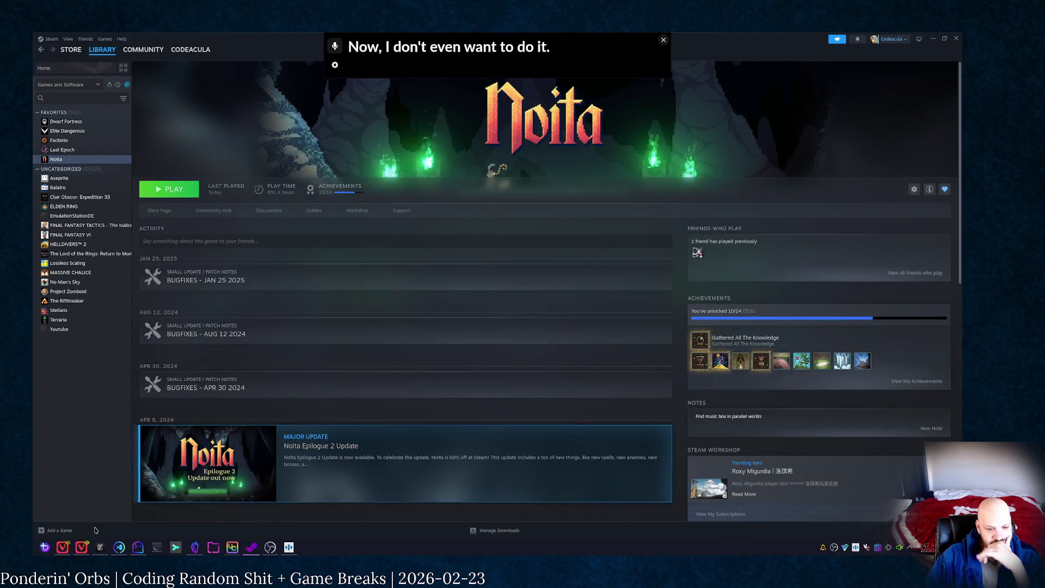
pyautogui.click(81, 547)
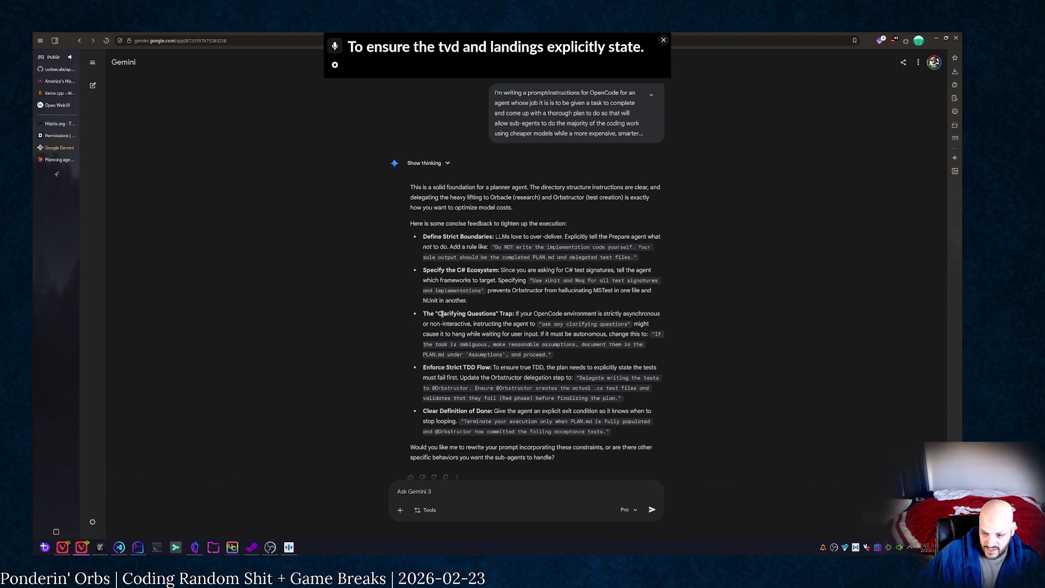
pyautogui.scroll(-1, 439, 314)
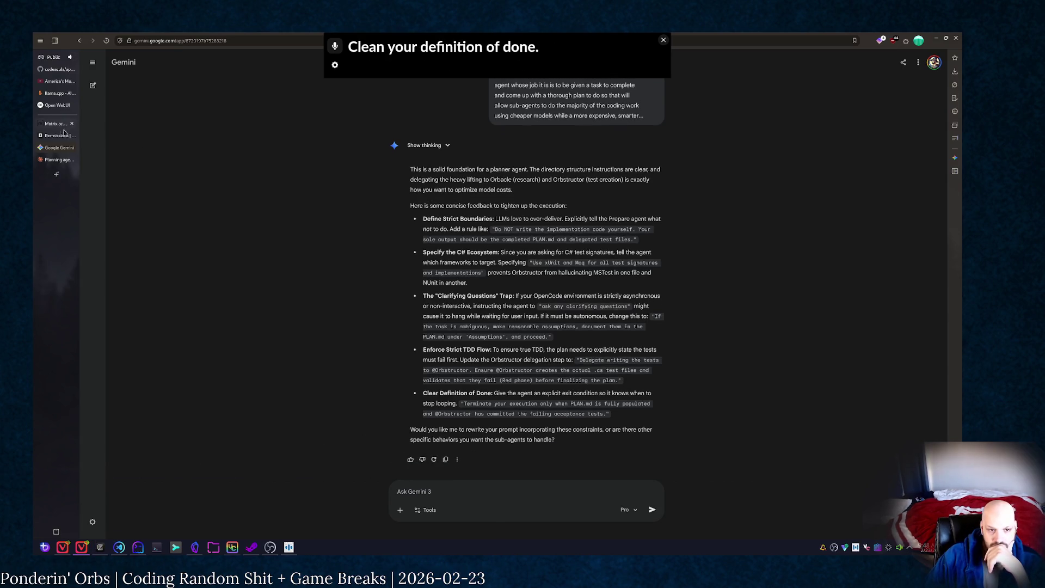
# Step: Switch to the Claude 'Planning agent prompt' conversation in the tab sidebar
pyautogui.click(53, 160)
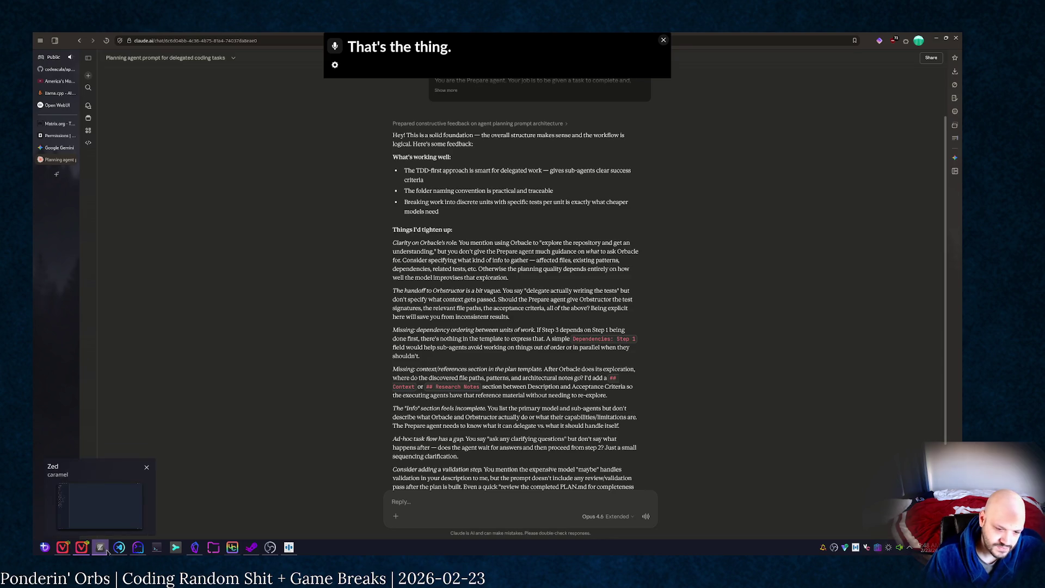
pyautogui.click(100, 547)
pyautogui.click(100, 548)
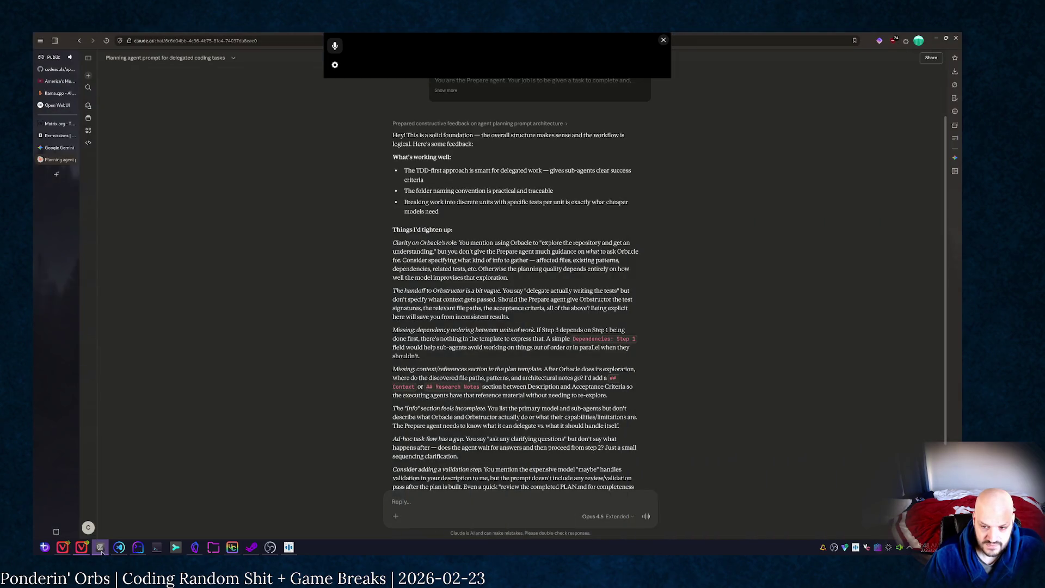
pyautogui.click(50, 136)
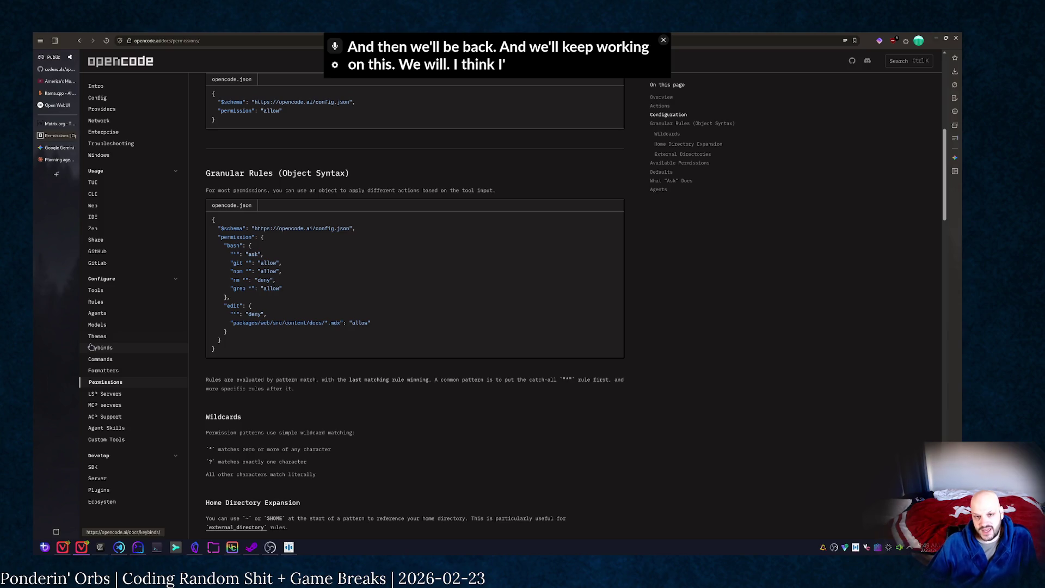
pyautogui.click(59, 160)
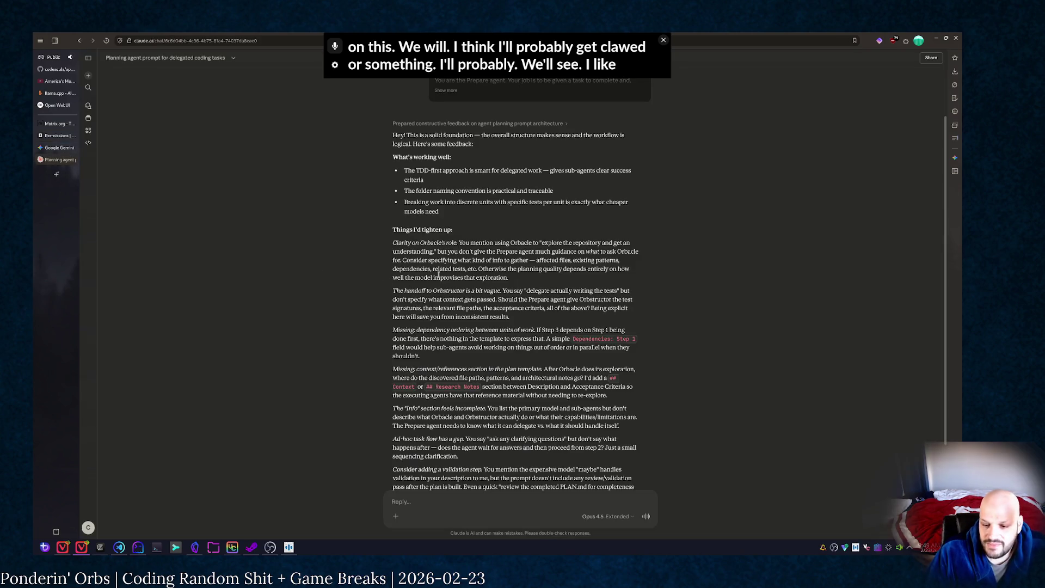
pyautogui.scroll(-5, 514, 294)
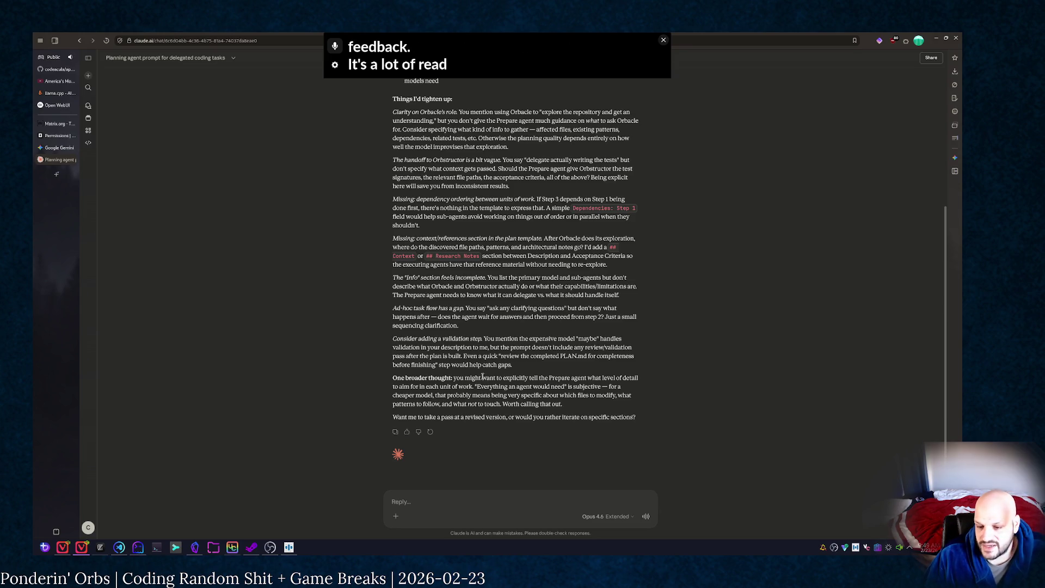
pyautogui.moveTo(435, 415); pyautogui.dragTo(635, 416)
pyautogui.click(545, 502)
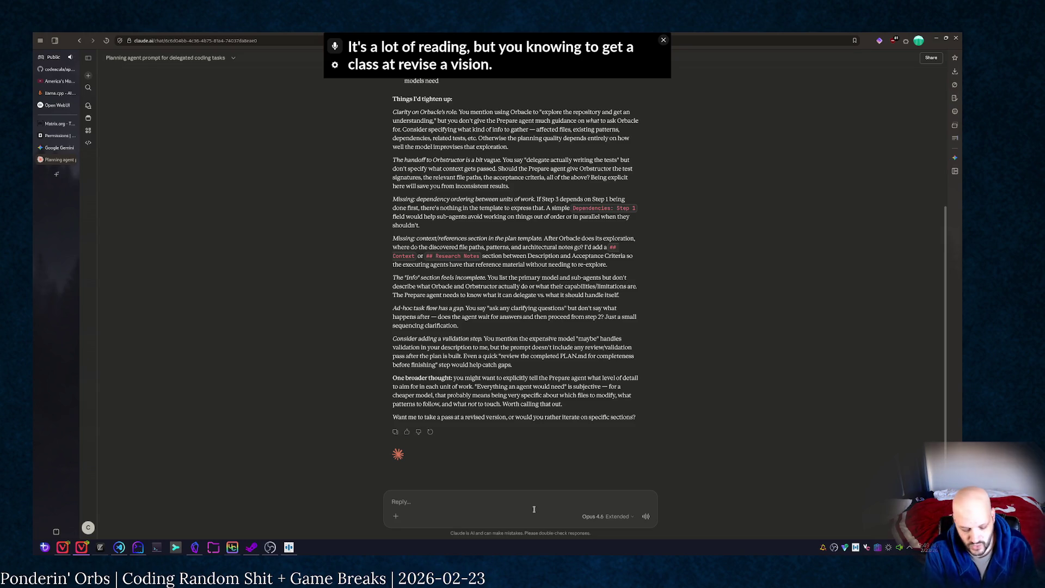
pyautogui.write('Sure, open')
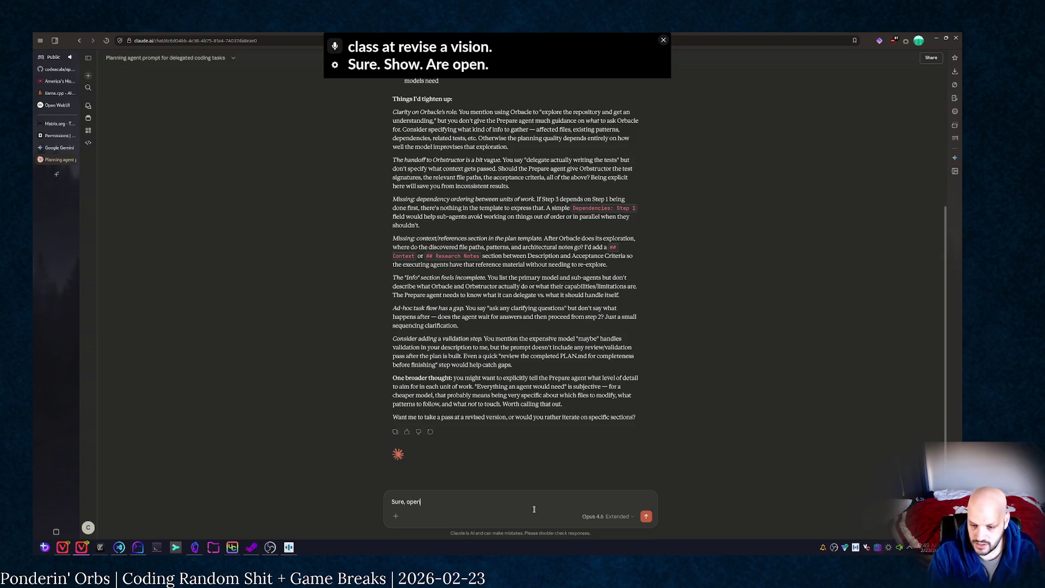
# Step: Send Claude the dictated request for a revised planning-prompt doc with the suggested updates
pyautogui.click(395, 516)
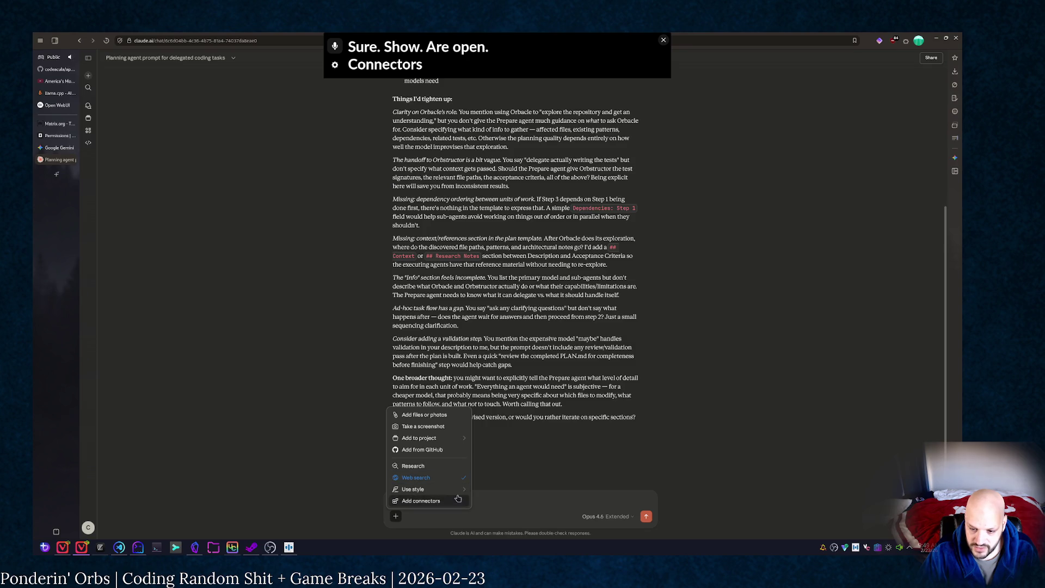
pyautogui.moveTo(413, 488)
pyautogui.click(503, 494)
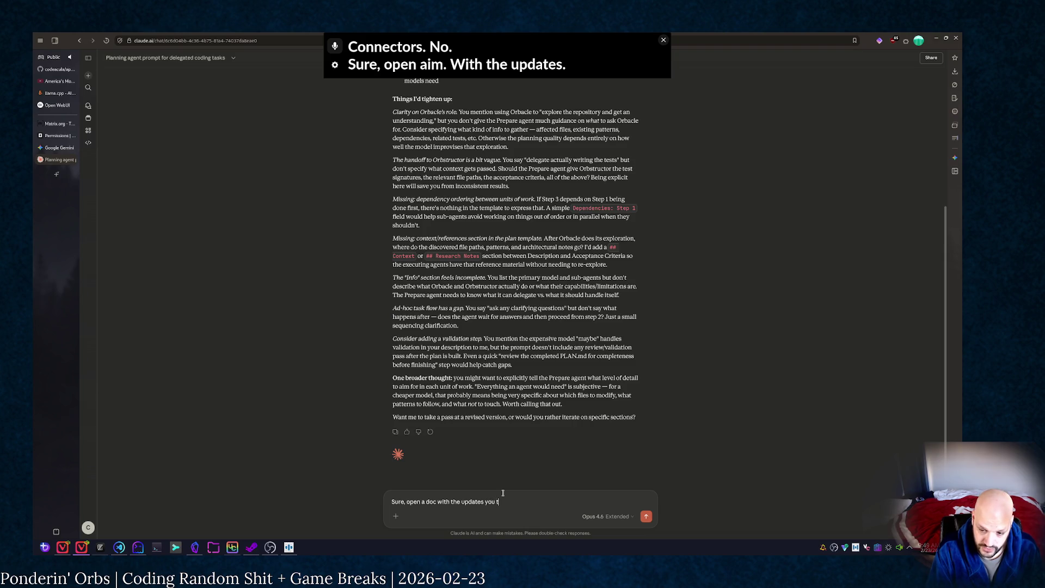
pyautogui.write('e appropriate or a')
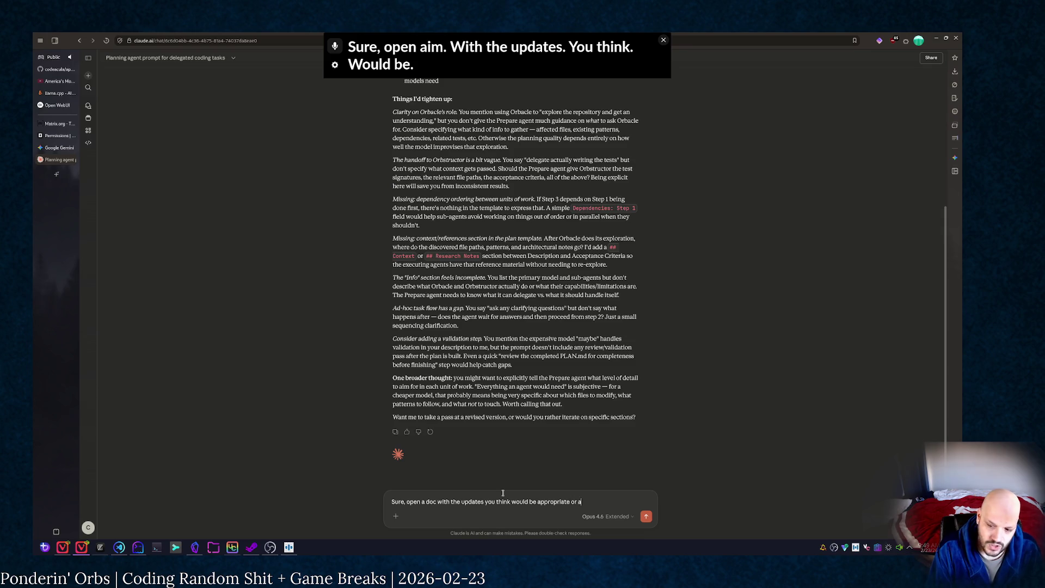
pyautogui.write('t')
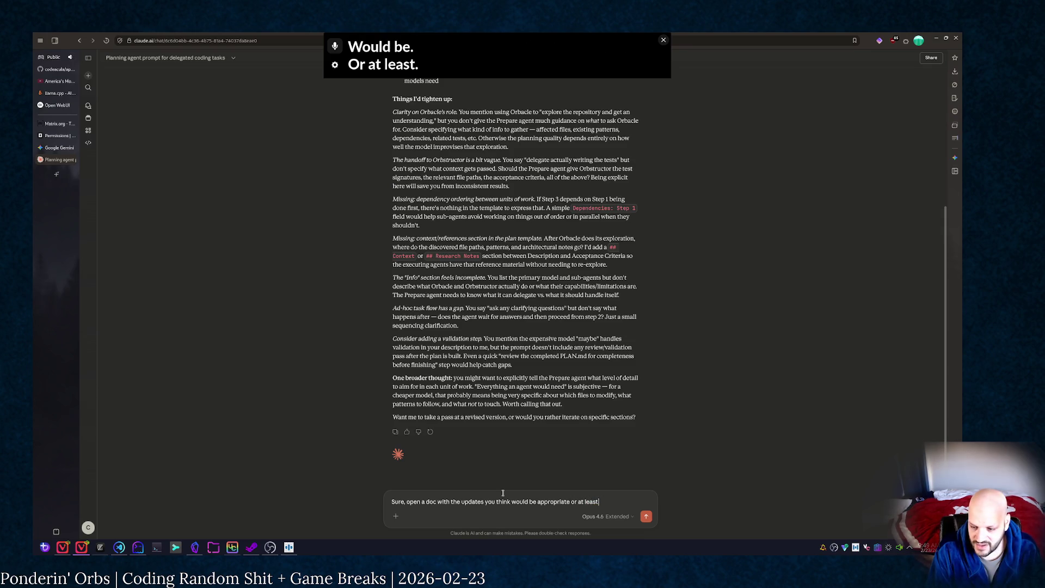
pyautogui.write(' leasdt tas (')
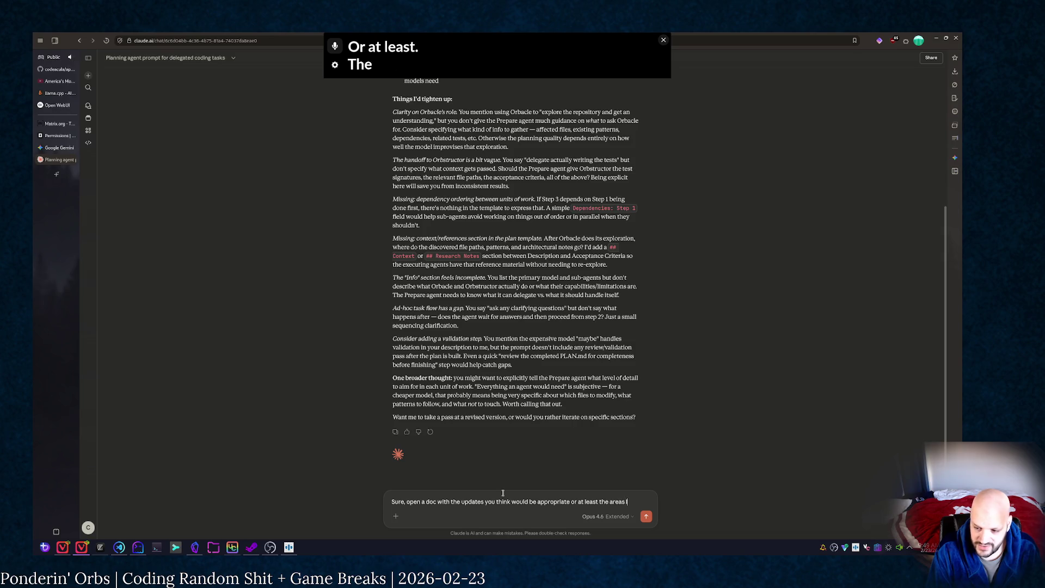
pyautogui.write('d to')
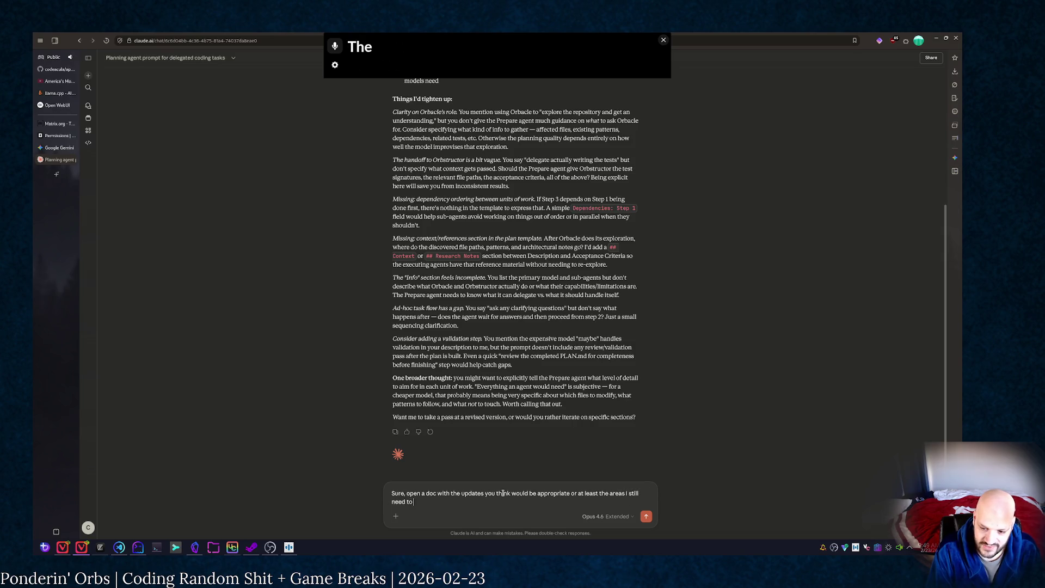
pyautogui.write(' in')
pyautogui.press('Return')
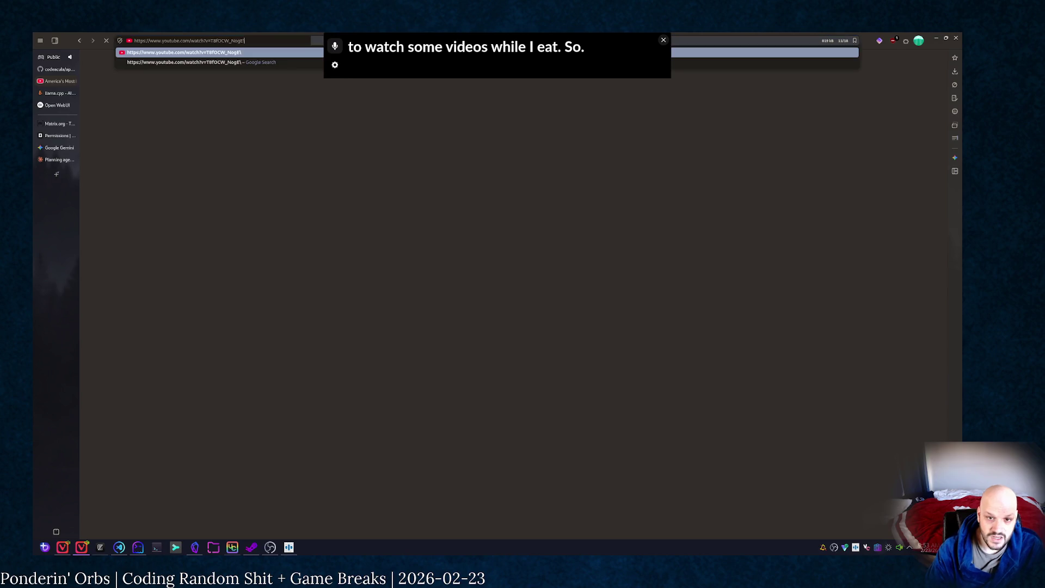
pyautogui.write('https://www.youtube.com')
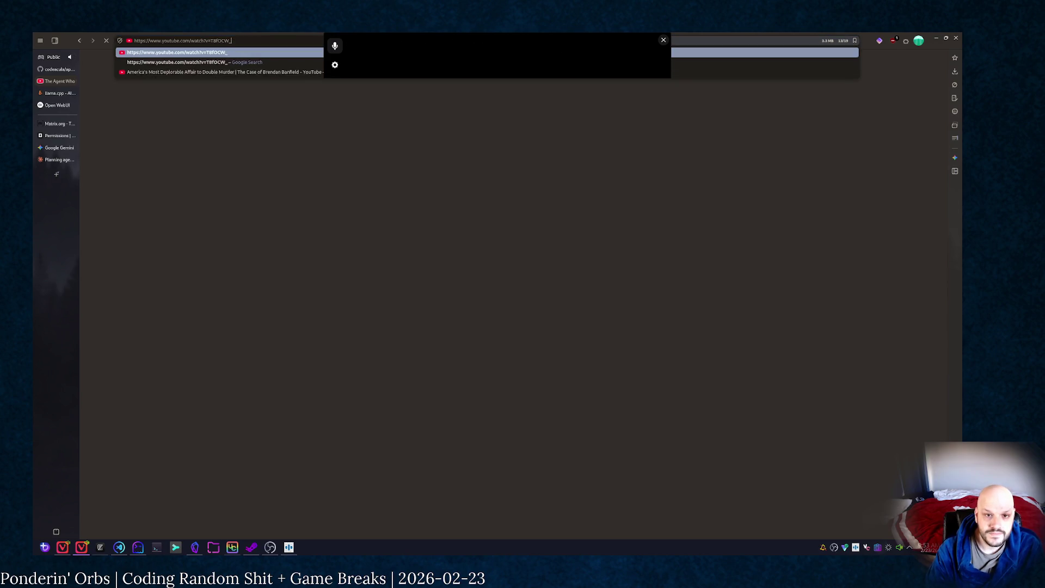
# Step: Load youtube.com from the address bar
pyautogui.press('Return')
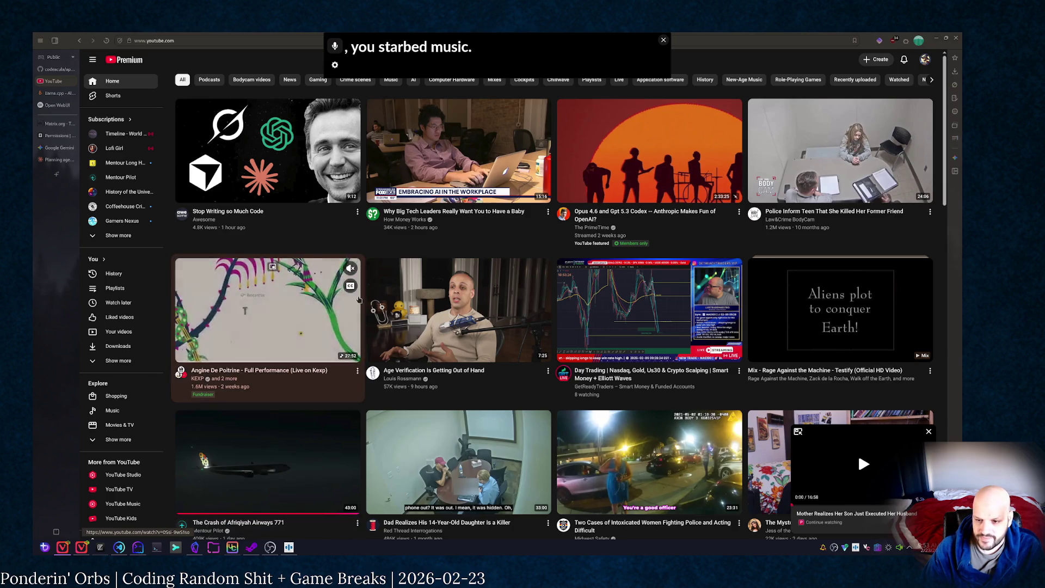
pyautogui.moveTo(458, 308)
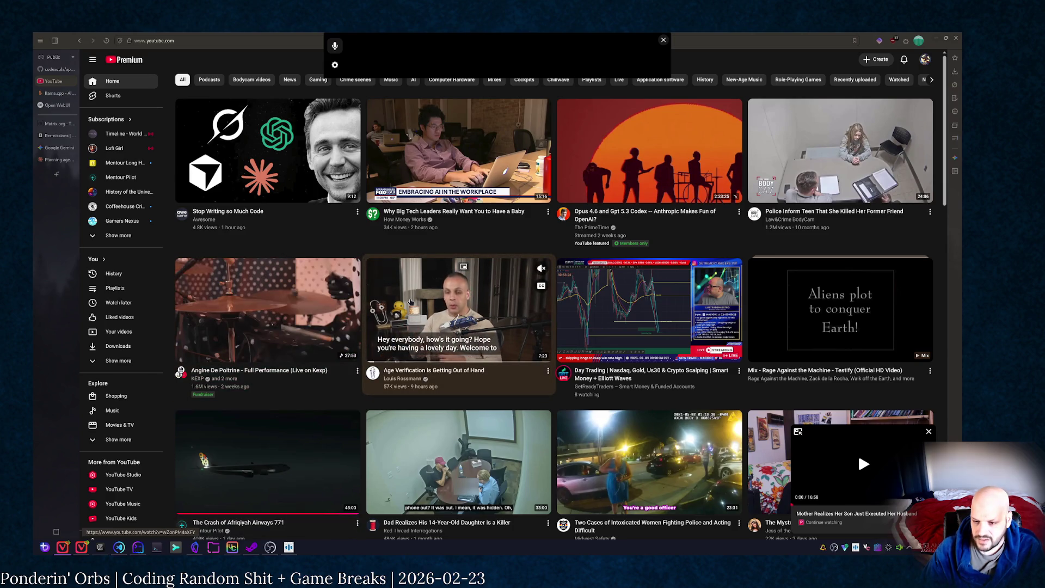
# Step: Start the 'Age Verification Is Getting Out of Hand' video via its link menu
pyautogui.rightClick(412, 301)
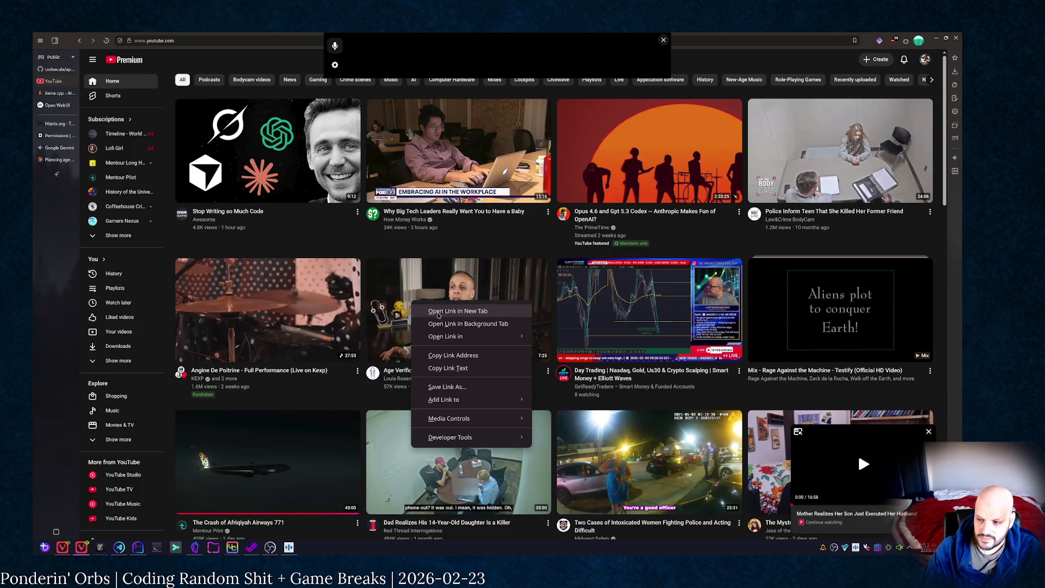
pyautogui.click(437, 314)
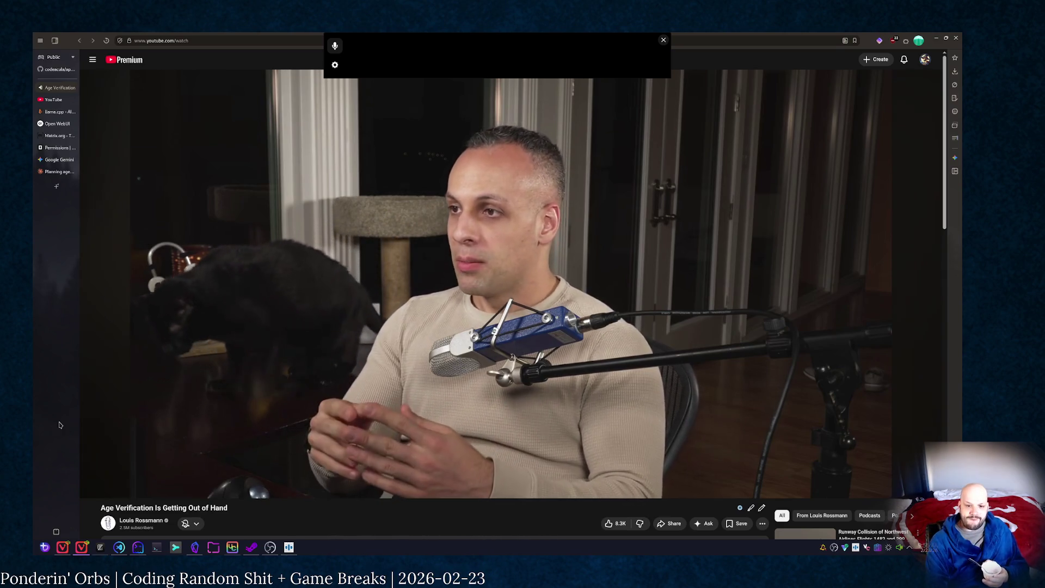
# Step: Briefly pause and resume the video, then pause it around 5:03 of 7:24
pyautogui.press('space')
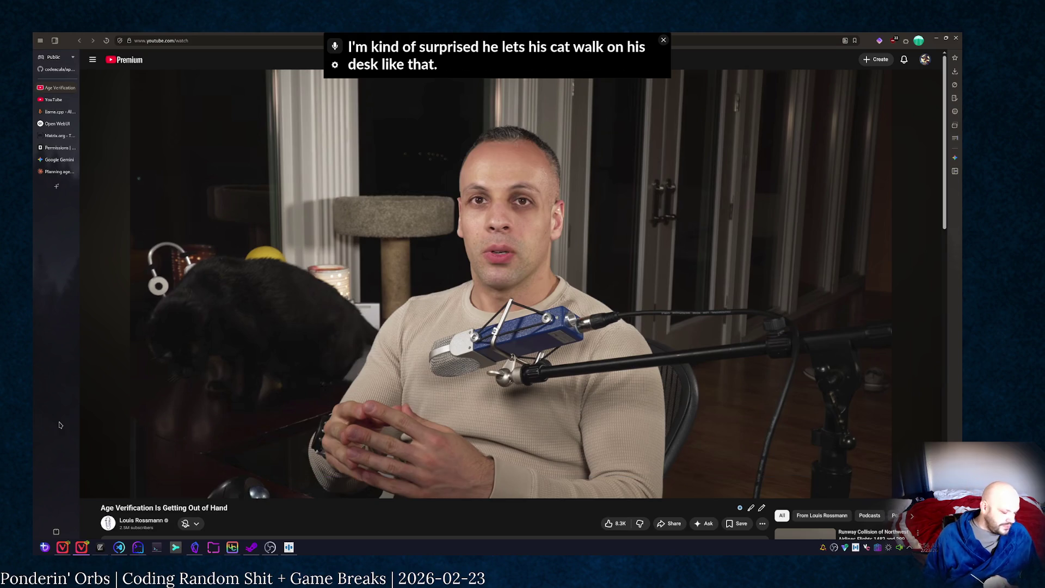
pyautogui.press('space')
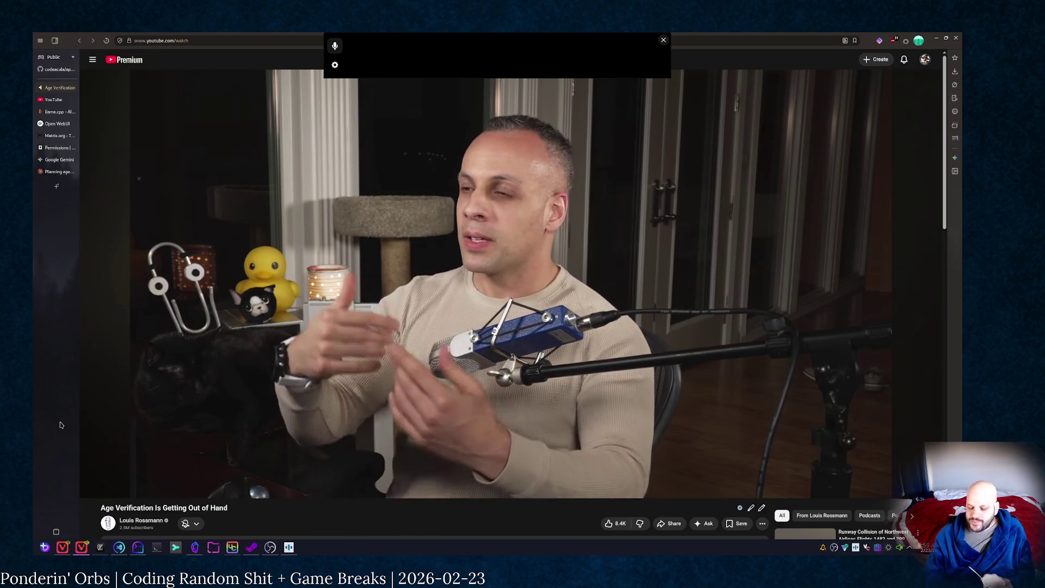
pyautogui.click(332, 334)
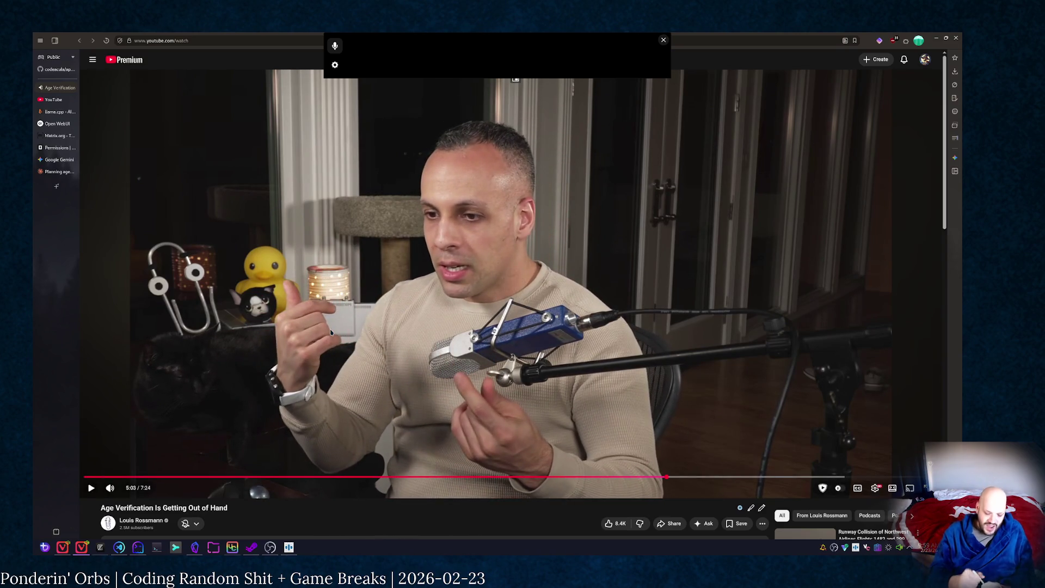